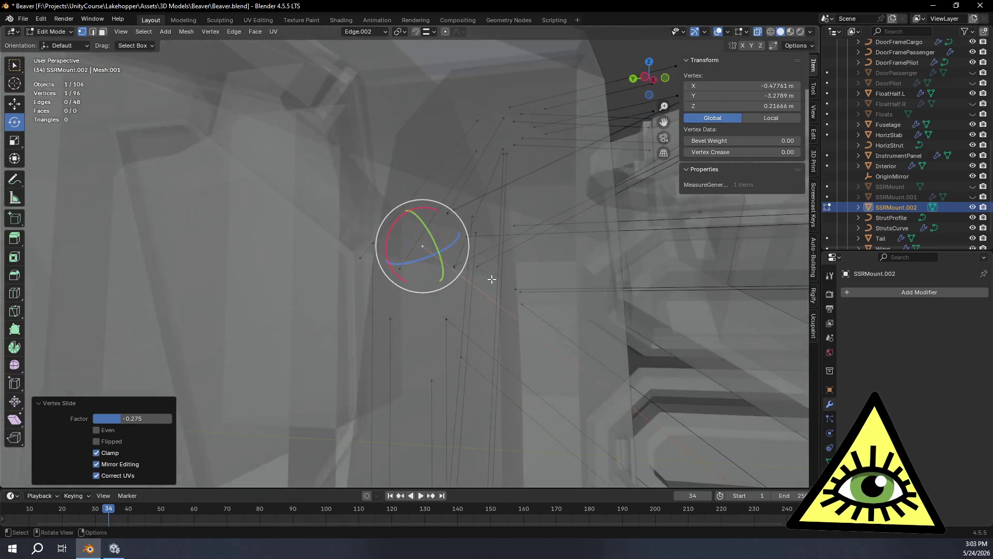
Vertex-slide the first bar end vertex along its edge three times, checking each result from new angles.
key("shift+v")
left_click(403, 221)
mouse_move(403, 221)
middle_mouse_down()
mouse_move(457, 220)
mouse_move(501, 266)
mouse_move(465, 257)
mouse_move(506, 251)
middle_mouse_up()
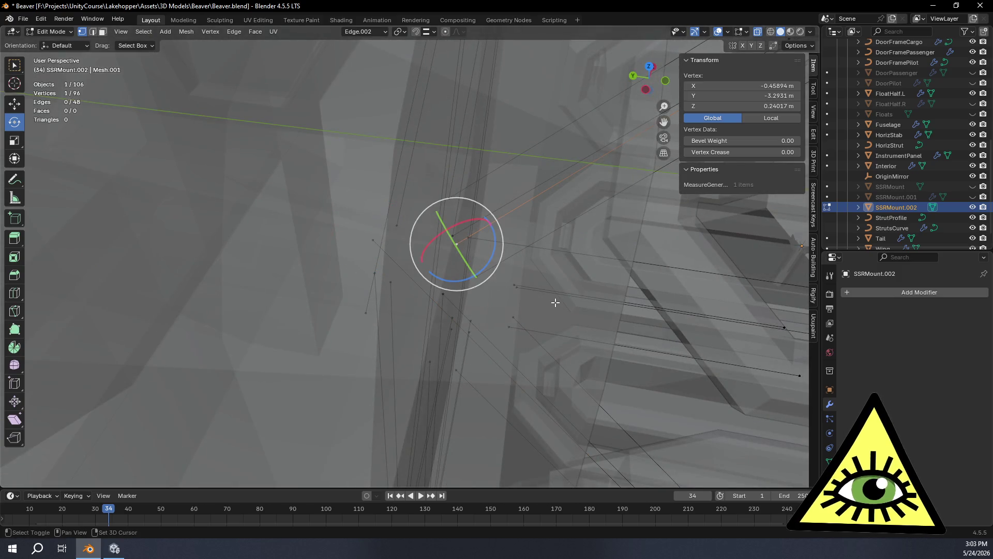
key("shift+v")
left_click(443, 368)
mouse_move(444, 368)
middle_mouse_down()
mouse_move(406, 396)
mouse_move(400, 358)
mouse_move(359, 307)
mouse_move(368, 306)
mouse_move(377, 348)
mouse_move(372, 317)
mouse_move(396, 317)
middle_mouse_up()
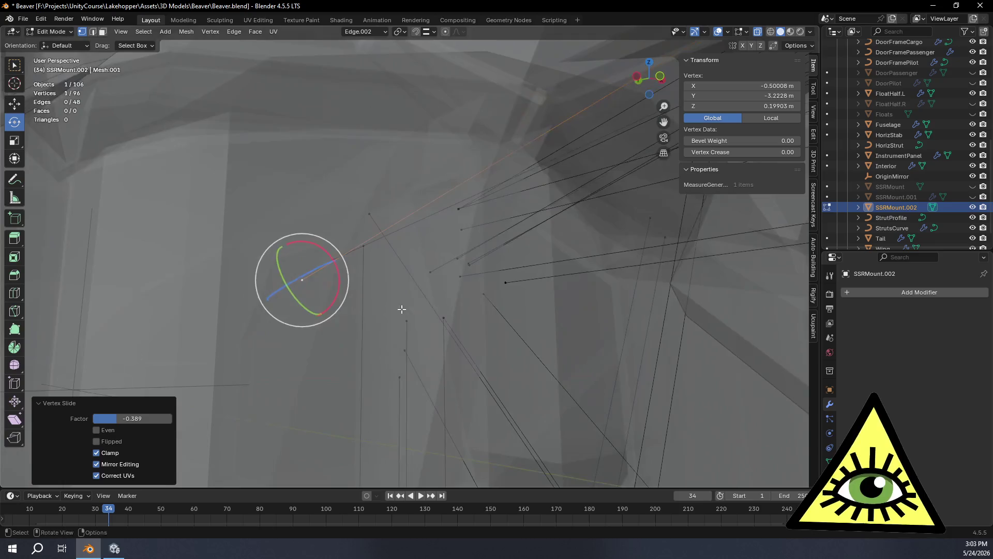
key("shift+v")
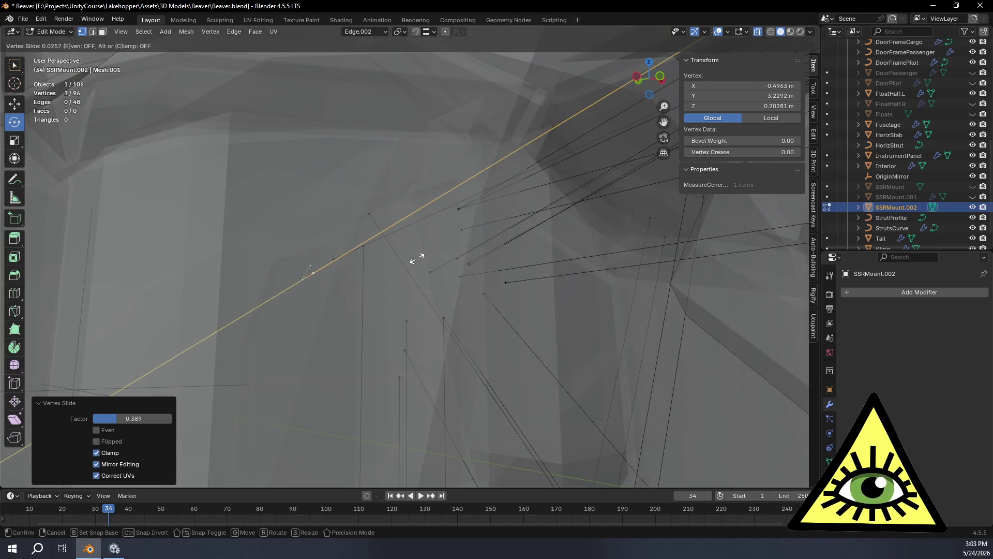
left_click(394, 252)
mouse_move(394, 251)
middle_mouse_down()
mouse_move(495, 337)
mouse_move(465, 305)
mouse_move(250, 248)
mouse_move(280, 250)
middle_mouse_up()
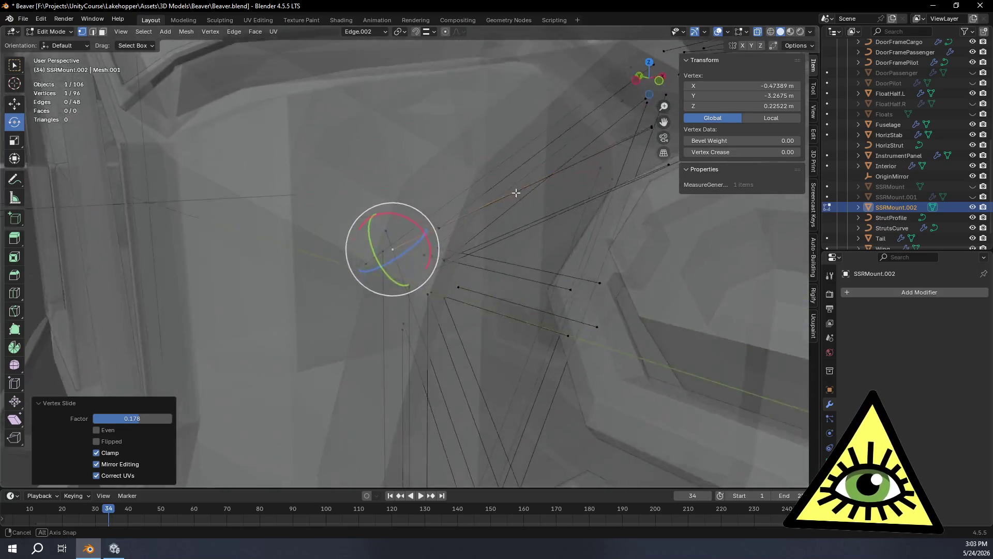
Slide the same end vertex twice more along its edge so the bar meets the strut frame.
mouse_move(515, 192)
middle_mouse_down()
mouse_move(543, 200)
mouse_move(510, 184)
mouse_move(505, 150)
mouse_move(484, 148)
mouse_move(525, 151)
mouse_move(514, 154)
mouse_move(471, 249)
mouse_move(463, 337)
mouse_move(419, 303)
middle_mouse_up()
mouse_move(400, 341)
middle_mouse_down()
mouse_move(434, 349)
mouse_move(464, 393)
middle_mouse_up()
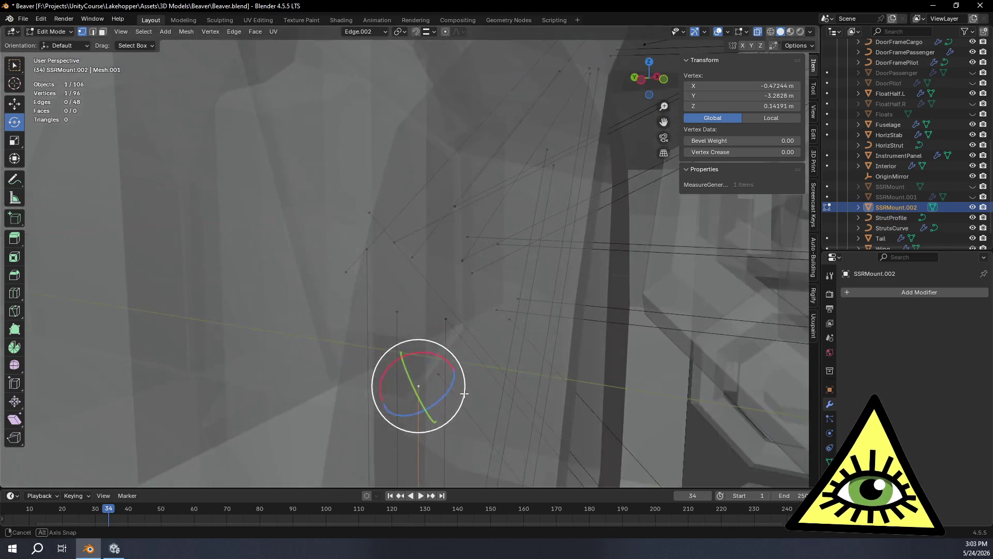
key("g")
key("g")
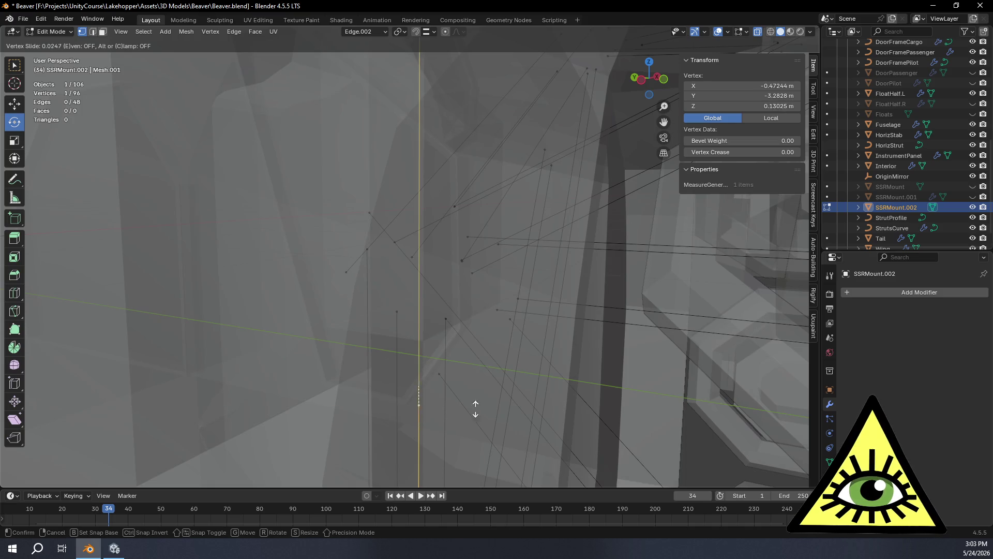
left_click(479, 304)
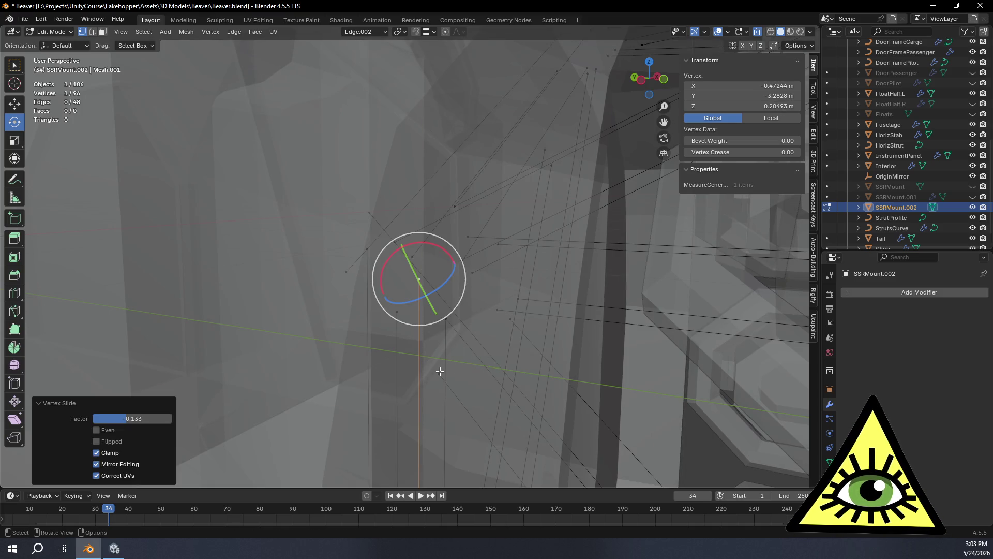
key("g")
key("g")
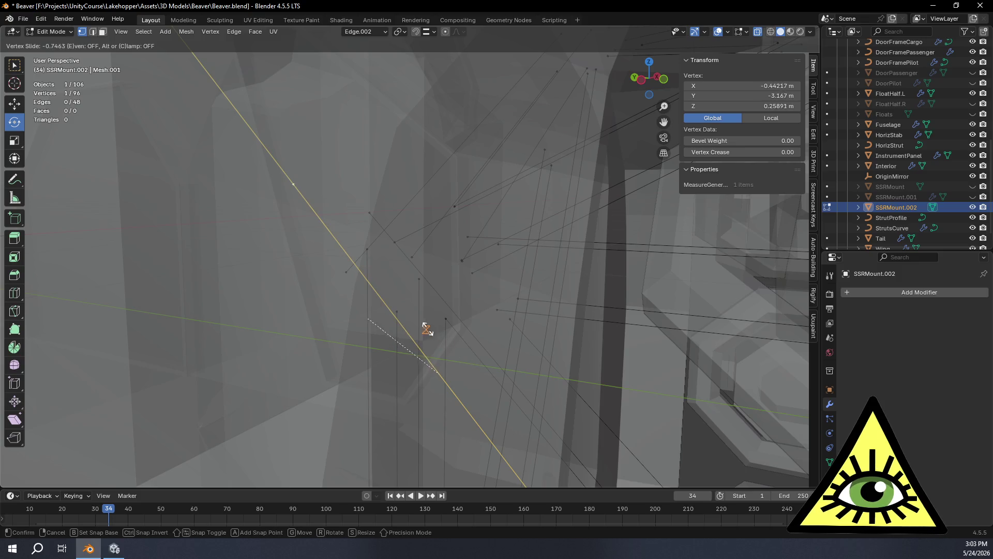
left_click(419, 322)
mouse_move(420, 321)
middle_mouse_down()
mouse_move(417, 331)
mouse_move(410, 324)
mouse_move(386, 467)
mouse_move(396, 444)
mouse_move(387, 357)
mouse_move(474, 335)
mouse_move(399, 290)
mouse_move(435, 305)
mouse_move(414, 308)
middle_mouse_up()
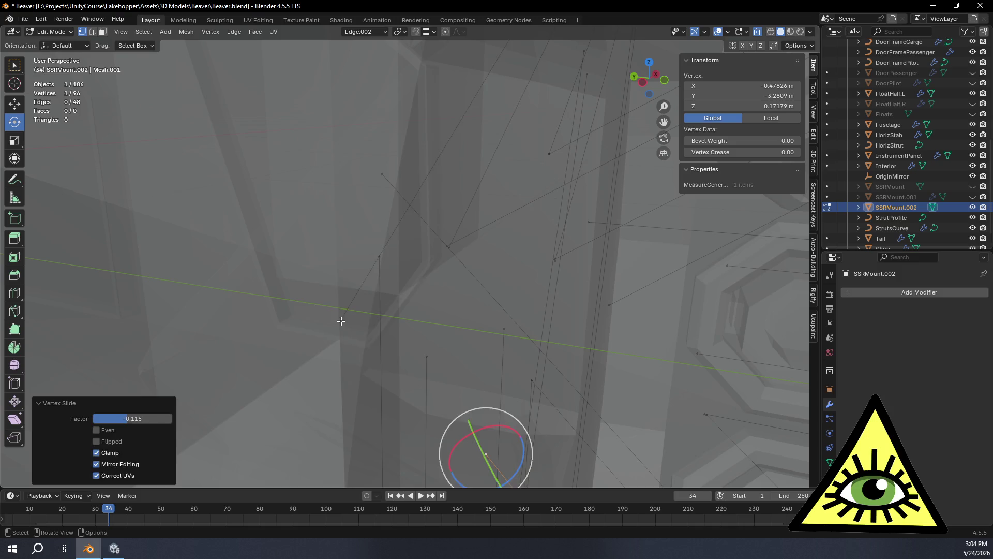
Slide the bar's other end vertex twice along its edge to factor 0.093, then deselect.
left_click(341, 321)
key("shift+v")
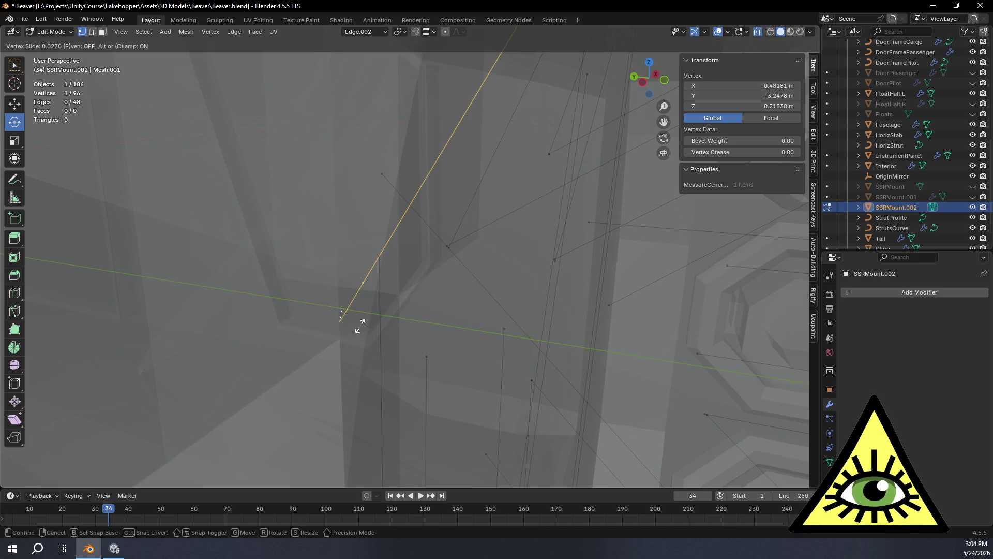
left_click(380, 281)
mouse_move(423, 207)
middle_mouse_down()
mouse_move(443, 237)
mouse_move(403, 217)
middle_mouse_up()
key("g")
key("g")
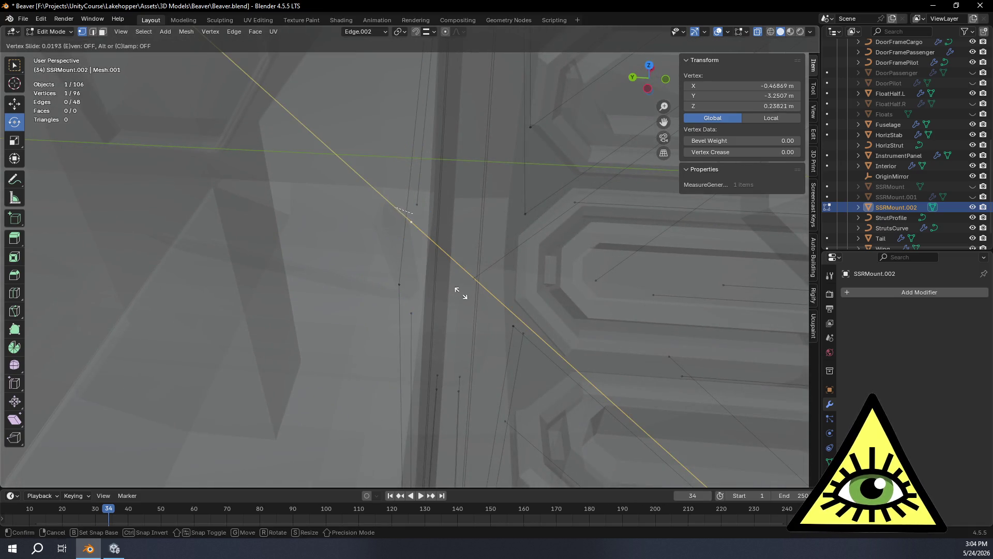
left_click(496, 261)
mouse_move(501, 260)
middle_mouse_down()
mouse_move(473, 271)
mouse_move(148, 279)
mouse_move(161, 302)
middle_mouse_up()
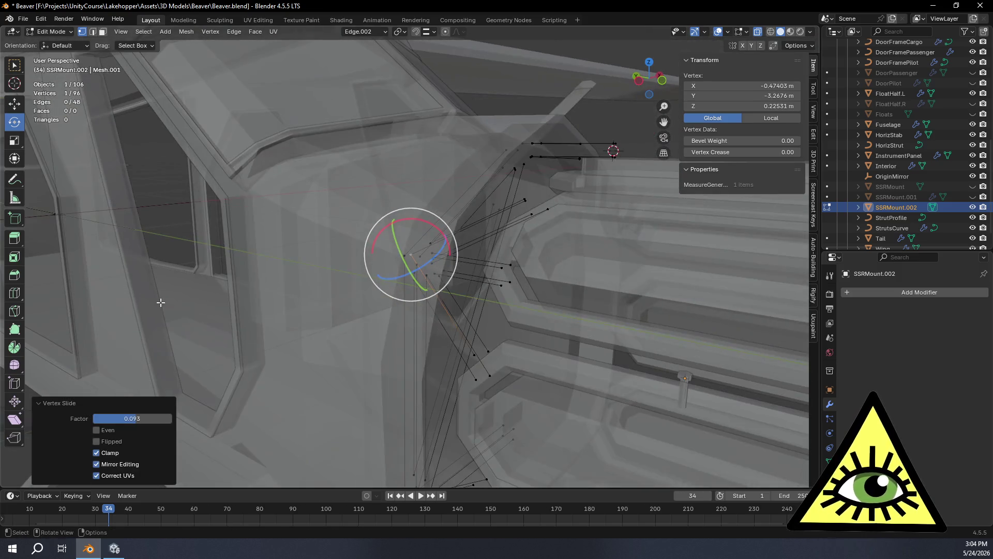
left_click(179, 258)
middle_click_drag(178, 258, 276, 265)
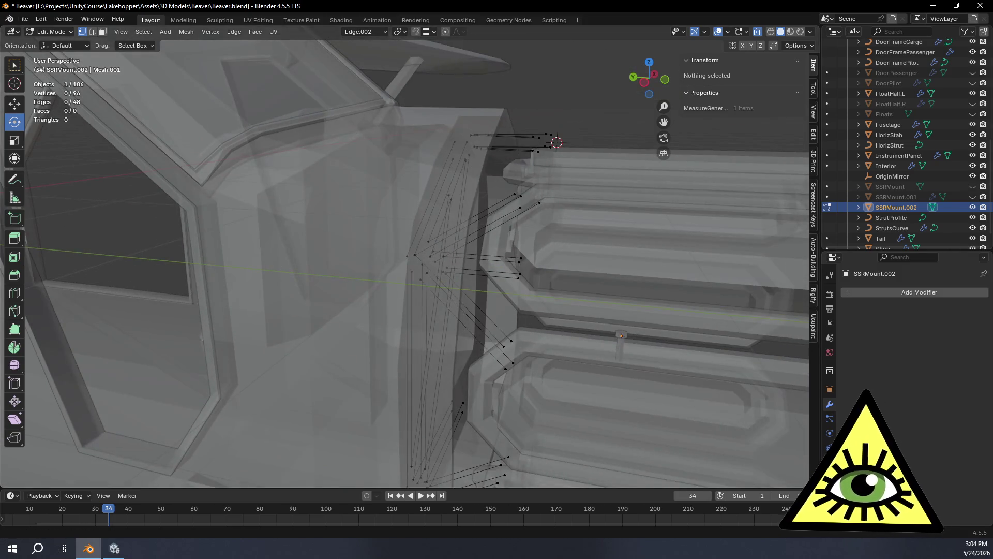
Hide Fuselage, Interior, the Beaver collection and TurbineExample while keeping SSRMount.002 visible.
left_click(972, 125)
left_click(972, 165)
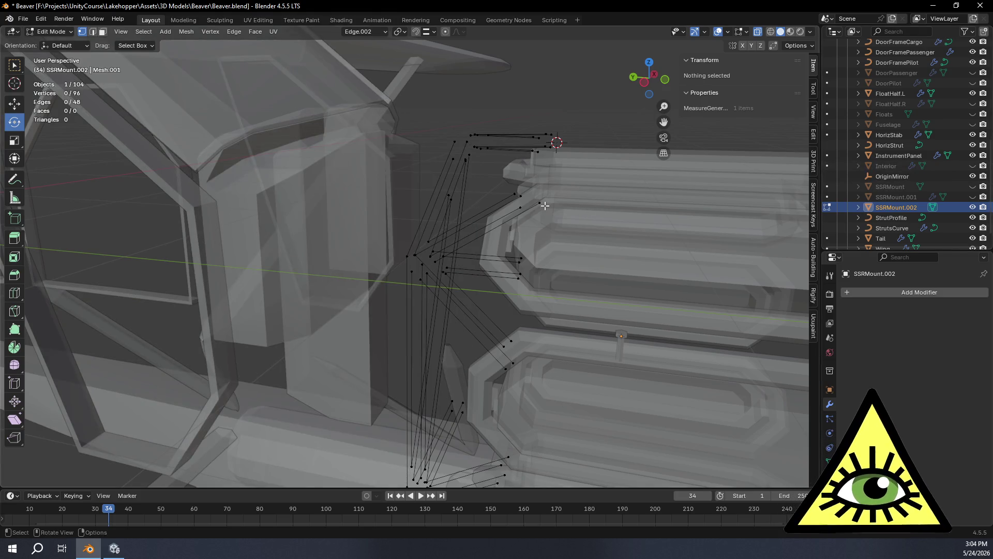
scroll(716, 198, "down", 4)
scroll(853, 175, "up", 5)
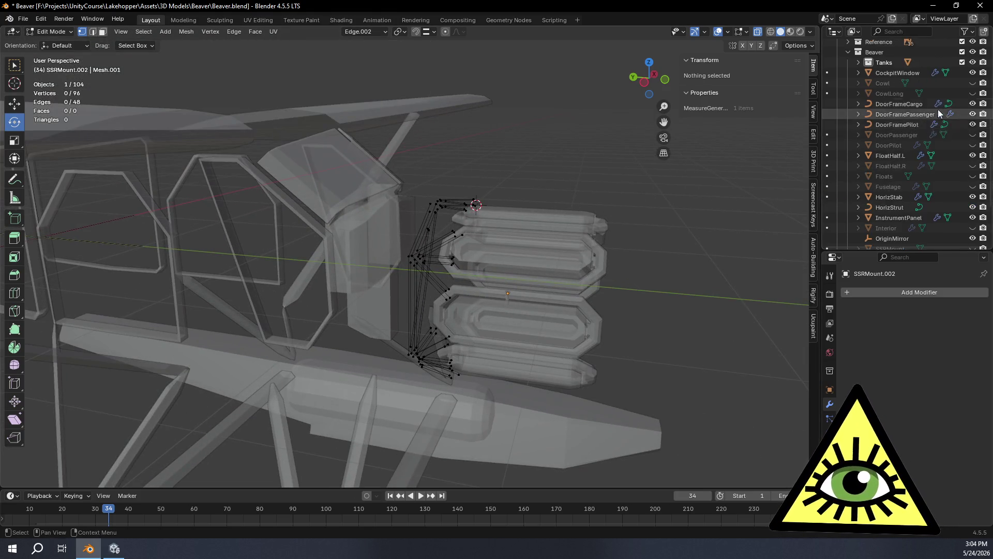
left_click(972, 93)
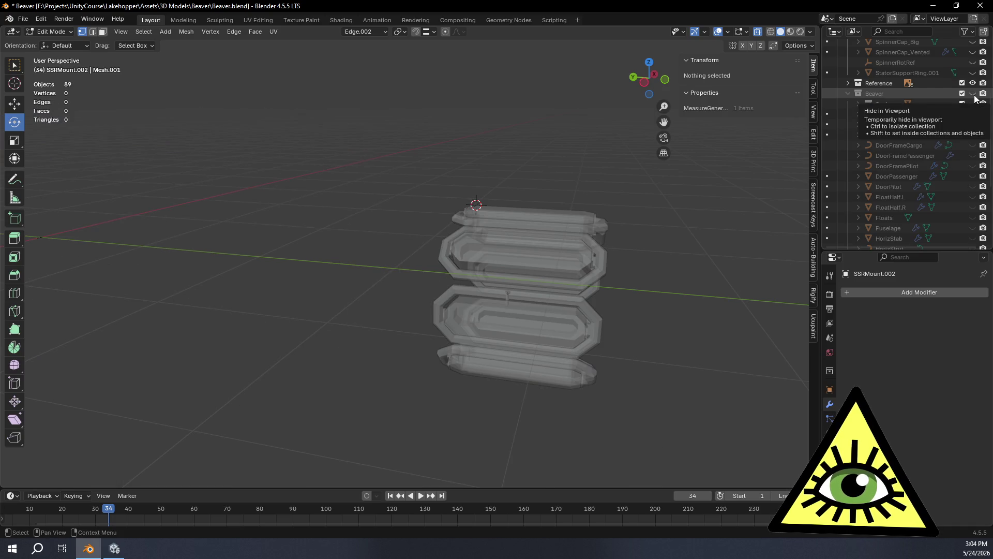
scroll(958, 135, "down", 5)
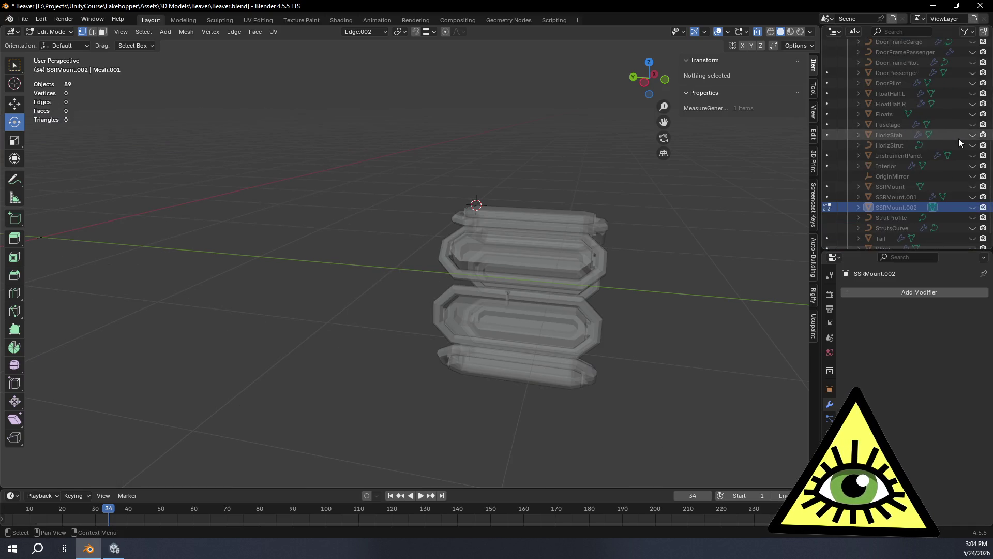
left_click(972, 207)
mouse_move(636, 243)
middle_mouse_down()
mouse_move(610, 255)
mouse_move(488, 261)
mouse_move(499, 253)
mouse_move(450, 226)
middle_mouse_up()
scroll(919, 119, "up", 10)
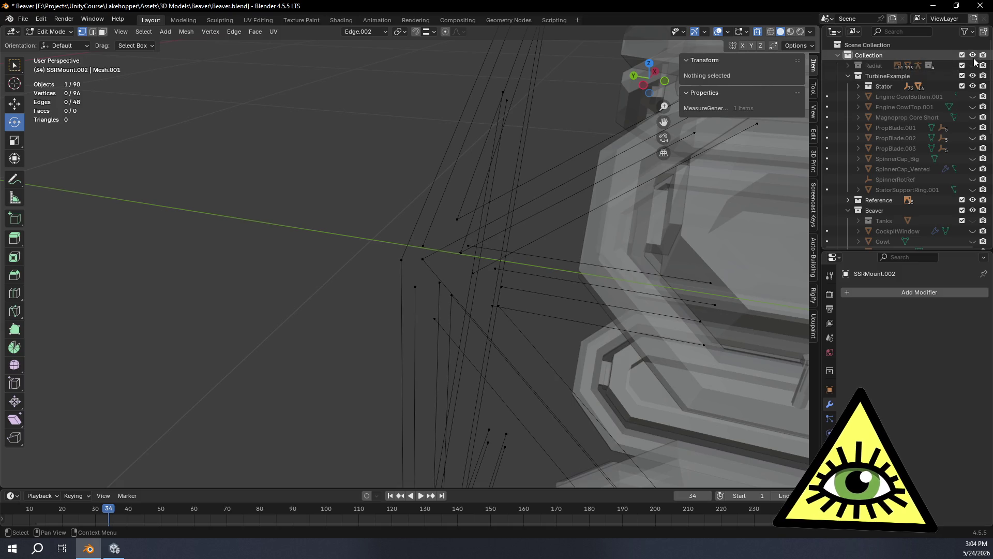
left_click(974, 76)
mouse_move(554, 262)
middle_mouse_down()
mouse_move(604, 306)
mouse_move(605, 268)
mouse_move(563, 290)
mouse_move(483, 306)
mouse_move(514, 297)
mouse_move(515, 333)
mouse_move(499, 333)
mouse_move(485, 300)
mouse_move(512, 277)
mouse_move(574, 294)
mouse_move(504, 297)
middle_mouse_up()
scroll(369, 226, "up", 6)
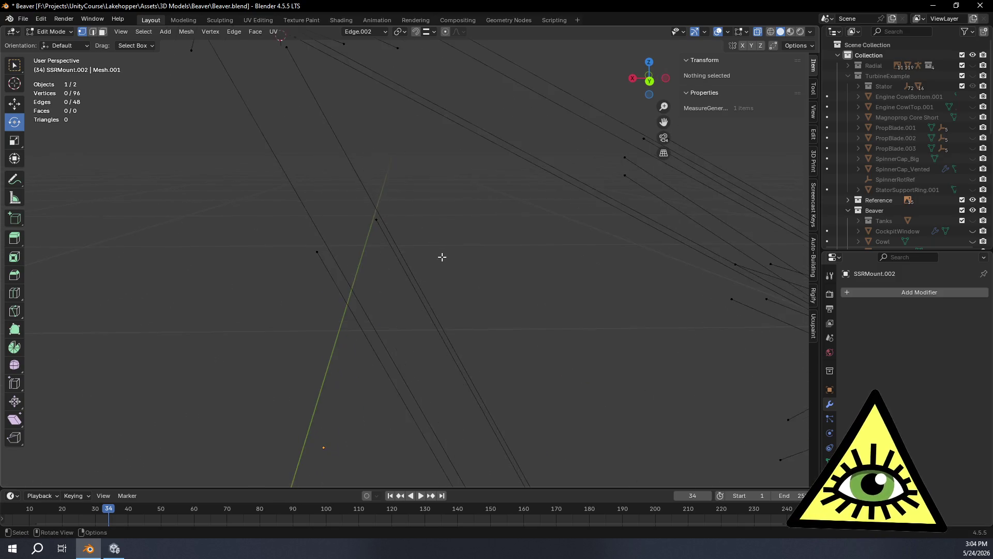
From the back view, slide the bar's end vertex along its edge, undoing an accidental rotation.
left_click(648, 80)
mouse_move(539, 142)
middle_mouse_down("shift")
mouse_move(432, 240)
mouse_move(525, 328)
middle_mouse_up("shift")
left_click(544, 398)
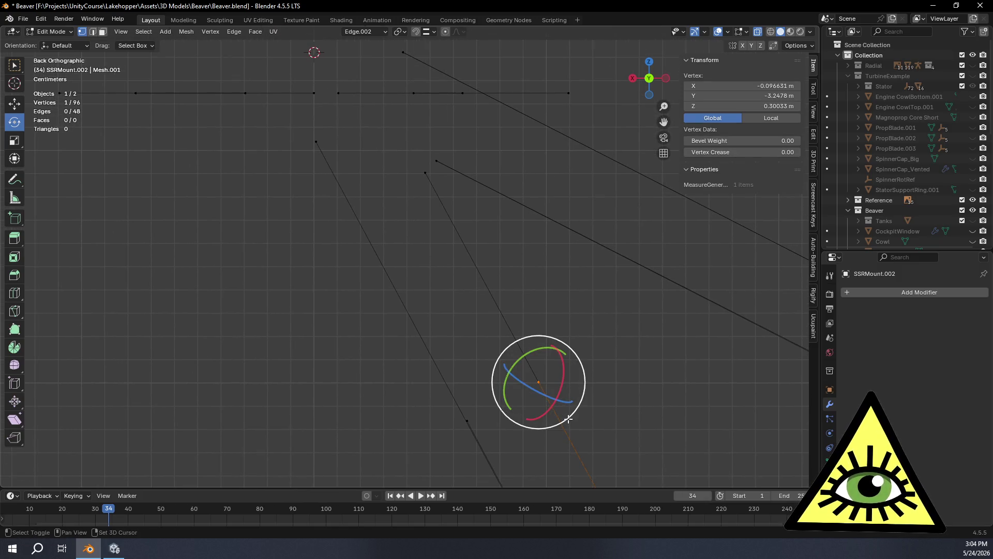
key("g")
key("g")
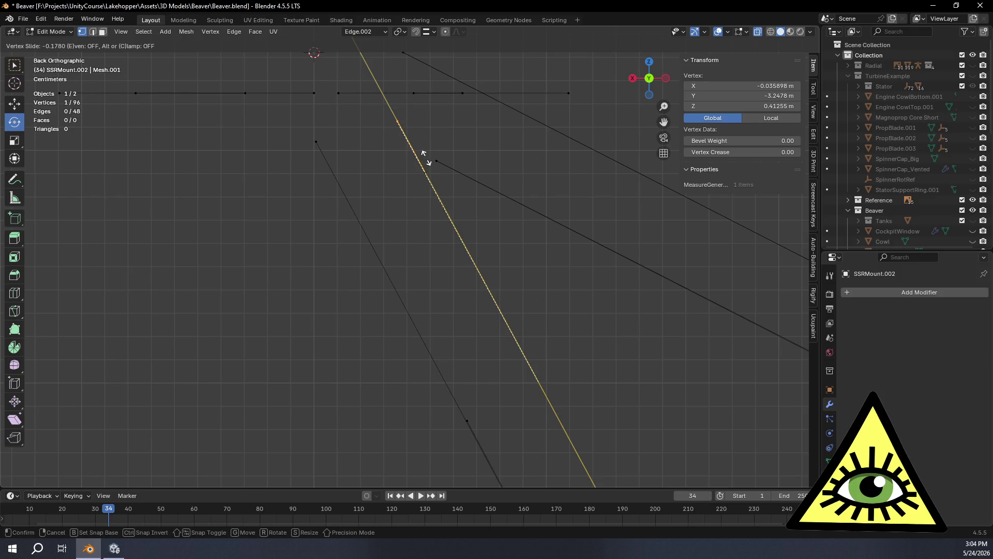
left_click(425, 158)
left_click_drag(415, 167, 464, 235)
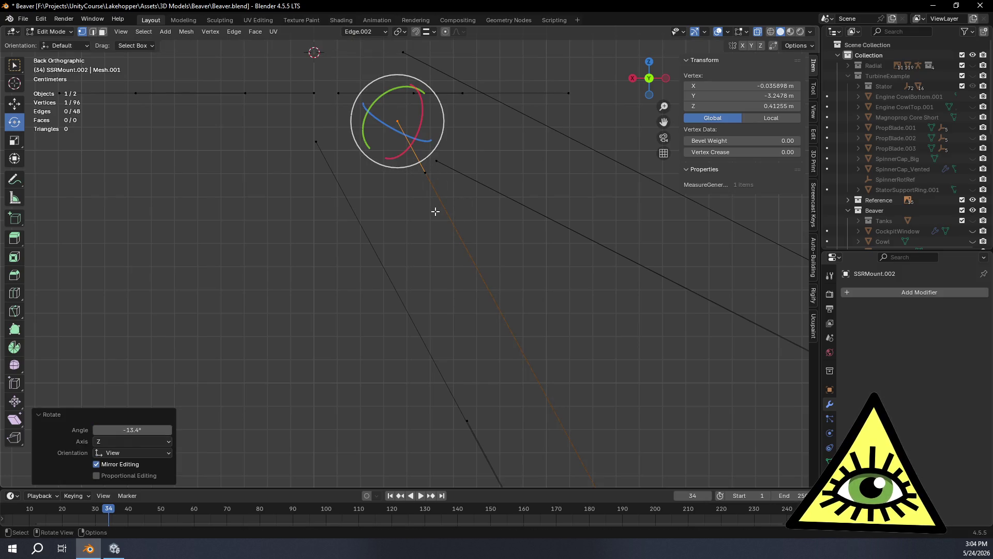
key("ctrl+z")
key("shift+v")
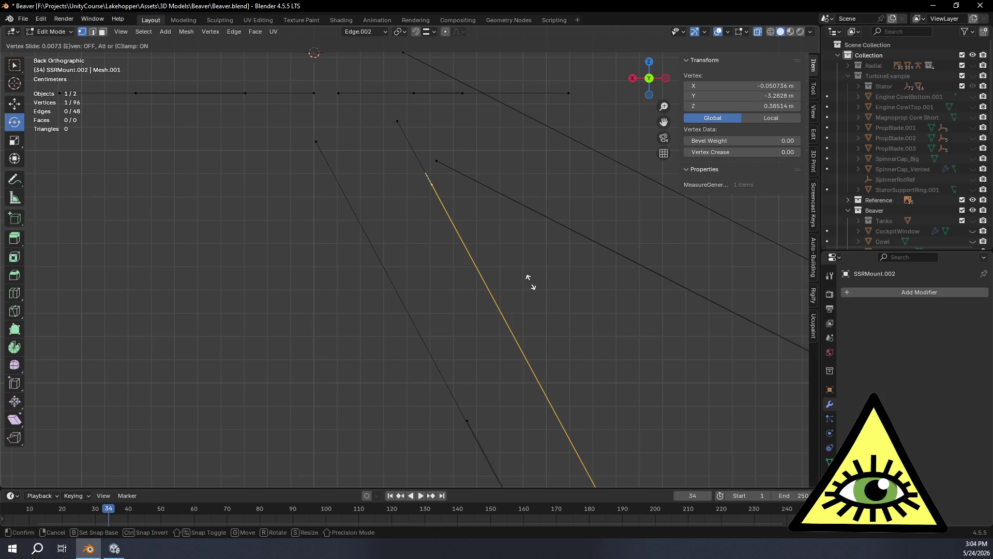
left_click(483, 222)
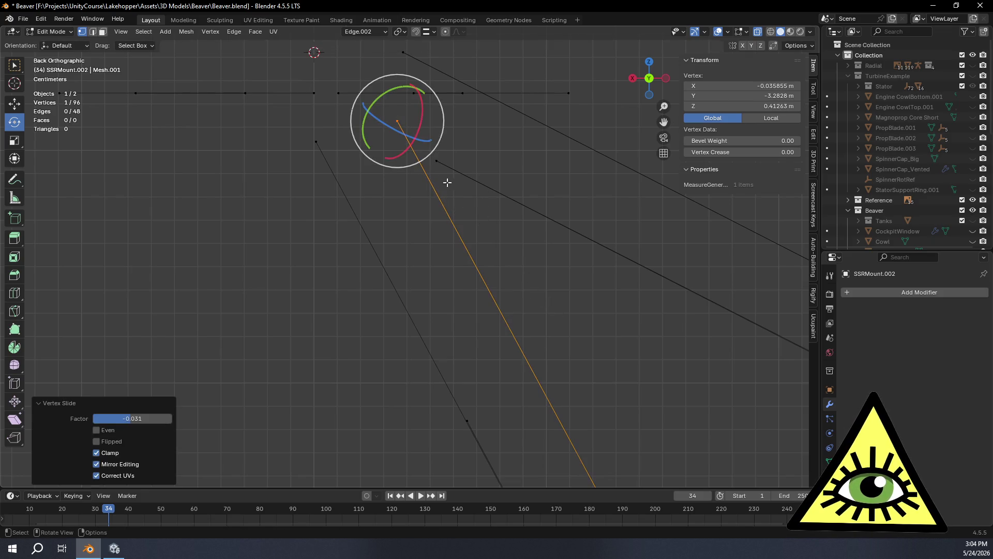
Box-select the vertices at the other bar end, slide them, then slide one of the pair further.
left_click_drag(459, 191, 428, 148)
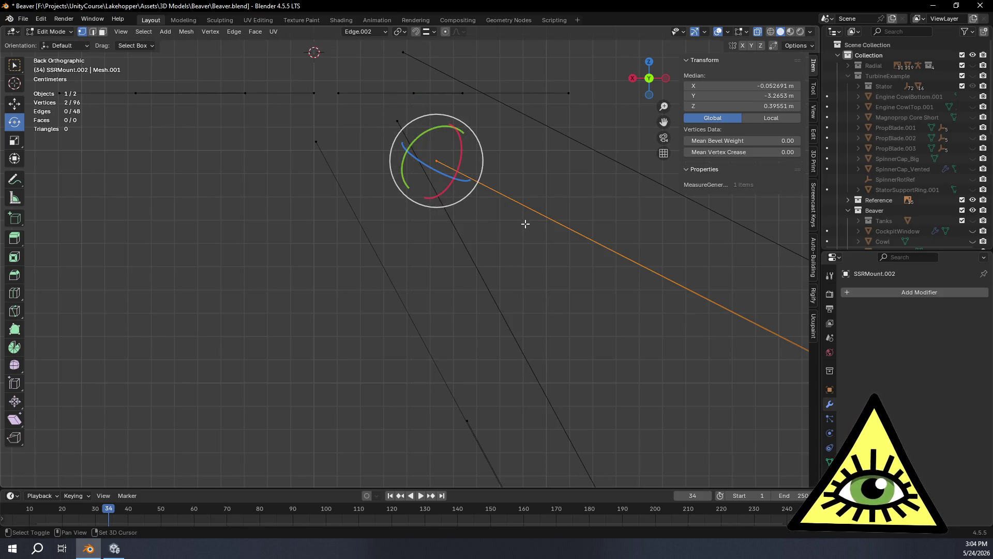
key("shift+v")
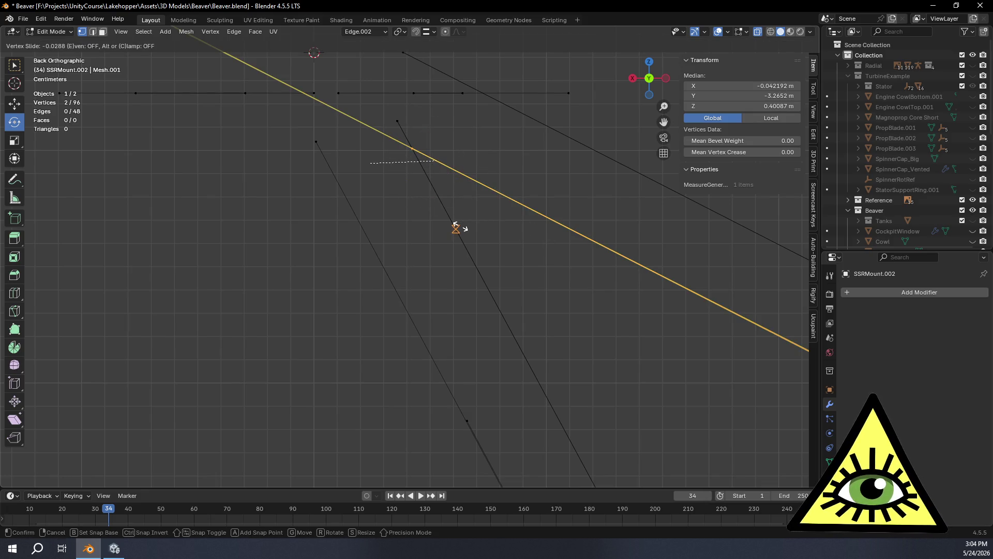
left_click(455, 228)
mouse_move(457, 224)
middle_mouse_down()
mouse_move(452, 262)
mouse_move(358, 269)
mouse_move(450, 224)
mouse_move(402, 231)
mouse_move(506, 240)
middle_mouse_up()
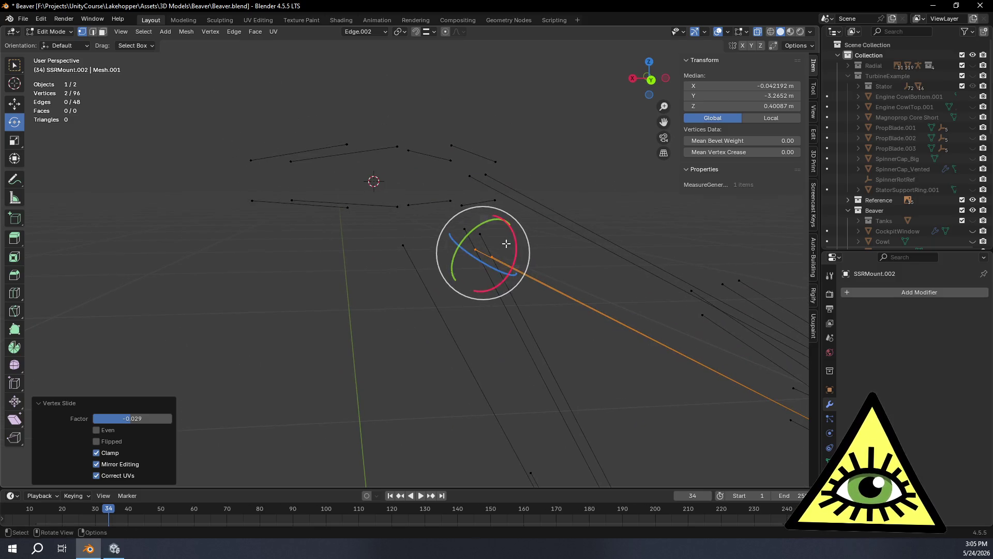
left_click(481, 233)
key("shift+v")
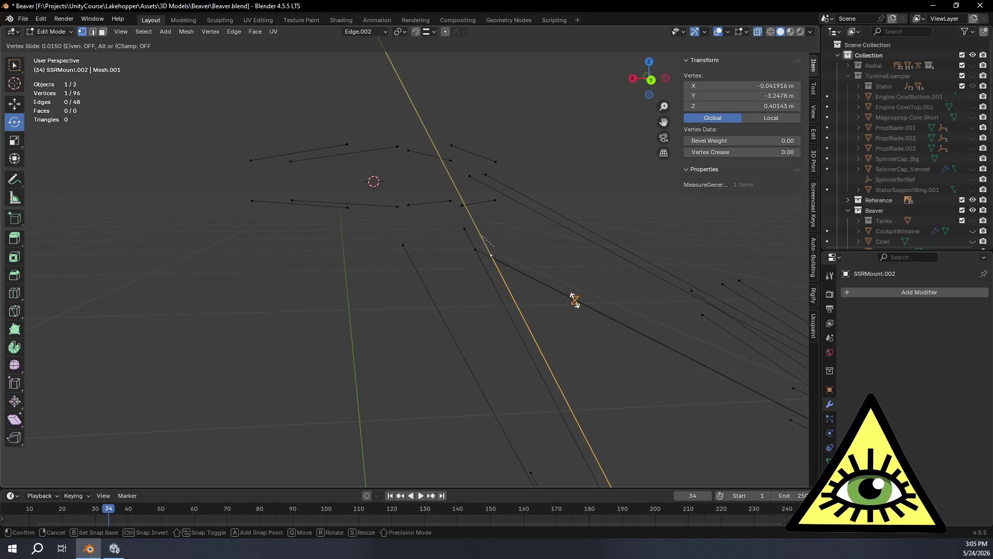
left_click(573, 307)
mouse_move(574, 306)
middle_mouse_down()
mouse_move(574, 366)
mouse_move(537, 363)
mouse_move(626, 364)
mouse_move(594, 355)
mouse_move(588, 363)
middle_mouse_up()
Slide that vertex again with snapping, then slide the bar's end vertex to factor 0.016.
key("shift+v")
key("ctrl")
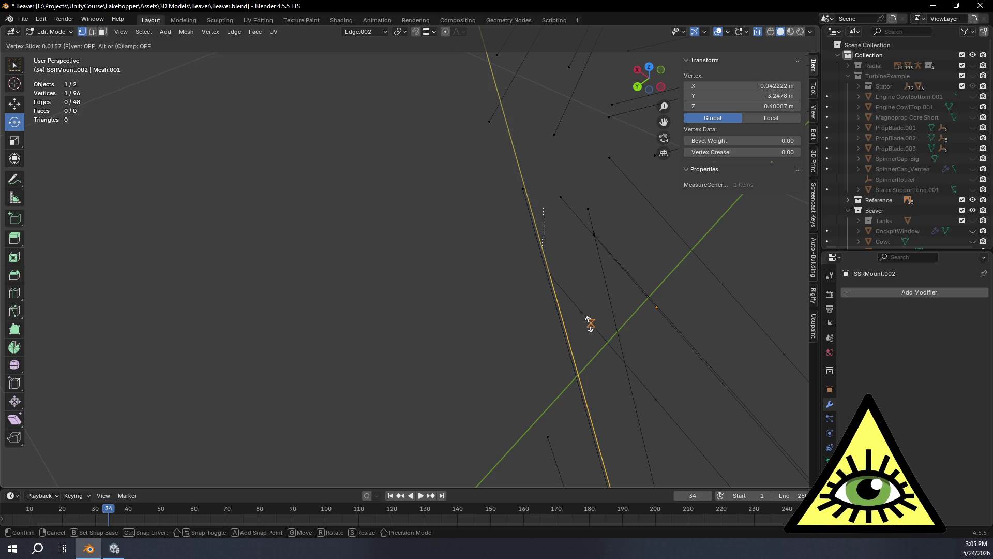
left_click(590, 325)
mouse_move(614, 357)
middle_mouse_down()
mouse_move(603, 359)
mouse_move(614, 337)
mouse_move(578, 229)
middle_mouse_up()
left_click(577, 229)
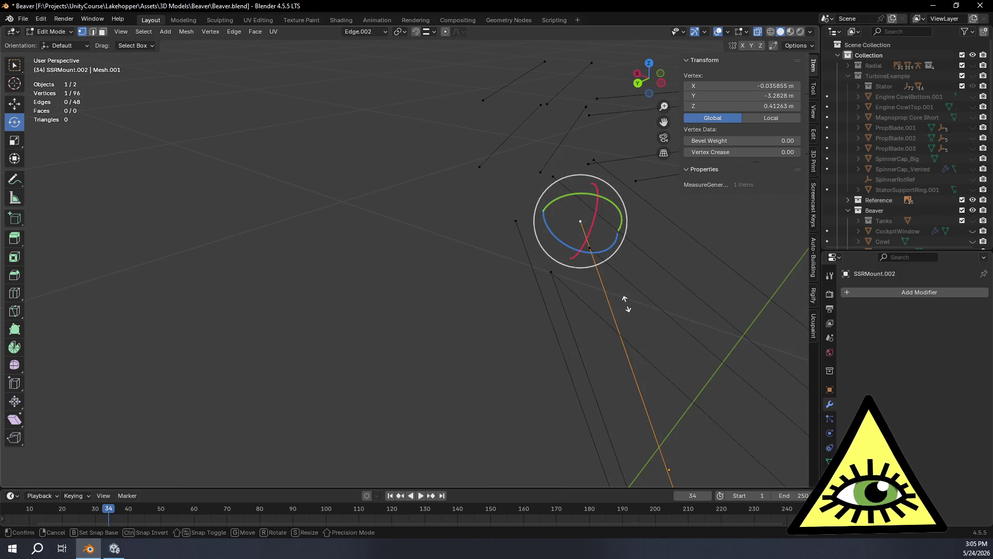
key("shift+v")
left_click(644, 298)
mouse_move(575, 325)
middle_mouse_down()
mouse_move(685, 301)
mouse_move(660, 328)
mouse_move(685, 351)
middle_mouse_up()
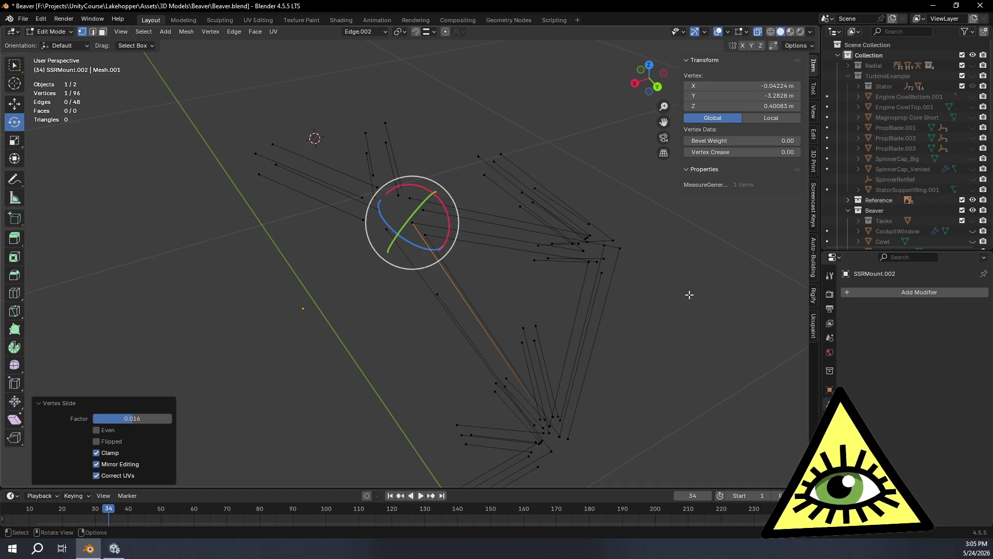
Box-select the four vertices of the slanted bars and go to the top orthographic view.
mouse_move(596, 266)
middle_mouse_down()
mouse_move(538, 255)
mouse_move(518, 231)
mouse_move(417, 181)
mouse_move(436, 205)
mouse_move(548, 237)
mouse_move(576, 222)
mouse_move(557, 242)
mouse_move(556, 221)
mouse_move(512, 250)
mouse_move(518, 295)
mouse_move(484, 197)
mouse_move(570, 215)
mouse_move(552, 244)
mouse_move(550, 179)
middle_mouse_up()
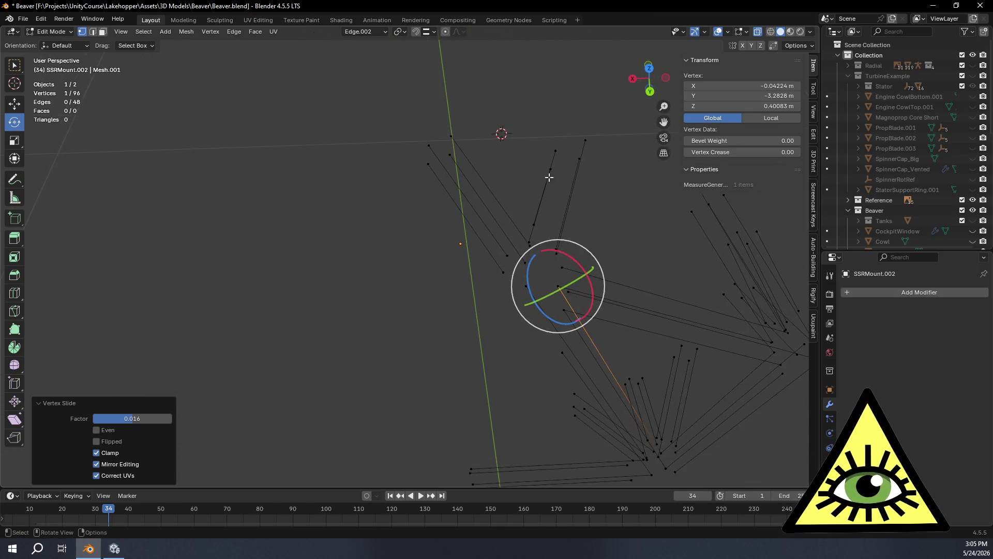
left_click(416, 276)
mouse_move(387, 118)
left_mouse_down()
mouse_move(465, 171)
mouse_move(477, 247)
left_mouse_up()
left_click(649, 69)
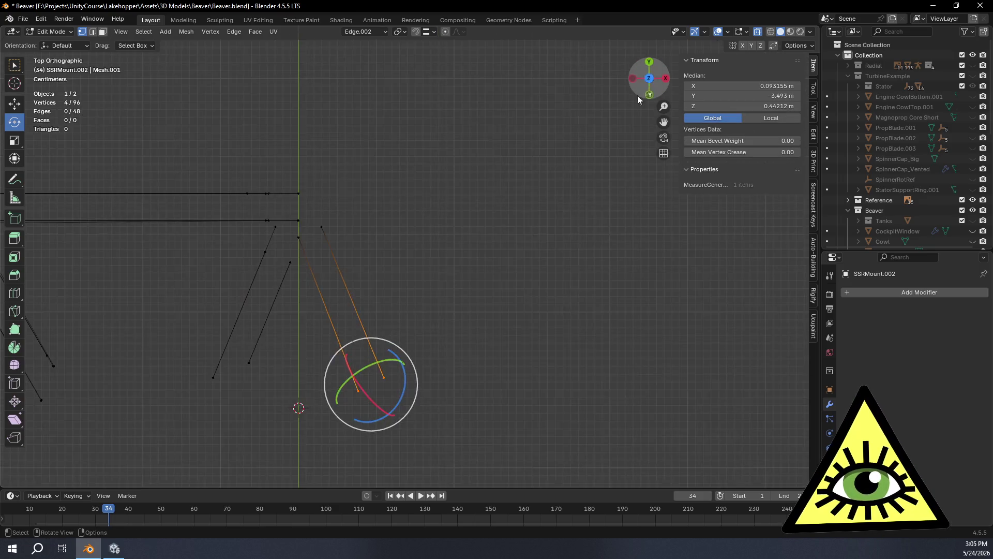
Delete the two extra slanted bars by removing their two upper vertices.
mouse_move(467, 240)
middle_mouse_down("shift")
mouse_move(519, 230)
mouse_move(429, 222)
middle_mouse_up("shift")
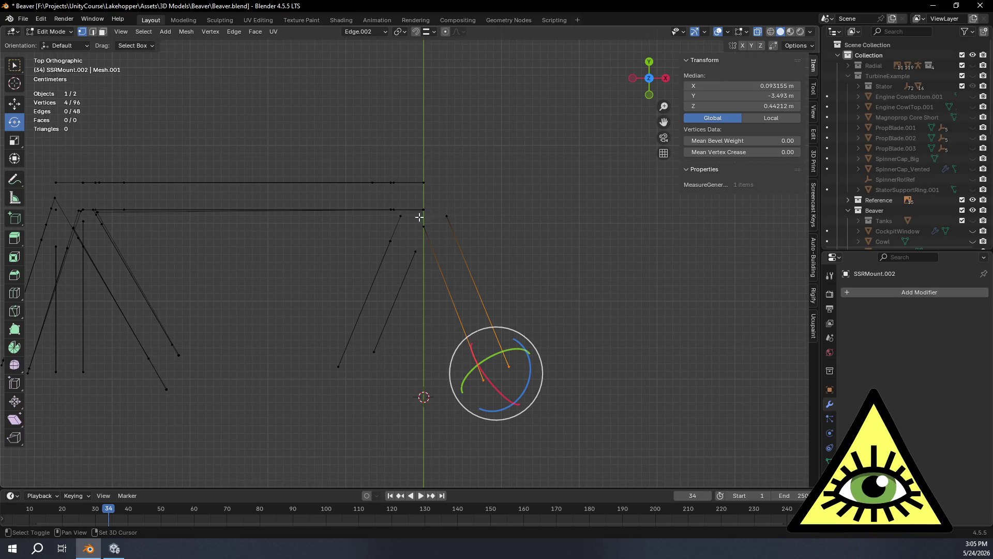
left_click(421, 221, "shift")
left_click(447, 217, "shift")
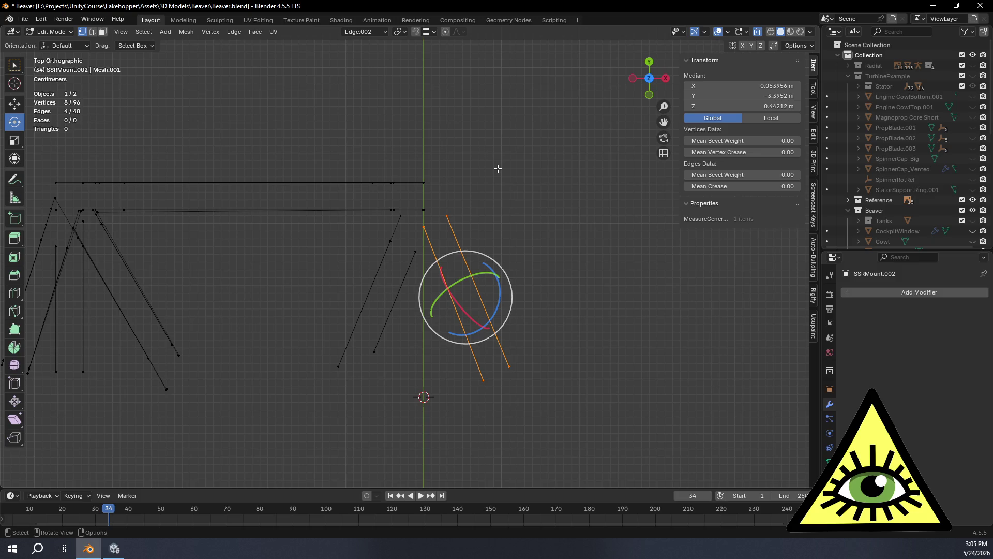
key("x")
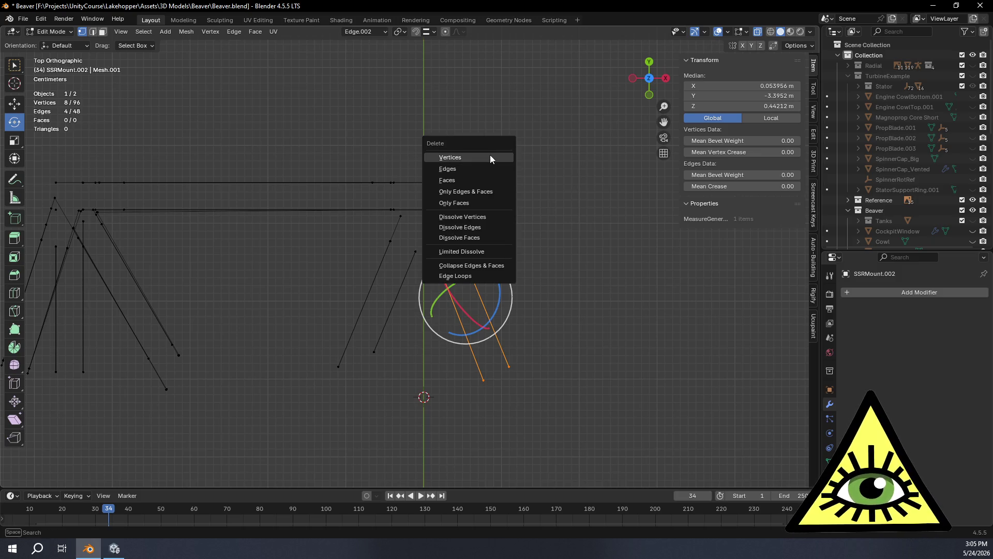
left_click(490, 158)
scroll(454, 247, "up", 5)
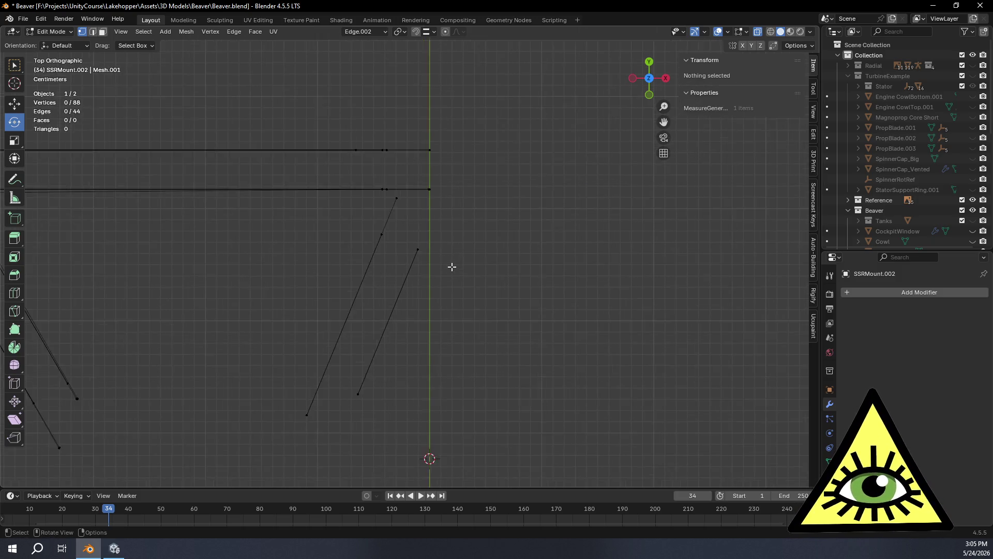
Select the remaining slanted bar's edge, reframe the view on it and slide it along its neighbours.
left_click(410, 230)
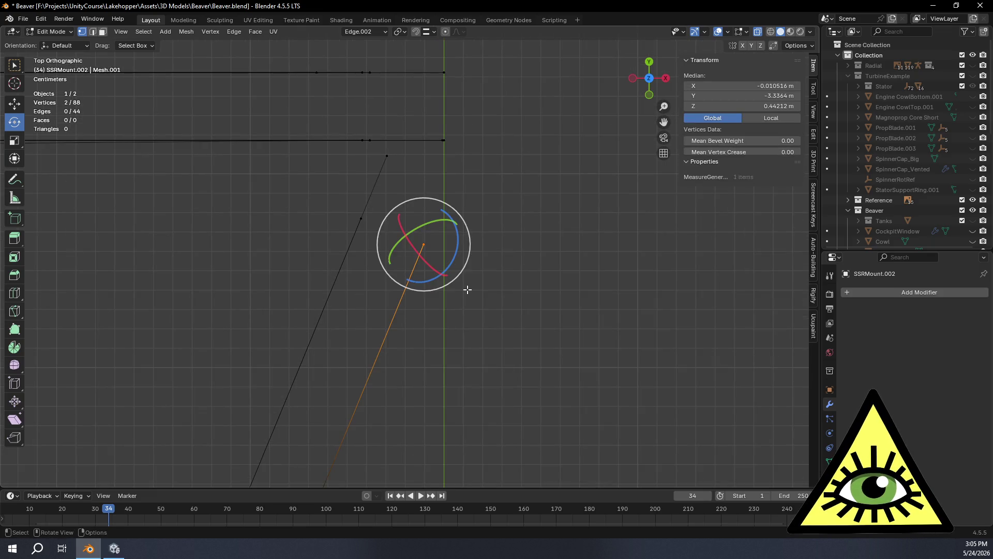
key("shift+c")
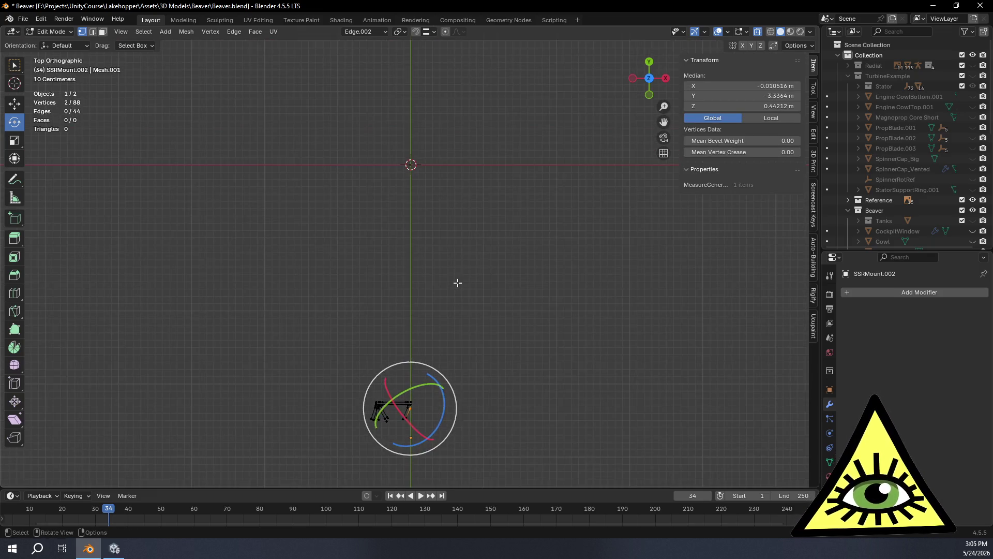
mouse_move(465, 289)
middle_mouse_down("shift")
mouse_move(491, 204)
mouse_move(472, 120)
middle_mouse_up("shift")
scroll(476, 155, "up", 4)
middle_click_drag(483, 192, 446, 287, "shift")
scroll(446, 286, "up", 4)
mouse_move(587, 199)
middle_mouse_down("shift")
mouse_move(488, 217)
mouse_move(479, 199)
middle_mouse_up("shift")
key("shift+v")
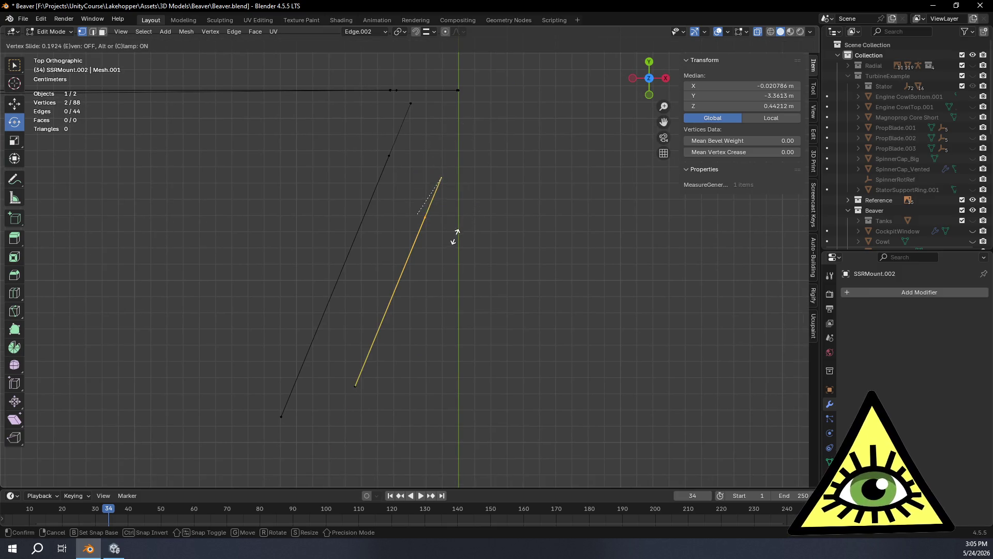
left_click(491, 176)
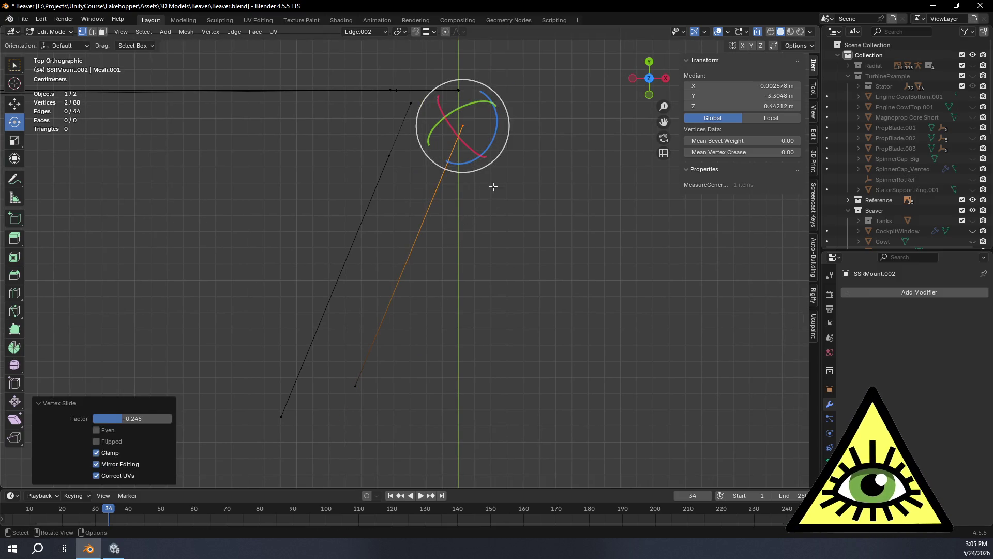
left_click(498, 223)
In top view, slide the left bar's top vertex onto the green axis line, then slide another bar vertex.
mouse_move(498, 223)
middle_mouse_down()
mouse_move(492, 181)
mouse_move(532, 182)
mouse_move(507, 217)
mouse_move(504, 250)
middle_mouse_up()
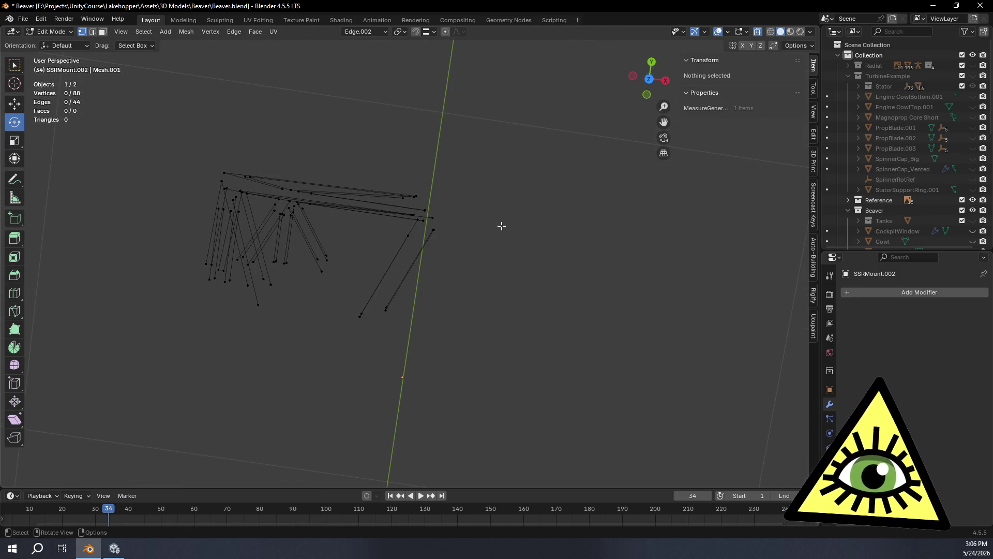
mouse_move(489, 218)
middle_mouse_down()
mouse_move(472, 169)
mouse_move(498, 157)
mouse_move(444, 138)
middle_mouse_up()
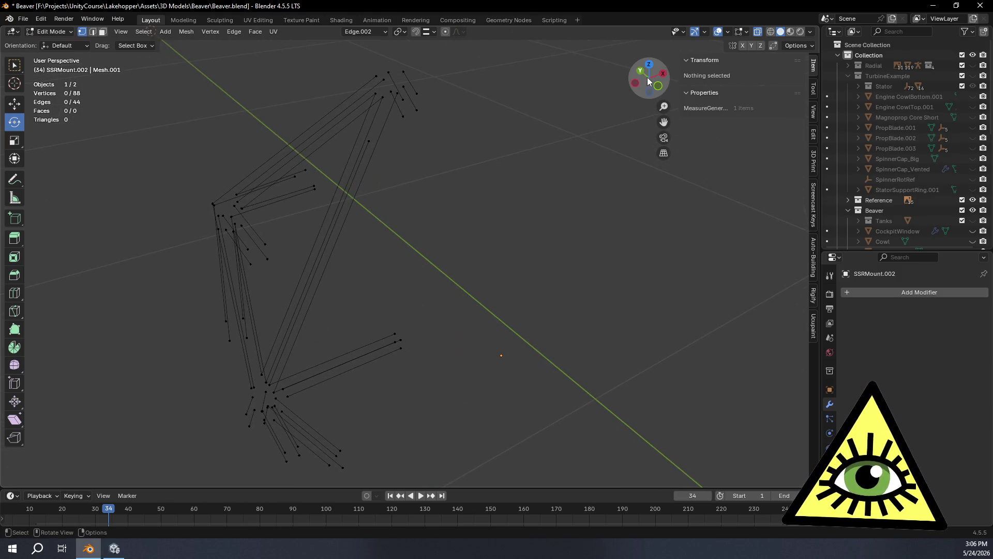
left_click(649, 64)
mouse_move(545, 135)
middle_mouse_down("ctrl")
mouse_move(499, 210)
mouse_move(508, 322)
mouse_move(496, 310)
middle_mouse_up("ctrl")
left_click_drag(417, 242, 442, 265)
key("g")
key("g")
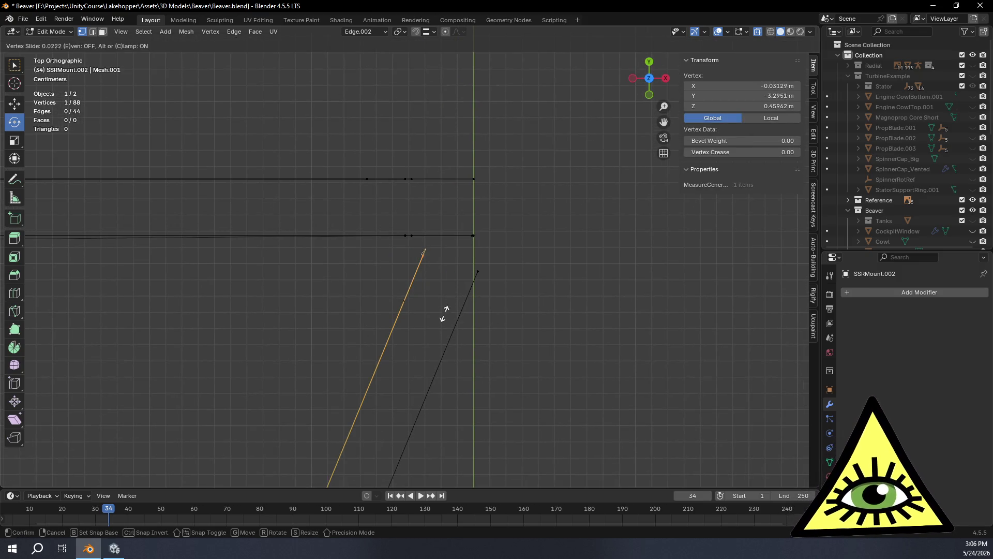
left_click(466, 223)
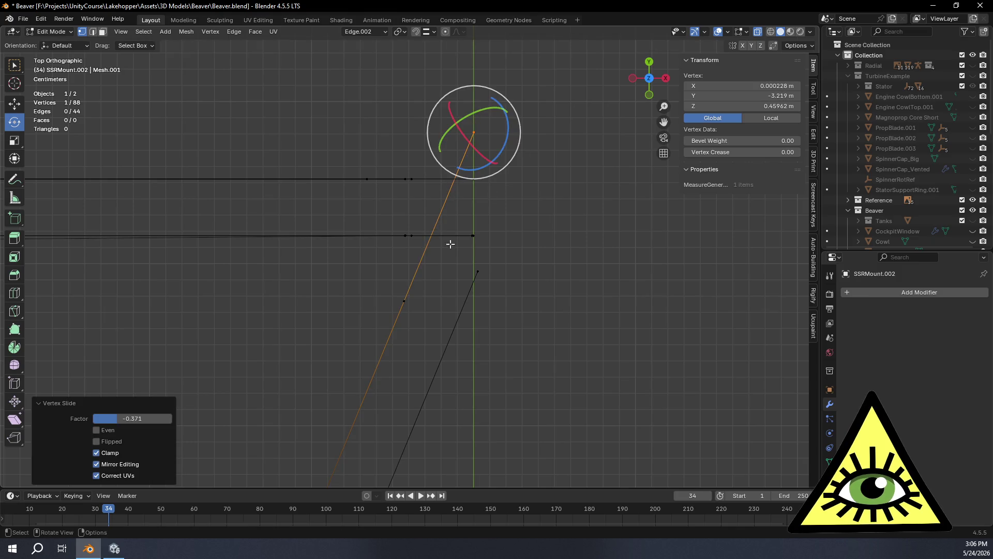
left_click(403, 300)
key("g")
key("g")
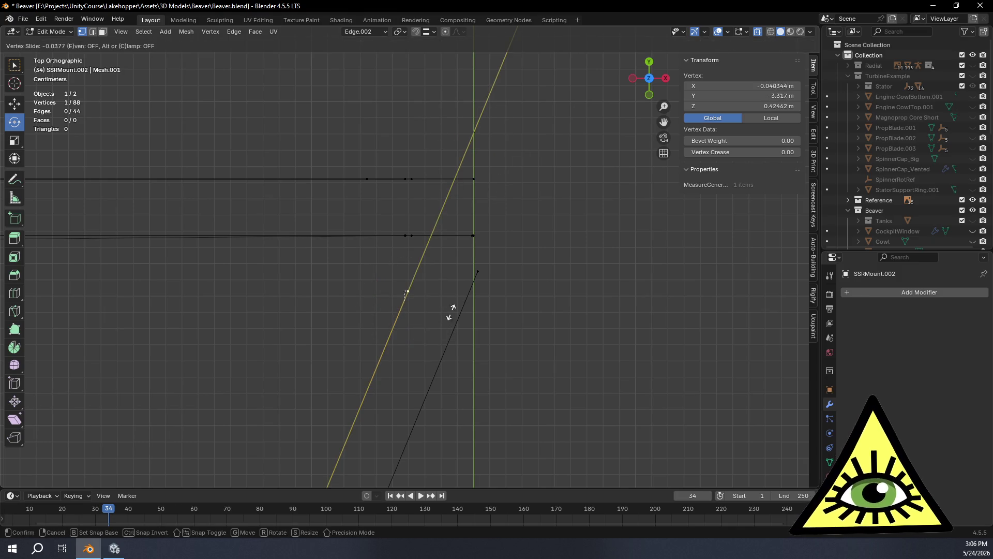
left_click(519, 176)
mouse_move(517, 191)
middle_mouse_down()
mouse_move(497, 262)
mouse_move(410, 178)
mouse_move(437, 237)
mouse_move(510, 251)
mouse_move(492, 200)
mouse_move(468, 206)
middle_mouse_up()
Select a bar vertex and vertex-slide it twice along its edge.
mouse_move(448, 319)
middle_mouse_down()
mouse_move(417, 288)
mouse_move(423, 323)
middle_mouse_up()
left_click(344, 266)
left_click(404, 309)
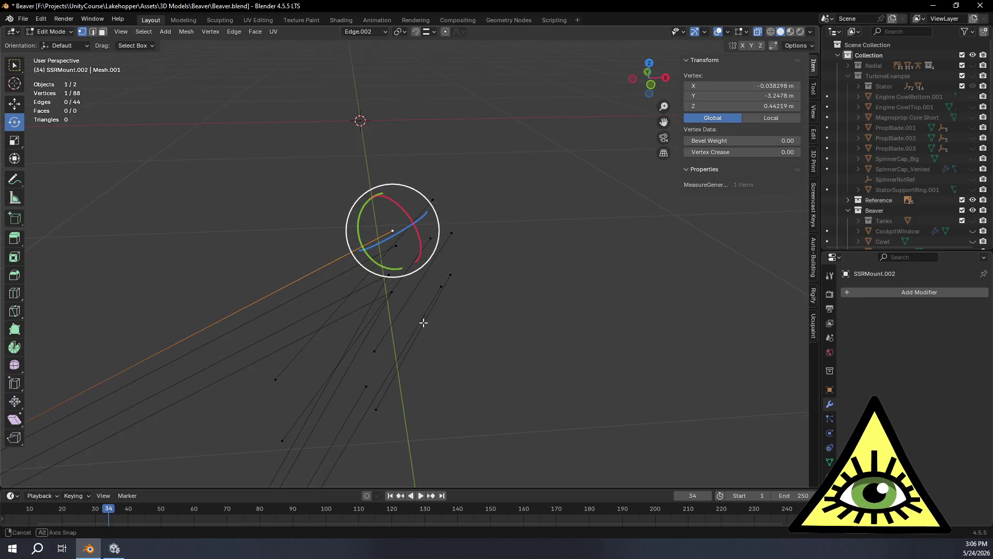
key("shift+v")
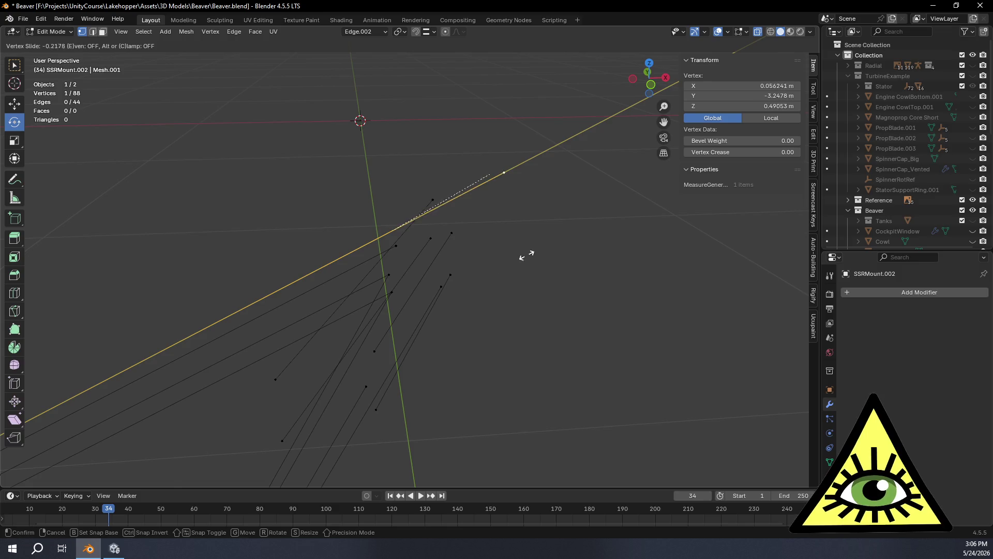
left_click(523, 256)
key("shift+v")
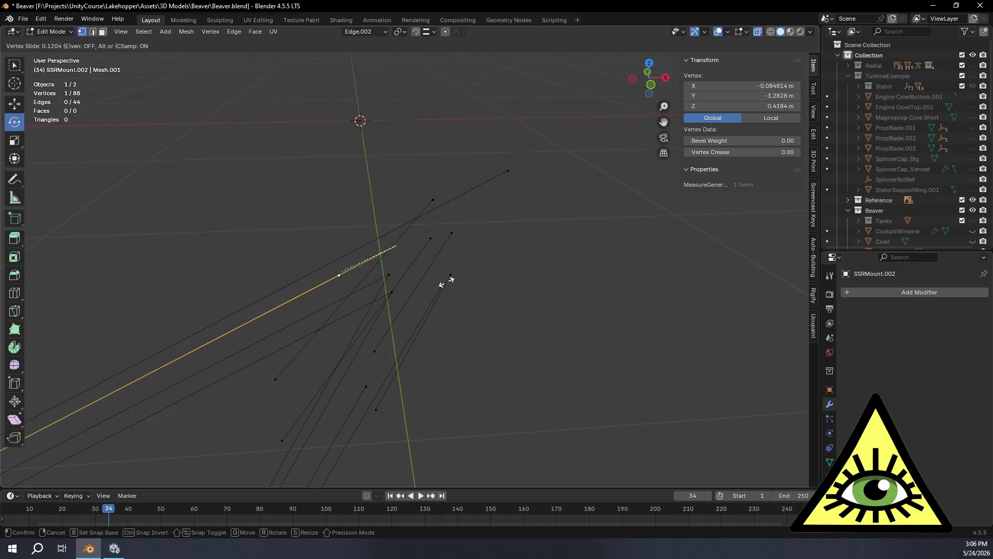
left_click(574, 221)
mouse_move(575, 222)
middle_mouse_down()
mouse_move(551, 228)
mouse_move(600, 279)
mouse_move(635, 262)
mouse_move(532, 277)
mouse_move(483, 226)
mouse_move(370, 284)
mouse_move(496, 193)
mouse_move(510, 206)
mouse_move(509, 226)
middle_mouse_up()
Slide another bar vertex twice along its edge to factor -0.184 and inspect the bar.
left_click(331, 303)
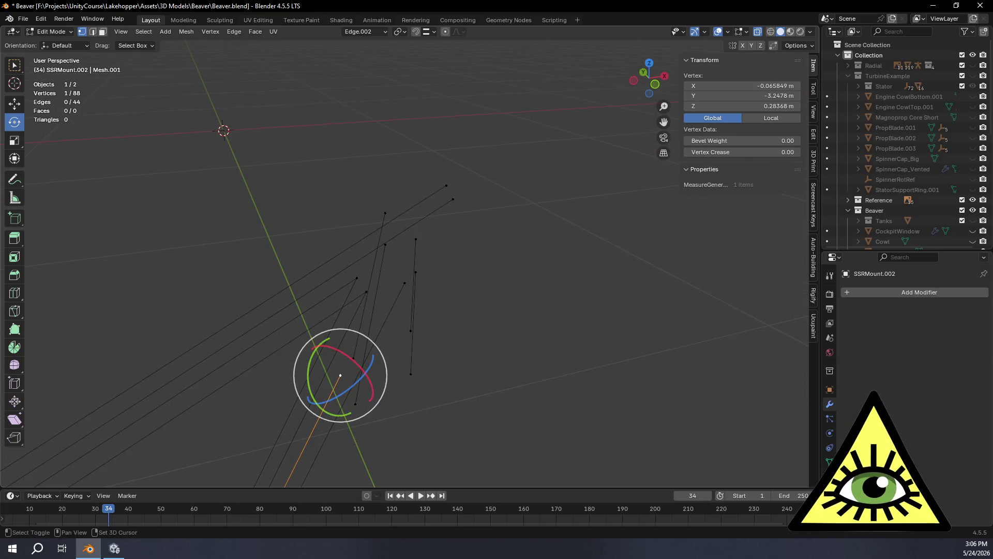
key("shift+v")
left_click(577, 81)
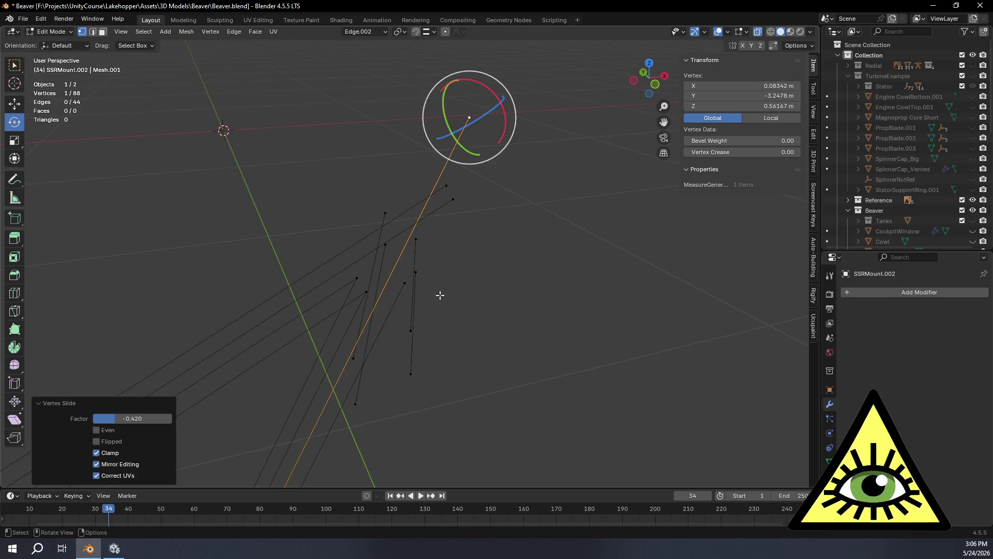
key("shift+v")
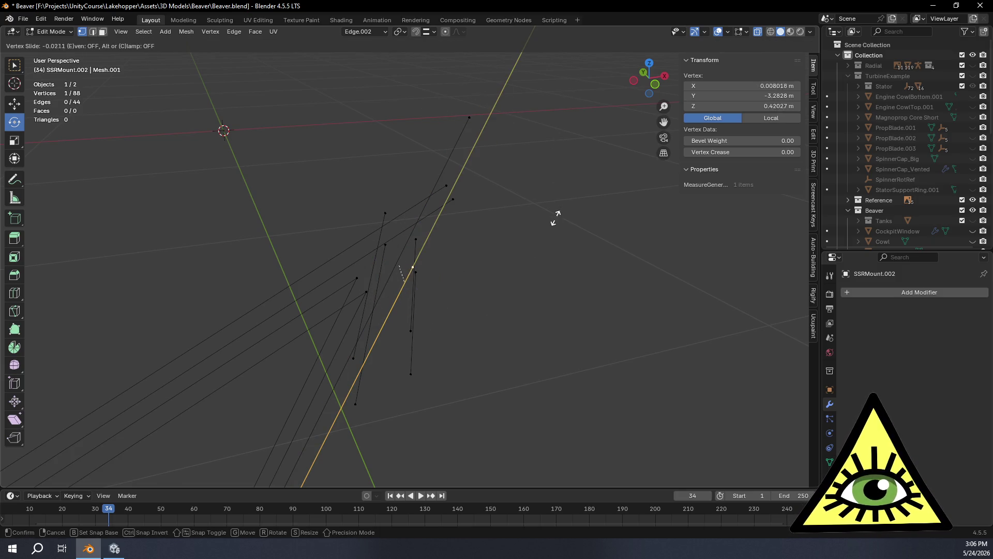
left_click(594, 120)
mouse_move(585, 233)
middle_mouse_down()
mouse_move(585, 210)
mouse_move(573, 213)
middle_mouse_up()
right_click(573, 213)
mouse_move(512, 142)
middle_mouse_down()
mouse_move(514, 161)
mouse_move(531, 149)
middle_mouse_up()
mouse_move(399, 190)
middle_mouse_down()
mouse_move(398, 274)
mouse_move(418, 318)
middle_mouse_up()
middle_click_drag(428, 411, 420, 409)
left_click(649, 78)
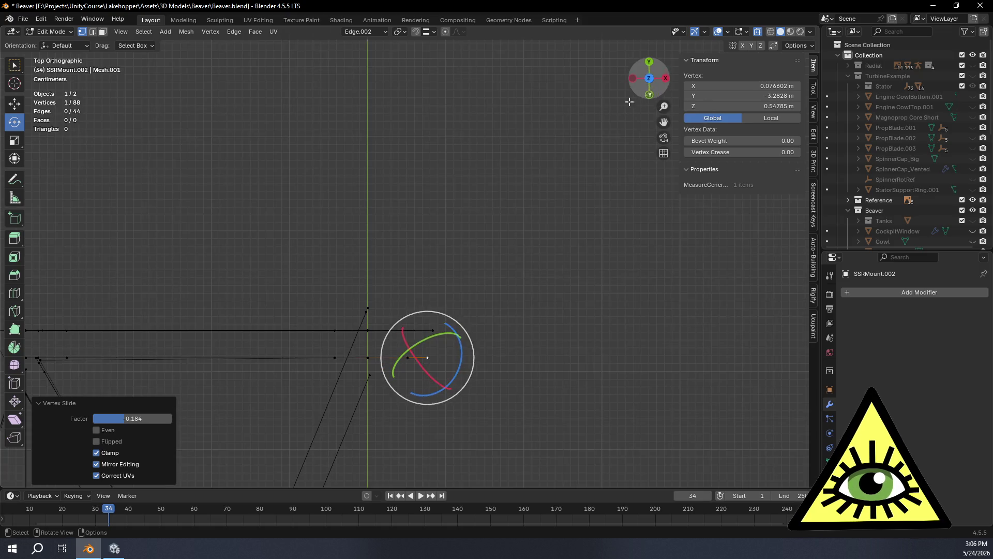
left_click_drag(365, 366, 365, 365)
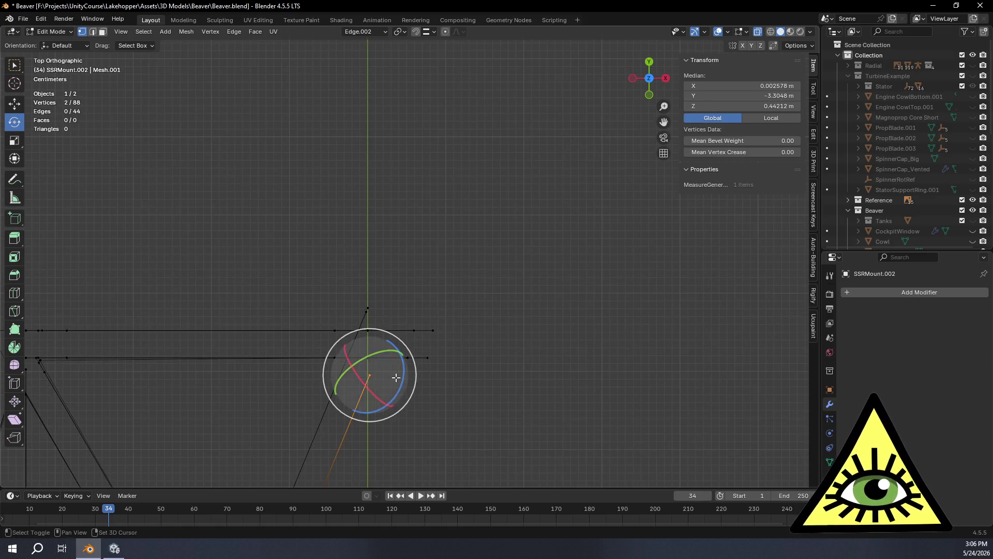
key("shift+v")
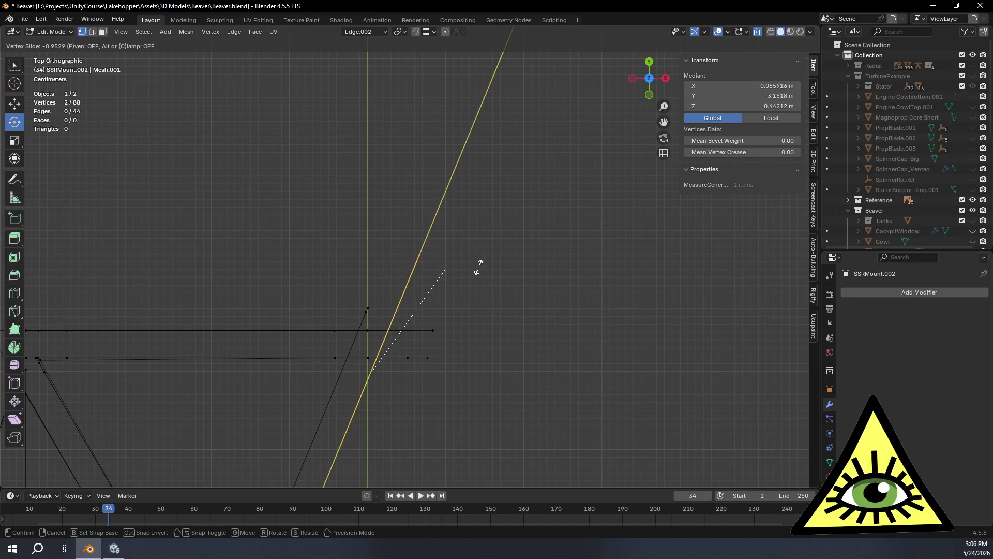
left_click(444, 309)
mouse_move(444, 309)
middle_mouse_down()
mouse_move(446, 381)
mouse_move(448, 291)
mouse_move(488, 248)
middle_mouse_up()
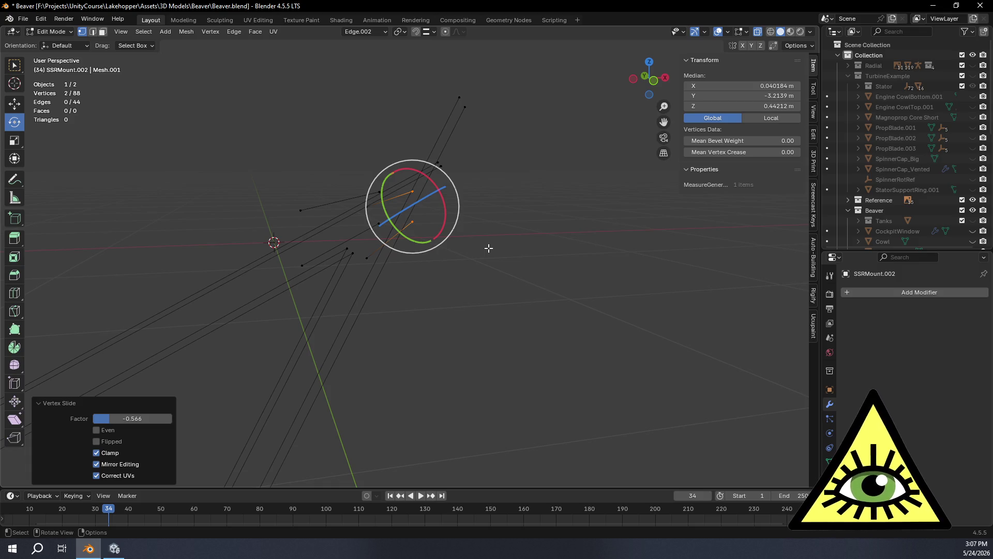
mouse_move(493, 56)
middle_mouse_down()
mouse_move(582, 235)
mouse_move(500, 221)
mouse_move(502, 272)
mouse_move(477, 300)
mouse_move(496, 286)
middle_mouse_up()
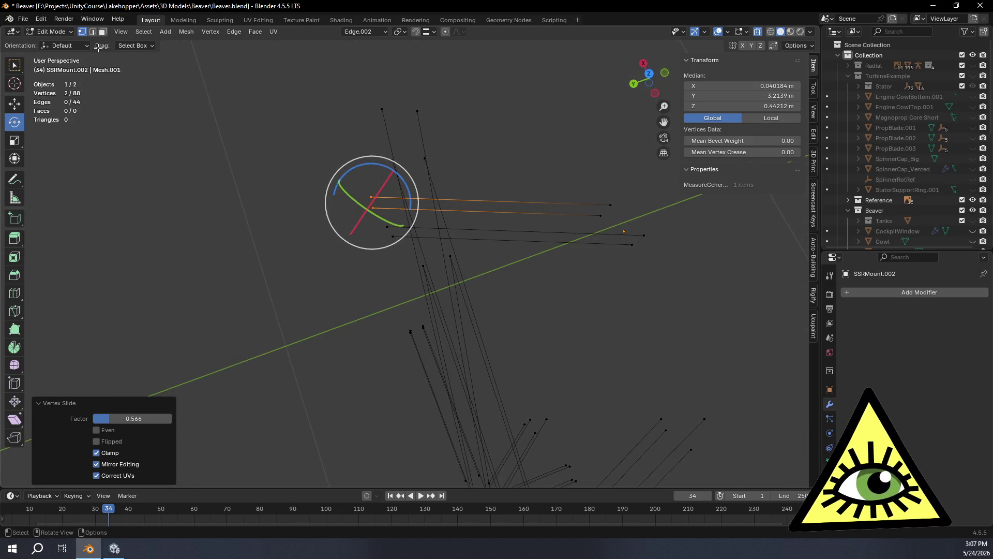
left_click(93, 32)
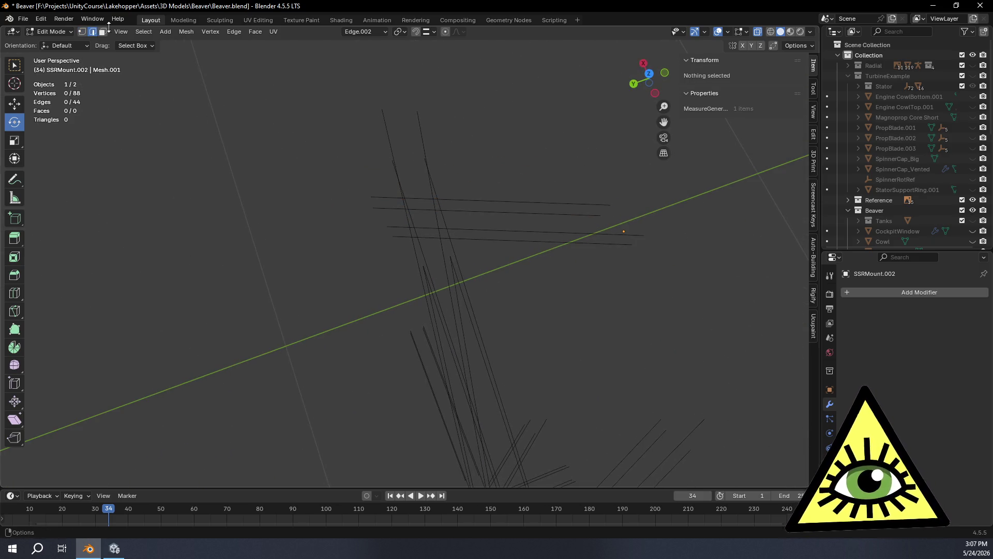
left_click(487, 203)
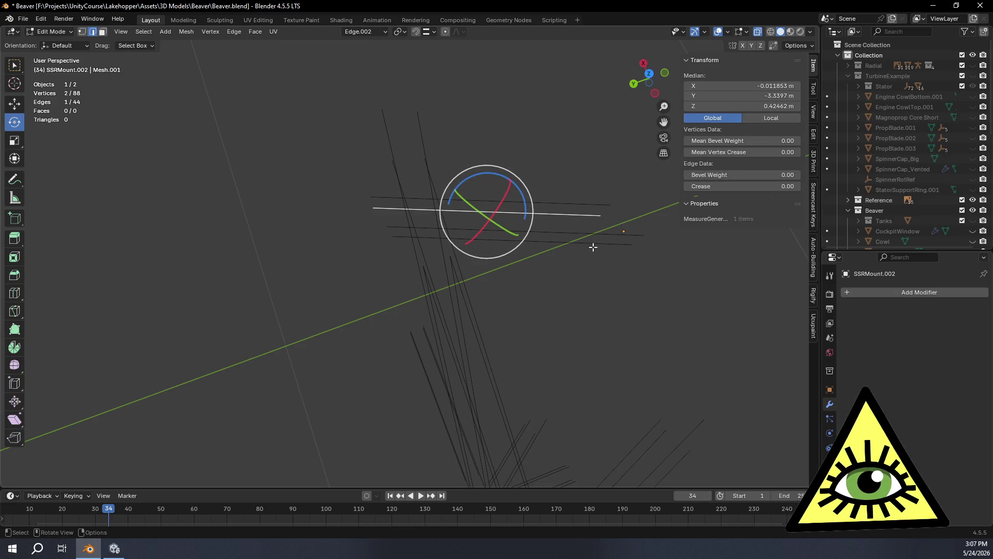
mouse_move(585, 297)
middle_mouse_down()
mouse_move(512, 207)
mouse_move(384, 148)
mouse_move(335, 204)
mouse_move(346, 249)
mouse_move(550, 353)
mouse_move(489, 322)
mouse_move(452, 326)
mouse_move(459, 359)
mouse_move(476, 337)
mouse_move(468, 261)
mouse_move(595, 250)
mouse_move(654, 230)
mouse_move(603, 195)
mouse_move(534, 205)
mouse_move(551, 250)
mouse_move(662, 213)
mouse_move(607, 240)
mouse_move(481, 260)
mouse_move(296, 134)
middle_mouse_up()
left_click(384, 147)
middle_click(444, 198, "alt")
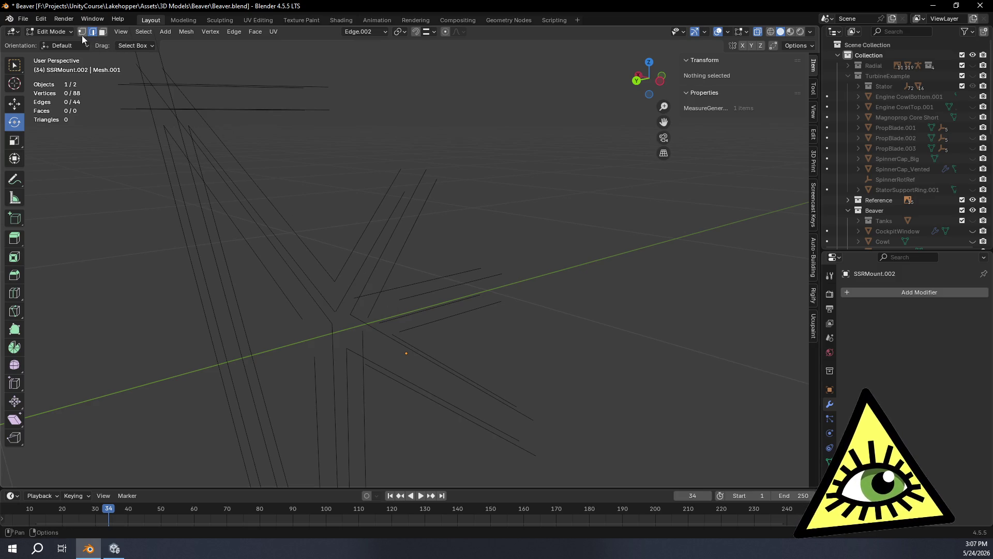
Select four bar end vertices and slide them along their edges by factor -0.768.
left_click(362, 301)
scroll(463, 357, "up", 4)
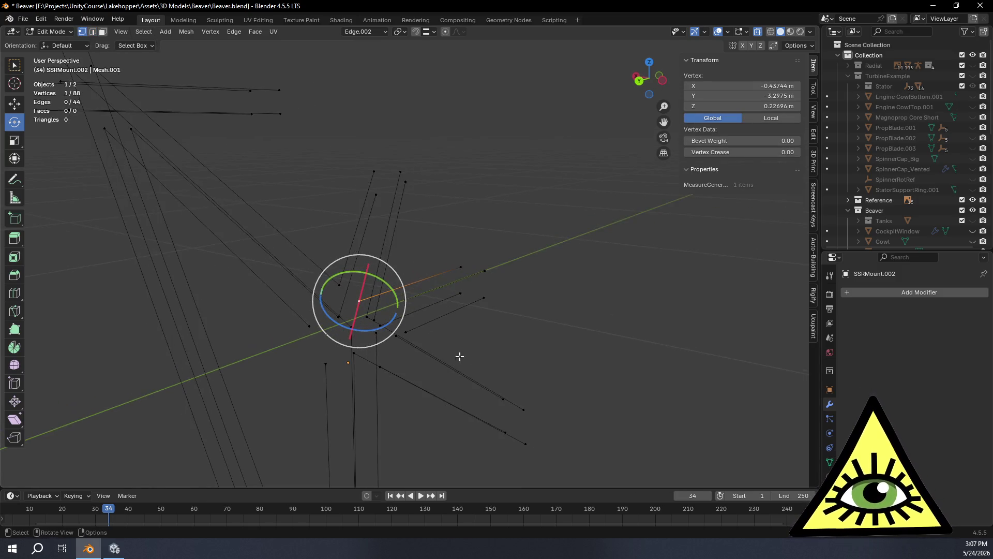
left_click(348, 400, "shift")
left_click(391, 417, "shift")
left_click(391, 345, "shift")
mouse_move(394, 349)
middle_mouse_down()
mouse_move(470, 365)
mouse_move(429, 388)
mouse_move(483, 361)
middle_mouse_up()
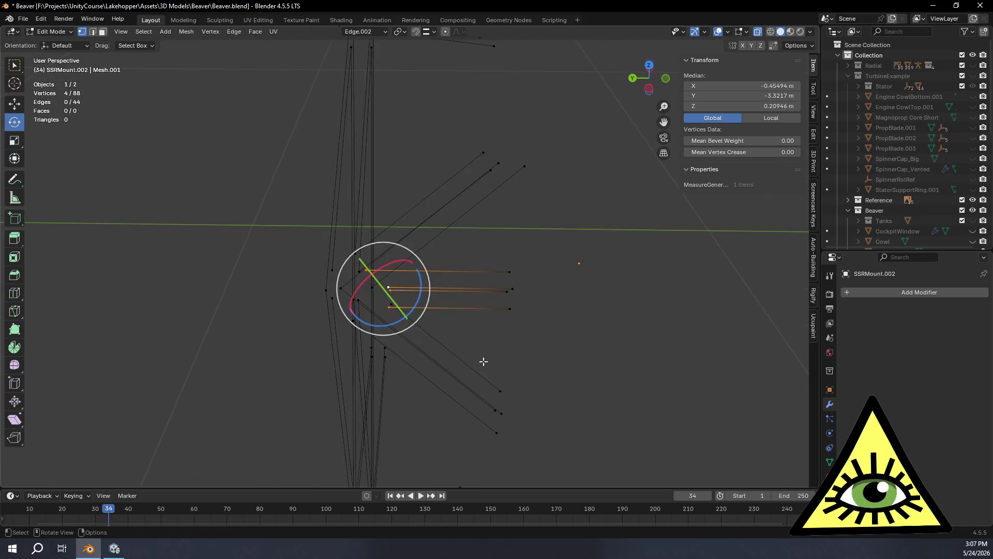
key("shift+v")
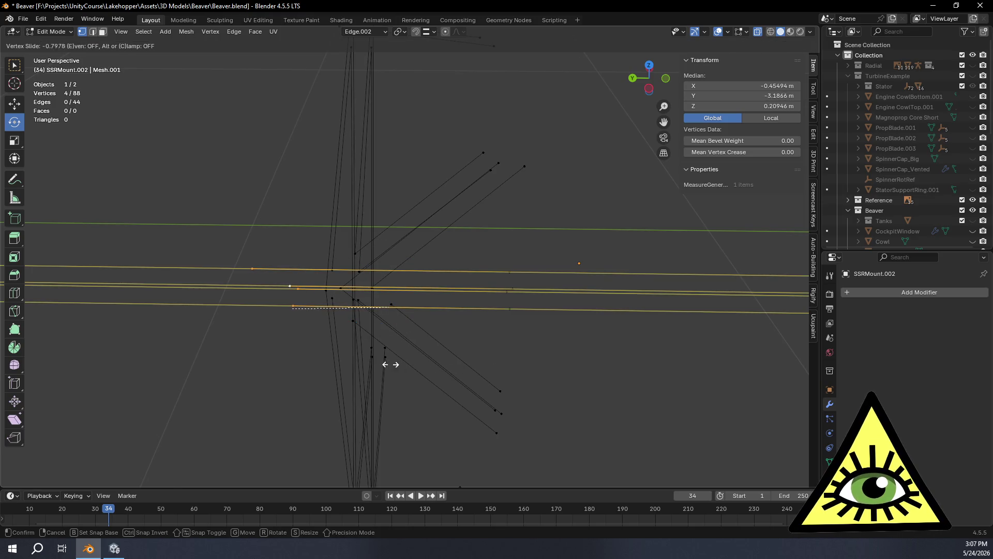
left_click(389, 364)
mouse_move(394, 363)
middle_mouse_down()
mouse_move(486, 364)
mouse_move(463, 336)
mouse_move(531, 305)
mouse_move(512, 306)
middle_mouse_up()
Scale the four vertices to zero along Y so they share one Y position, then deselect.
key("s")
key("y")
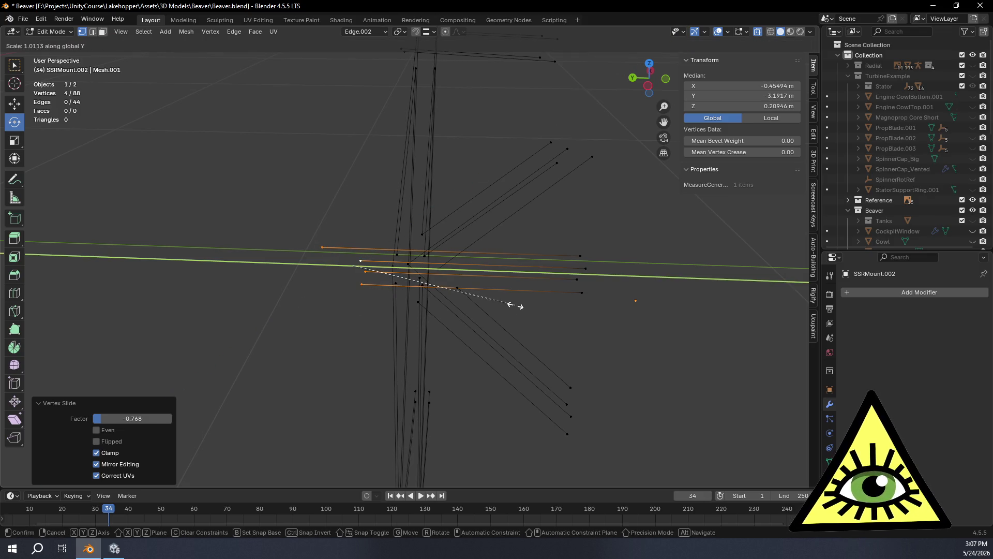
left_click(393, 310)
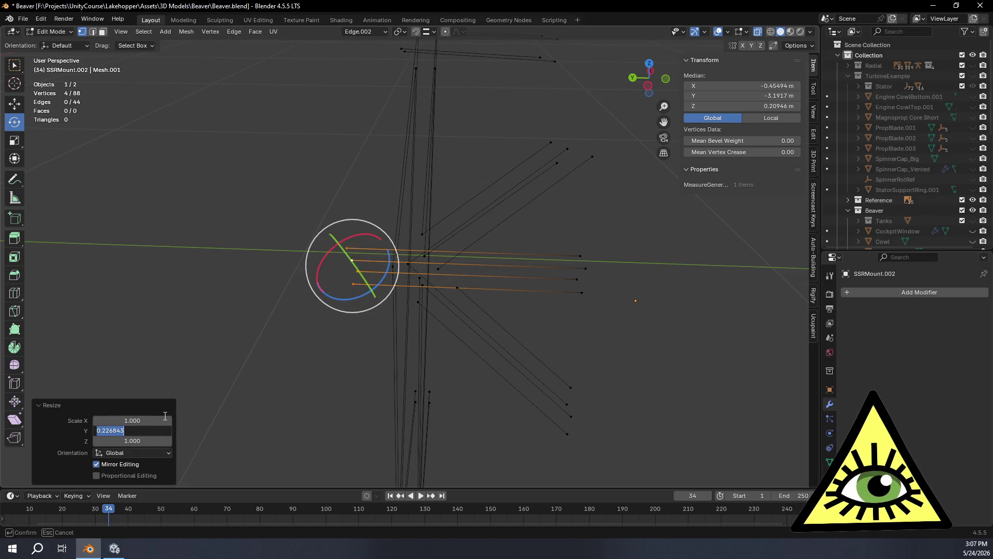
type("0")
key("Return")
left_click(556, 221)
mouse_move(557, 221)
middle_mouse_down()
mouse_move(459, 173)
mouse_move(492, 186)
mouse_move(683, 190)
mouse_move(584, 200)
mouse_move(656, 207)
mouse_move(561, 184)
mouse_move(585, 188)
middle_mouse_up()
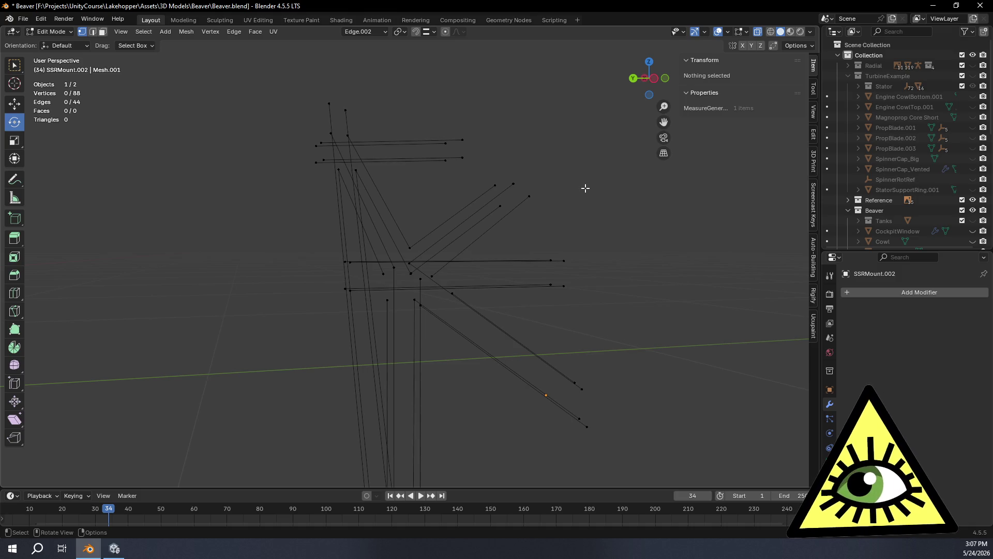
mouse_move(513, 219)
middle_mouse_down()
mouse_move(588, 270)
mouse_move(530, 220)
mouse_move(517, 182)
mouse_move(543, 279)
mouse_move(492, 274)
mouse_move(439, 234)
mouse_move(377, 206)
mouse_move(547, 268)
mouse_move(537, 273)
middle_mouse_up()
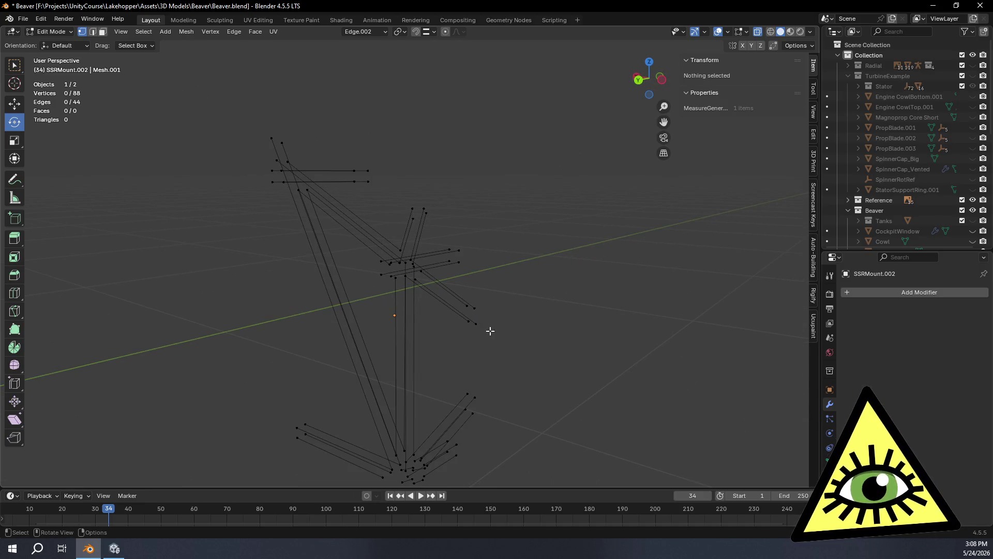
mouse_move(385, 443)
middle_mouse_down("shift")
mouse_move(454, 257)
mouse_move(457, 190)
middle_mouse_up("shift")
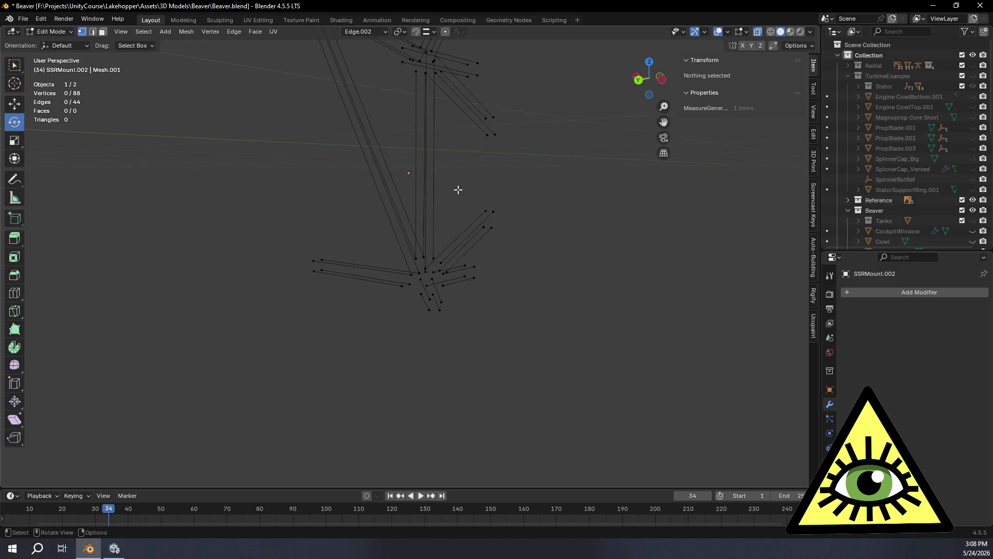
mouse_move(481, 193)
middle_mouse_down()
mouse_move(450, 294)
mouse_move(503, 279)
mouse_move(455, 294)
mouse_move(395, 290)
mouse_move(448, 326)
mouse_move(426, 337)
mouse_move(483, 255)
middle_mouse_up()
left_click(470, 247)
Slide the two selected vertices along their edges and level them with a Z scale of 0.
left_click(453, 285, "shift")
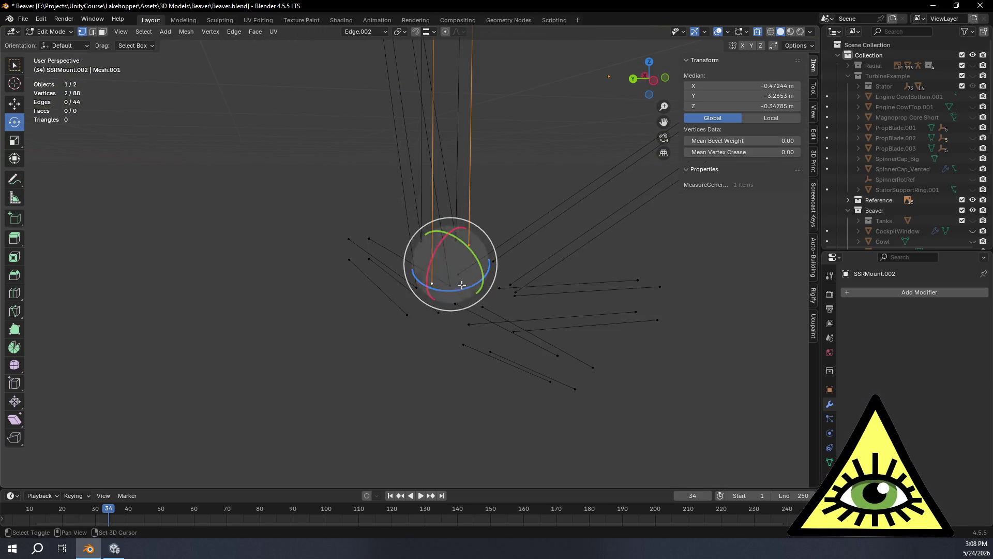
key("shift+v")
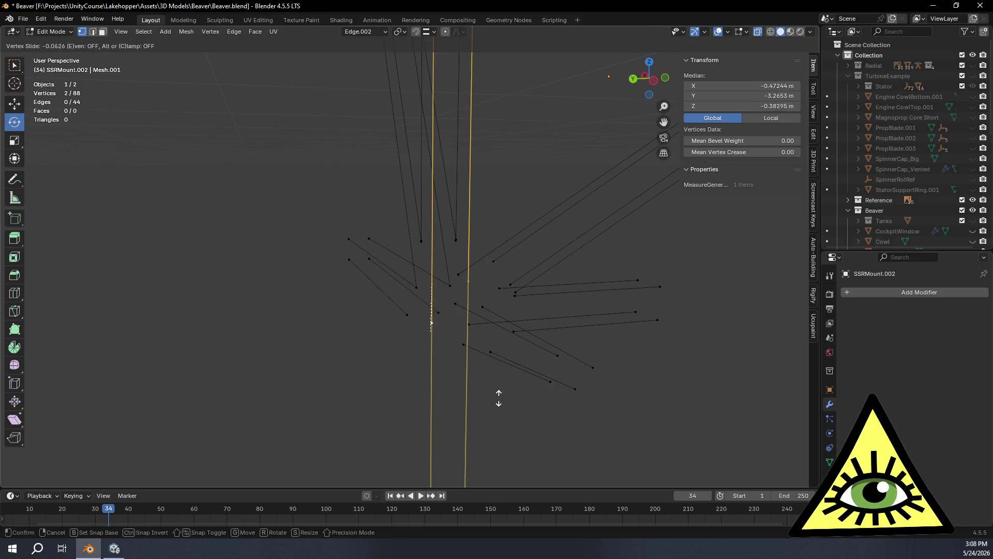
left_click(495, 55)
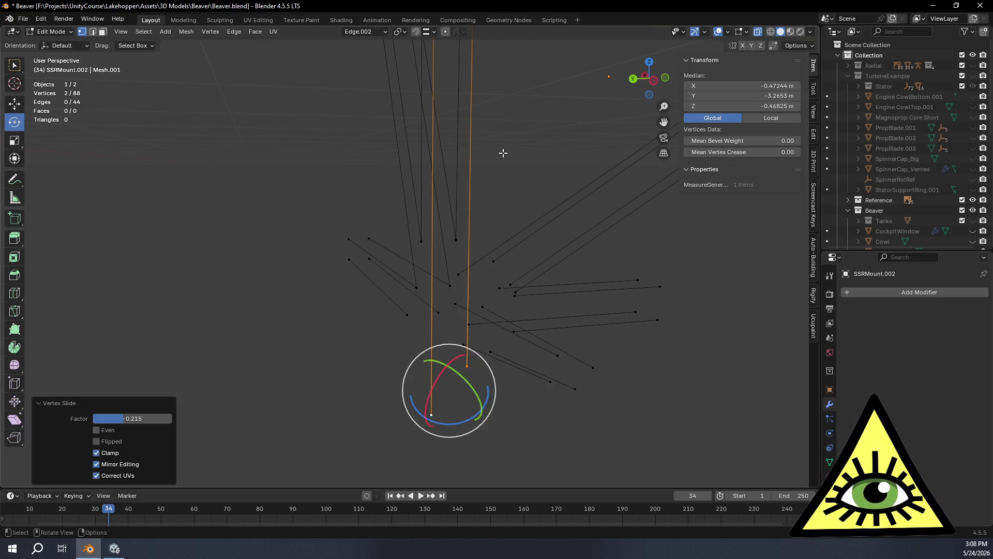
key("s")
key("z")
left_click(488, 216)
left_click(136, 441)
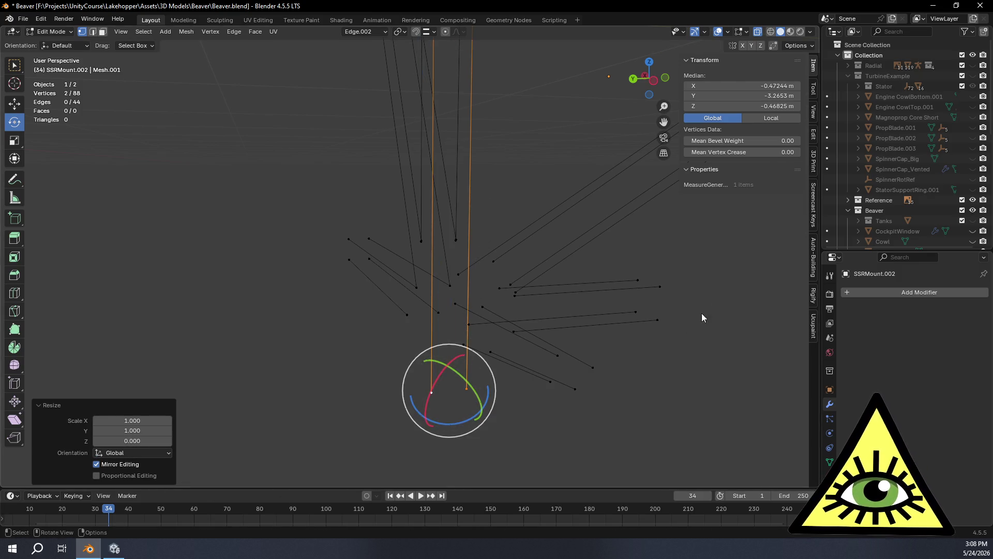
Slide two single strut-end vertices along their edges.
left_click(438, 308)
mouse_move(449, 316)
middle_mouse_down()
mouse_move(511, 348)
mouse_move(407, 341)
mouse_move(574, 334)
mouse_move(569, 309)
mouse_move(409, 339)
middle_mouse_up()
key("shift+v")
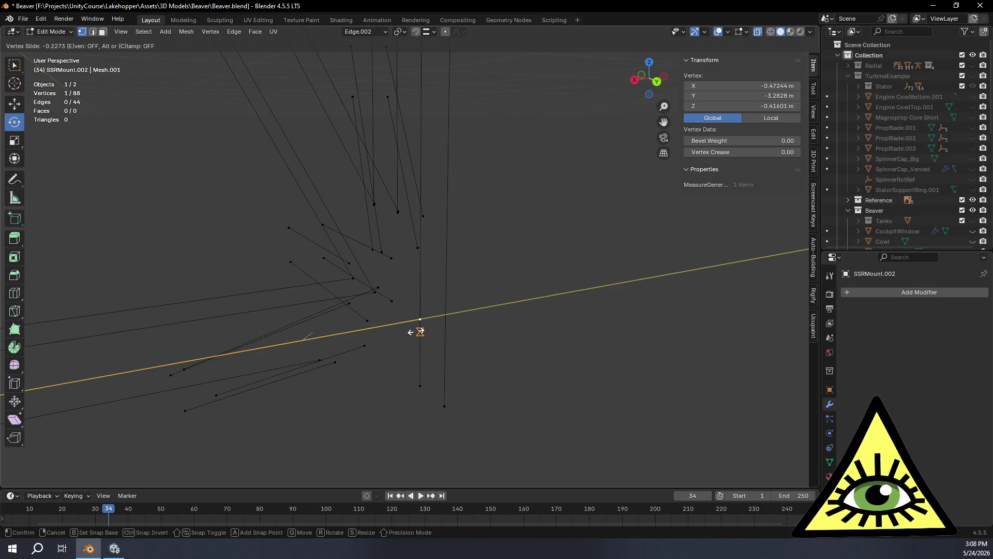
left_click(419, 331)
left_click(320, 359)
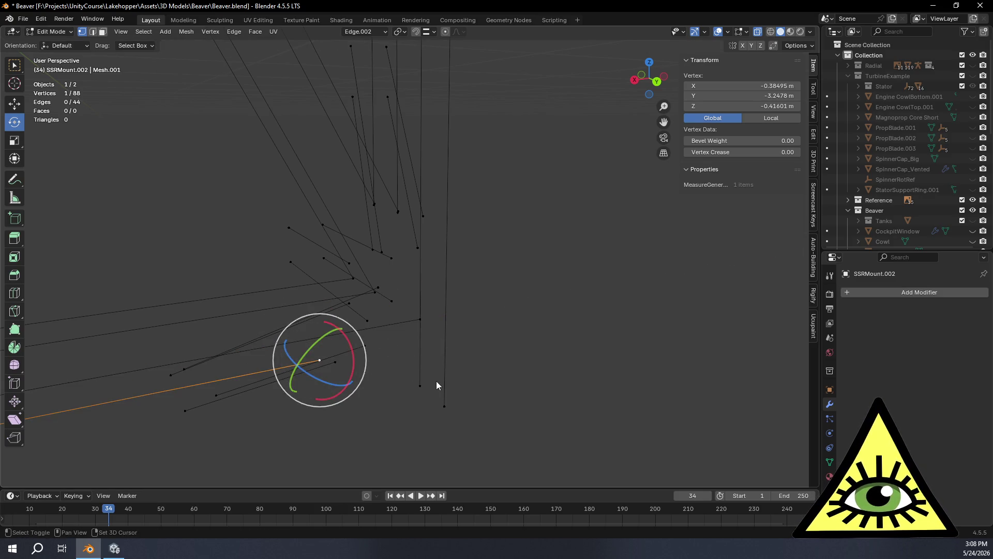
key("shift+v")
left_click(445, 350)
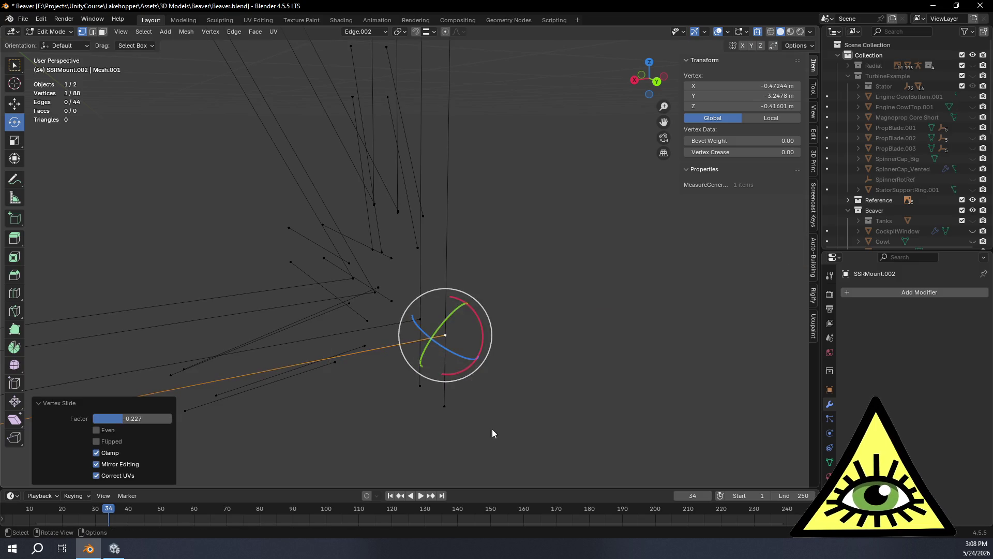
Slide two more neighbouring strut vertices along their edges, then view the frame from the back.
left_click(419, 386)
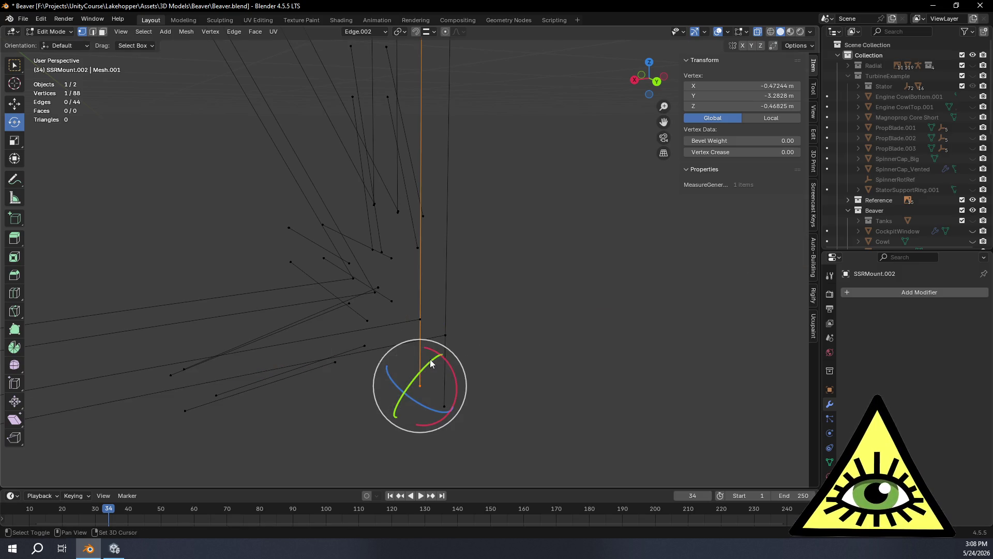
key("shift+v")
left_click(420, 318)
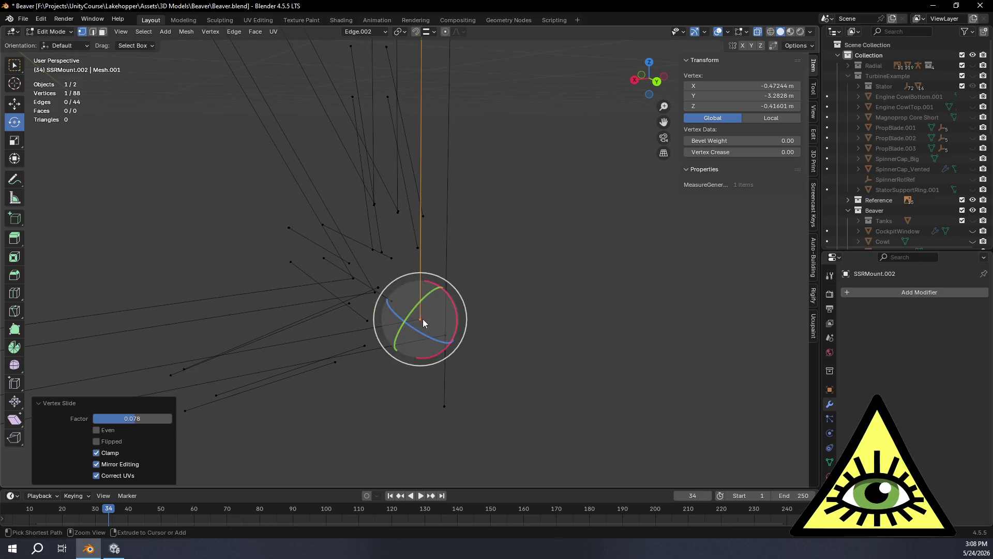
left_click(444, 406)
key("shift+v")
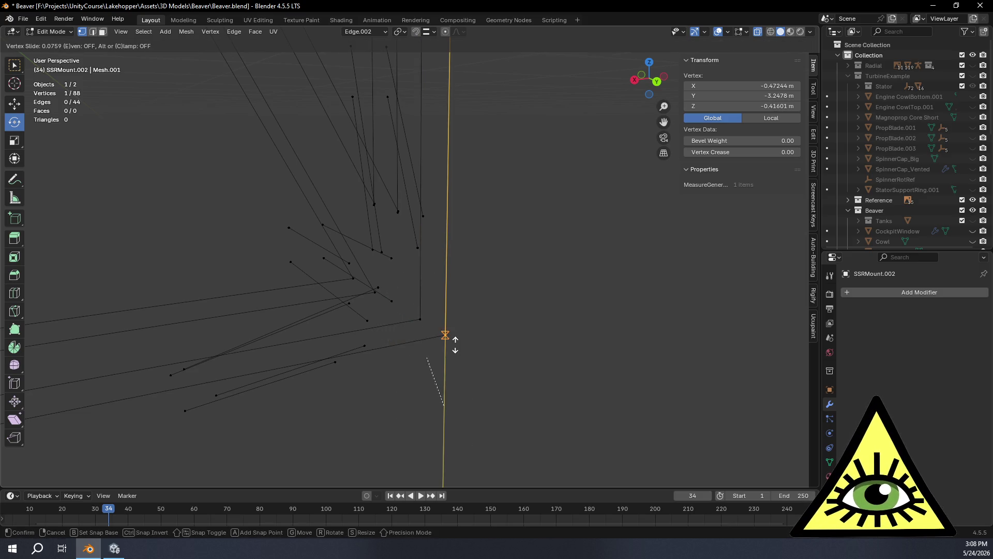
left_click(453, 342)
left_click(548, 341)
mouse_move(548, 341)
middle_mouse_down()
mouse_move(461, 312)
mouse_move(523, 334)
mouse_move(405, 311)
mouse_move(507, 336)
mouse_move(505, 196)
mouse_move(559, 429)
mouse_move(575, 301)
mouse_move(535, 276)
mouse_move(554, 278)
mouse_move(377, 215)
mouse_move(536, 303)
middle_mouse_up()
left_click(654, 82)
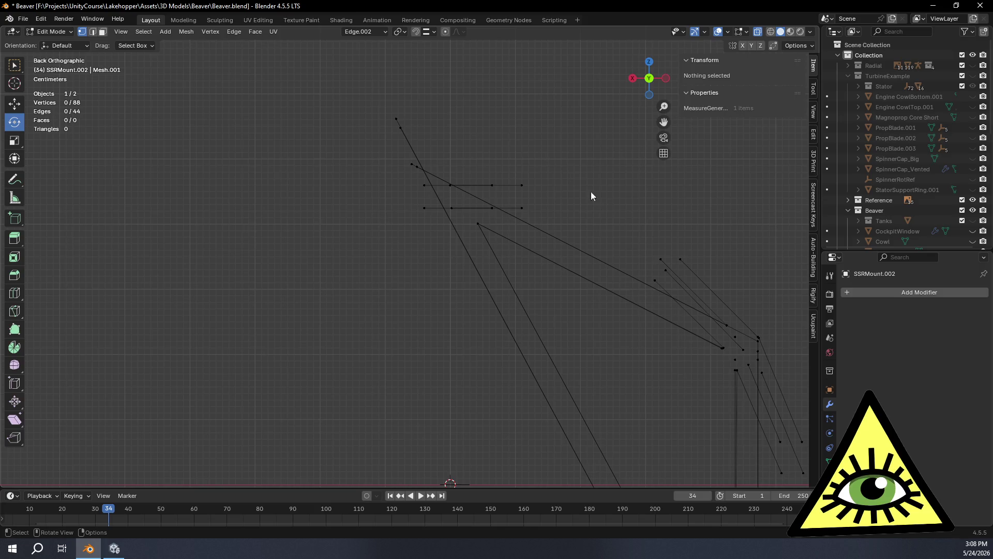
Inspect the bar's top end from perspective, front and back views.
scroll(601, 197, "down", 5)
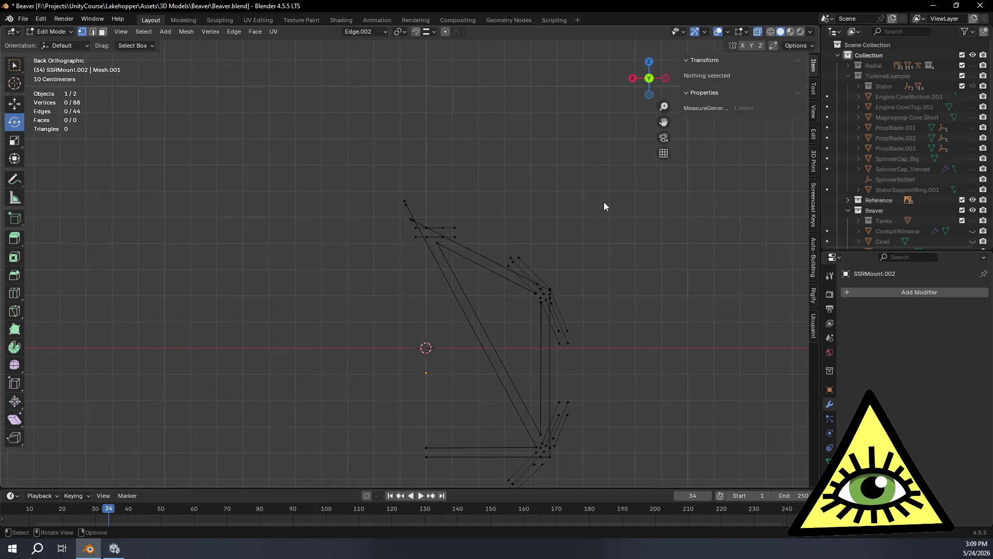
scroll(653, 264, "up", 4)
mouse_move(669, 284)
middle_mouse_down()
mouse_move(550, 244)
mouse_move(492, 270)
mouse_move(473, 250)
mouse_move(523, 237)
mouse_move(807, 388)
mouse_move(738, 365)
mouse_move(532, 249)
mouse_move(552, 286)
mouse_move(533, 301)
mouse_move(576, 285)
mouse_move(569, 293)
mouse_move(522, 267)
middle_mouse_up()
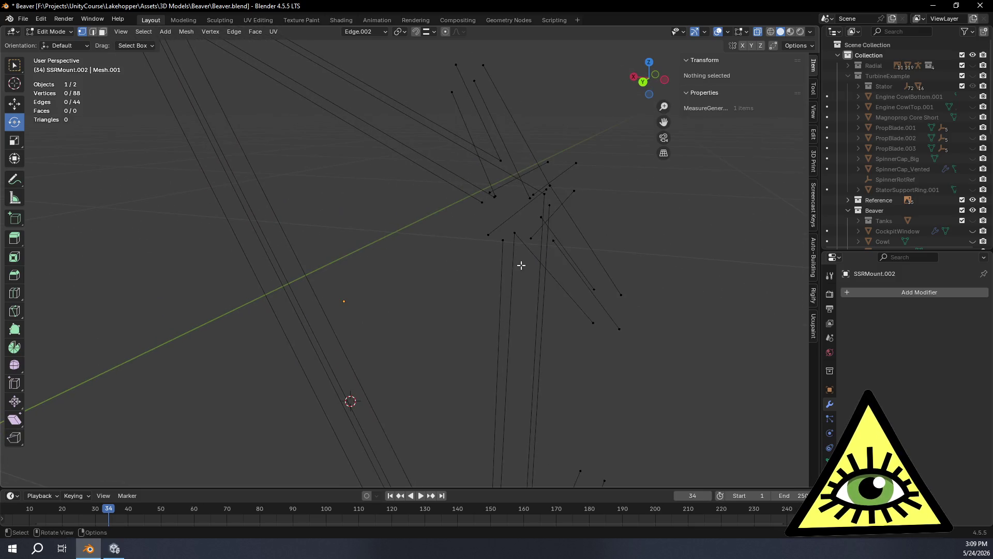
left_click(643, 82)
mouse_move(536, 207)
middle_mouse_down("shift")
mouse_move(569, 237)
mouse_move(512, 185)
mouse_move(550, 377)
mouse_move(523, 288)
mouse_move(522, 229)
mouse_move(527, 388)
mouse_move(505, 179)
mouse_move(541, 179)
mouse_move(501, 296)
middle_mouse_up("shift")
scroll(548, 231, "up", 2)
left_click(538, 189)
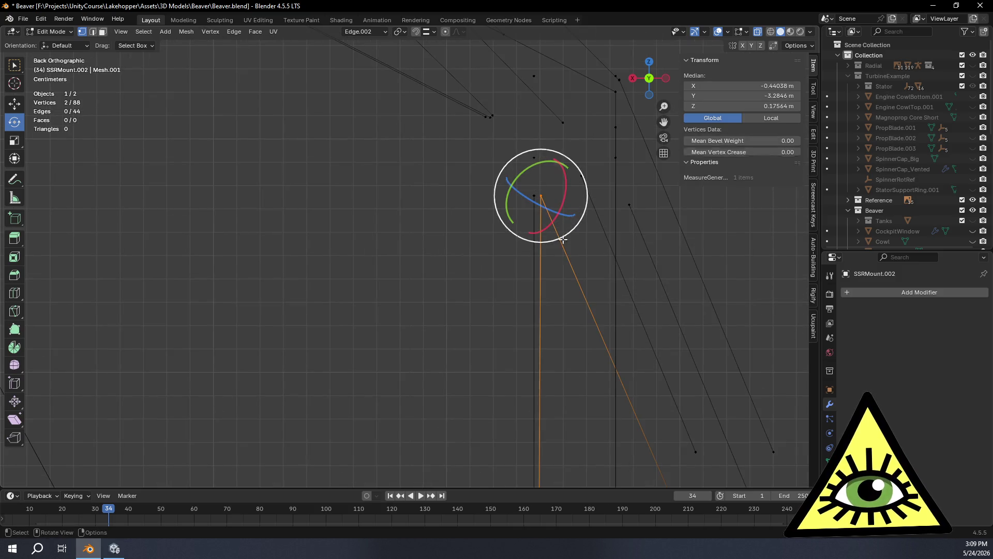
left_click(577, 310)
mouse_move(576, 305)
middle_mouse_down()
mouse_move(558, 295)
mouse_move(497, 297)
mouse_move(491, 422)
middle_mouse_up()
left_click(648, 78)
left_click(643, 80)
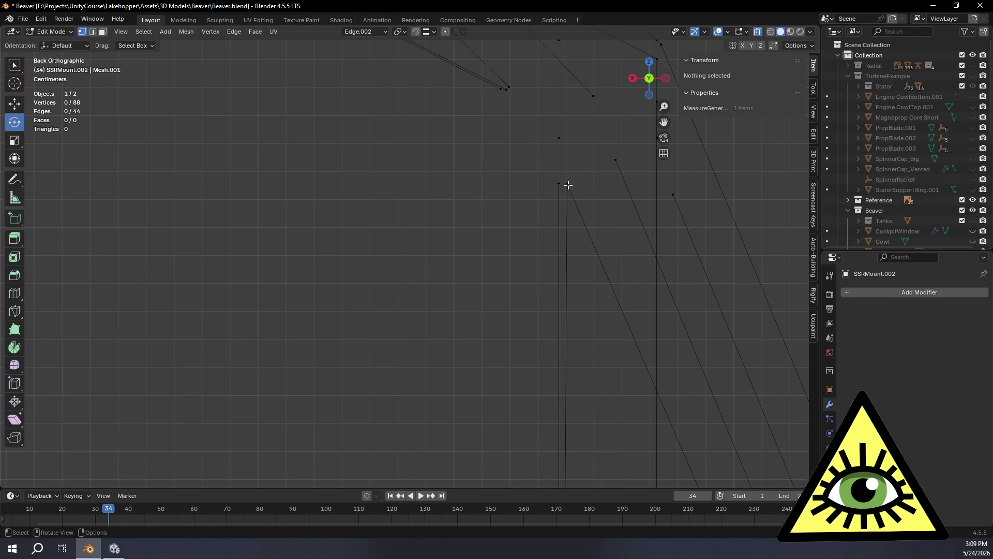
Move the top vertex of the vertical line 0.002937 m along X.
left_click(568, 183)
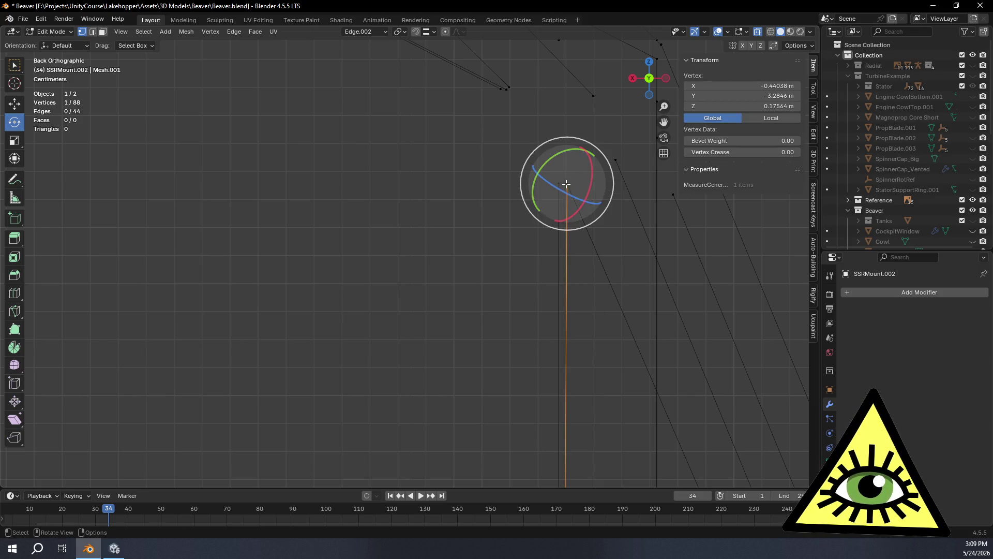
left_click(566, 179)
left_click(566, 180)
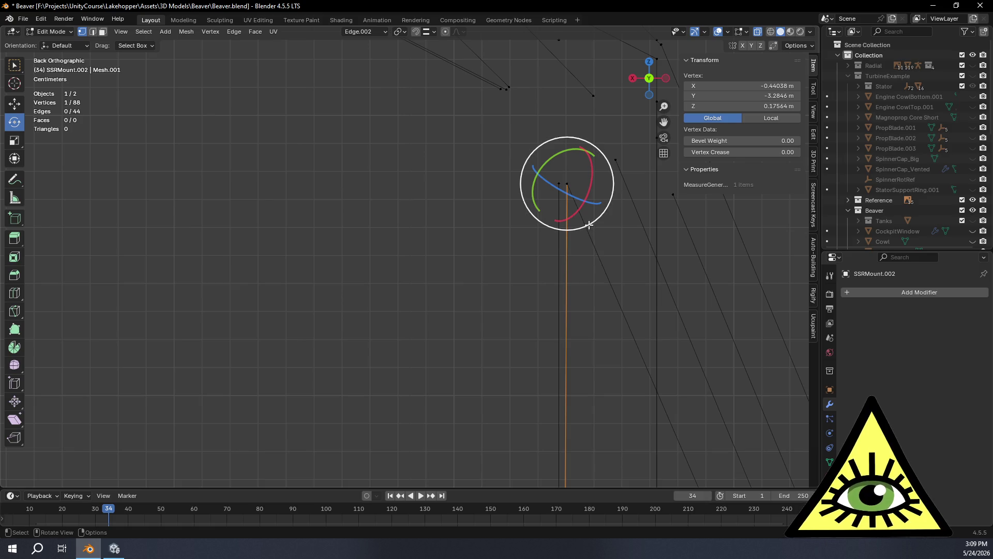
key("g")
key("x")
key("x")
scroll(582, 259, "down", 4)
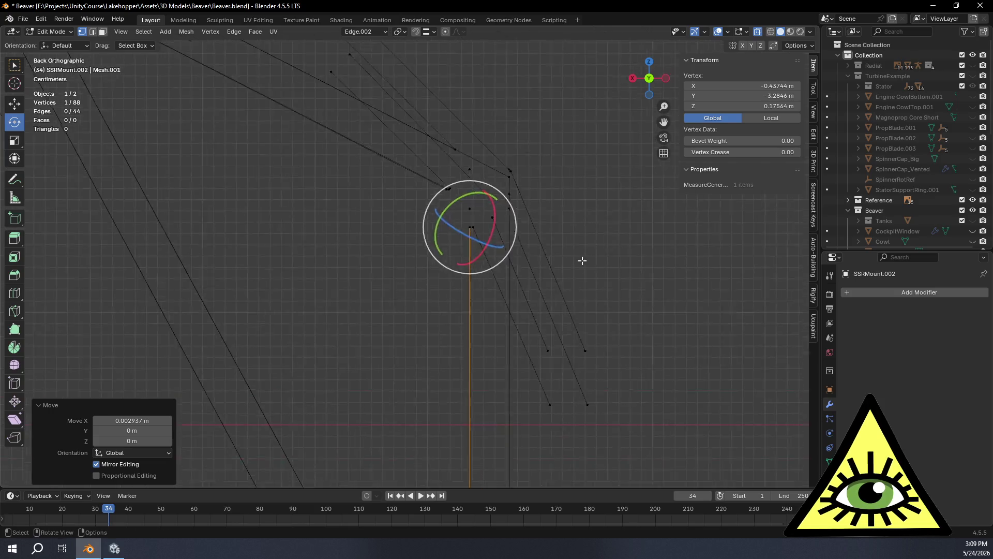
mouse_move(589, 42)
middle_mouse_down("shift")
mouse_move(565, 336)
mouse_move(646, 326)
mouse_move(544, 252)
mouse_move(574, 281)
mouse_move(516, 257)
mouse_move(545, 239)
mouse_move(543, 254)
middle_mouse_up("shift")
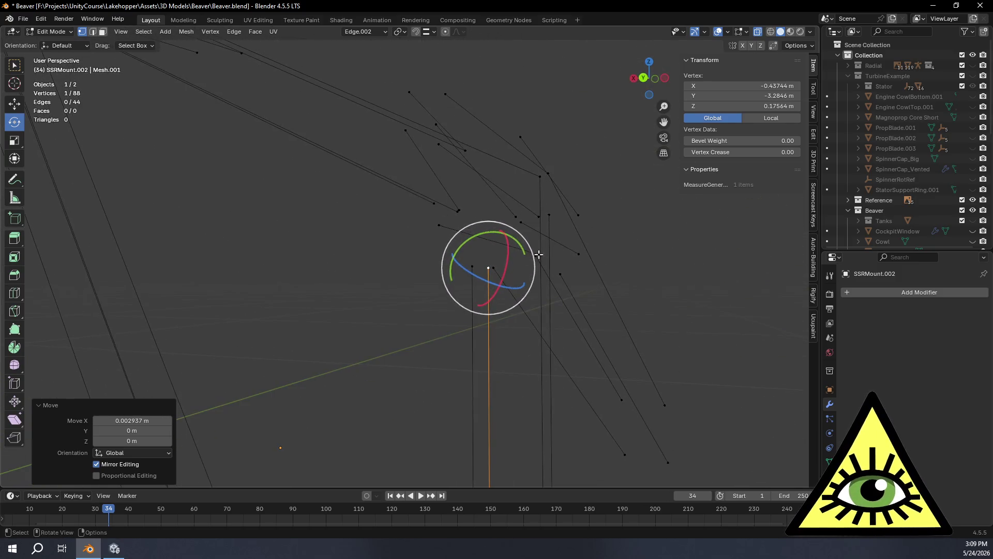
mouse_move(476, 263)
middle_mouse_down()
mouse_move(507, 271)
mouse_move(572, 381)
mouse_move(553, 409)
middle_mouse_up()
key("shift+v")
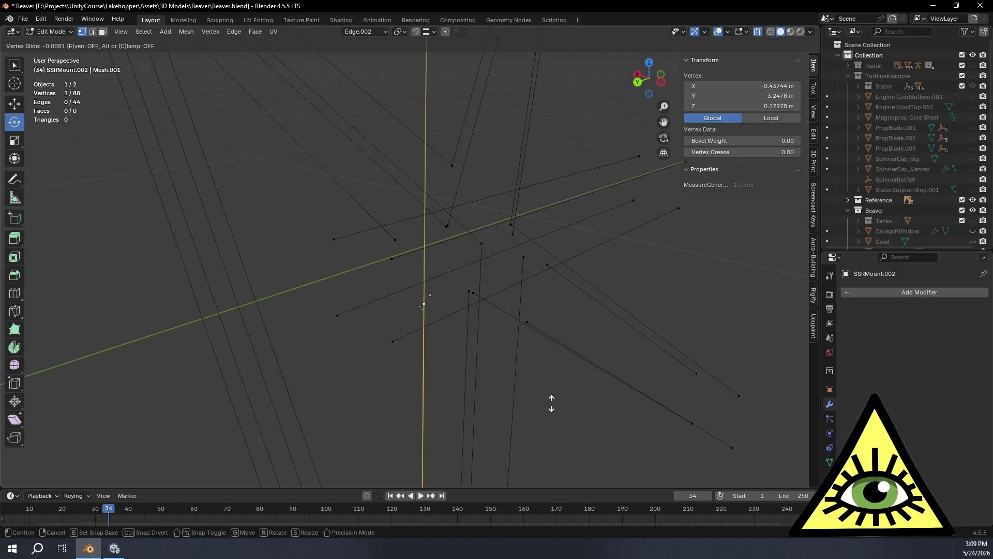
Slide the bar's first and opposite end vertices along their adjoining edges.
left_click(552, 198)
scroll(430, 250, "down", 2)
left_click(397, 247)
scroll(458, 297, "up", 3)
key("shift+v")
left_click(433, 278)
mouse_move(433, 278)
middle_mouse_down()
mouse_move(474, 215)
mouse_move(431, 134)
middle_mouse_up()
Slide another bar end vertex along its edge at factor 0.236.
key("alt+a")
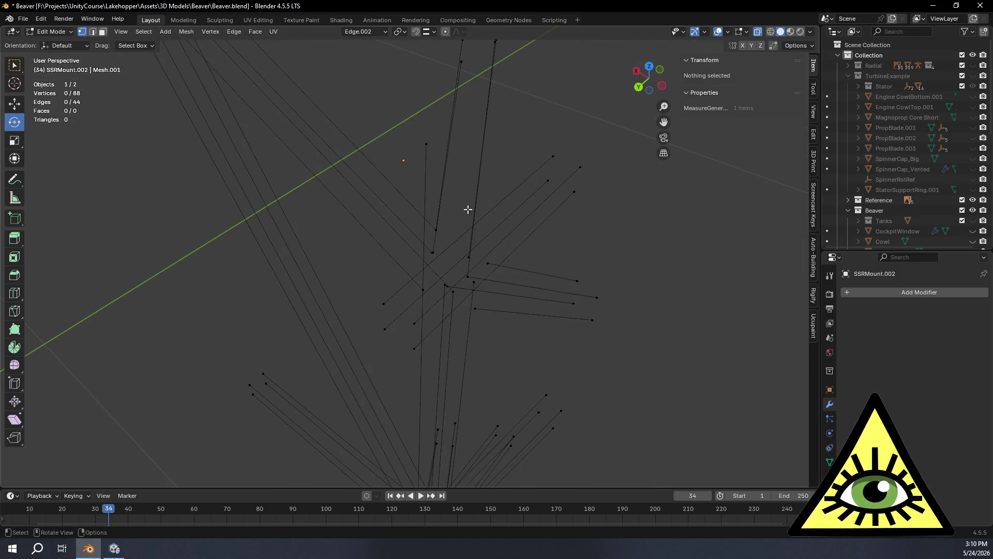
left_click(427, 148)
middle_click_drag(491, 339, 509, 304)
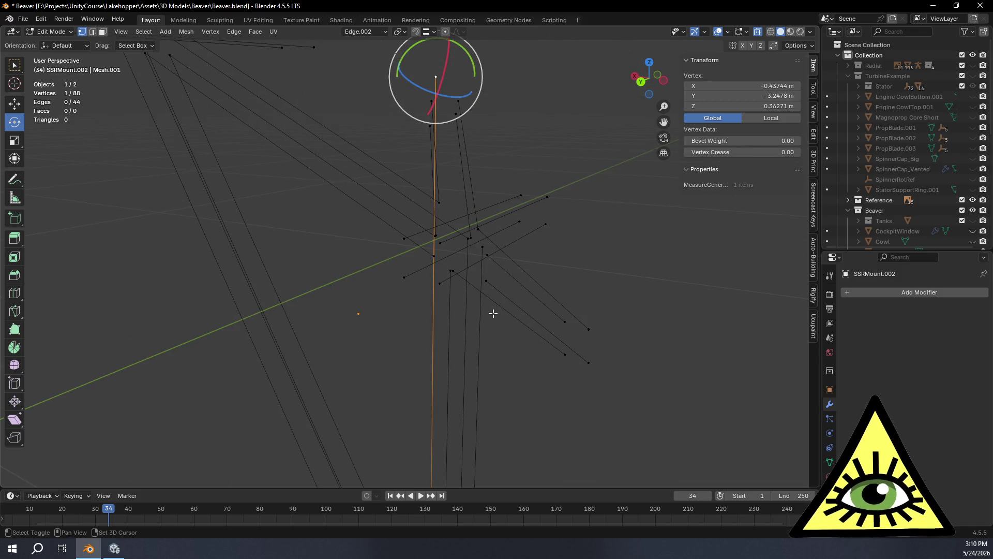
key("shift+v")
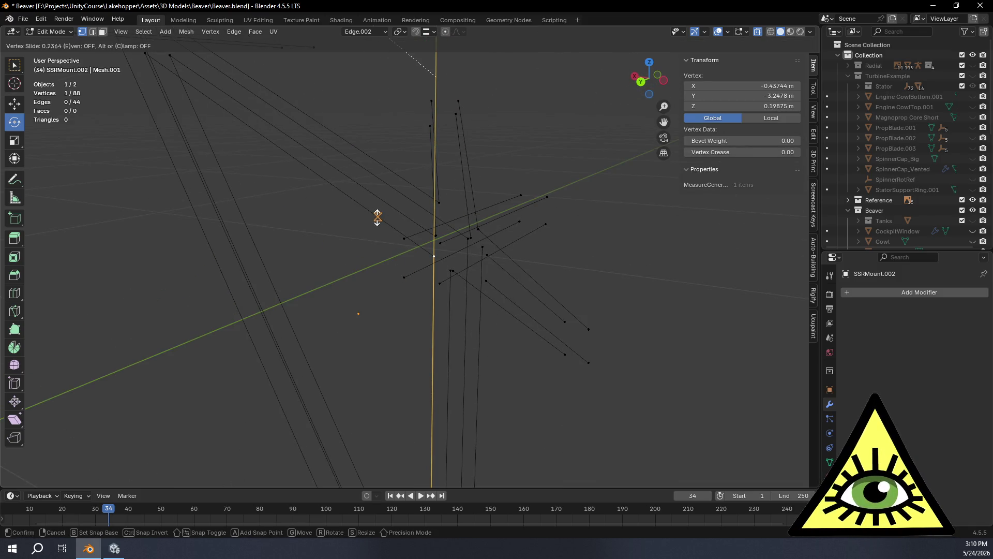
left_click(377, 217)
mouse_move(506, 336)
middle_mouse_down()
mouse_move(450, 371)
mouse_move(412, 328)
mouse_move(401, 268)
mouse_move(479, 266)
mouse_move(519, 284)
mouse_move(542, 321)
middle_mouse_up()
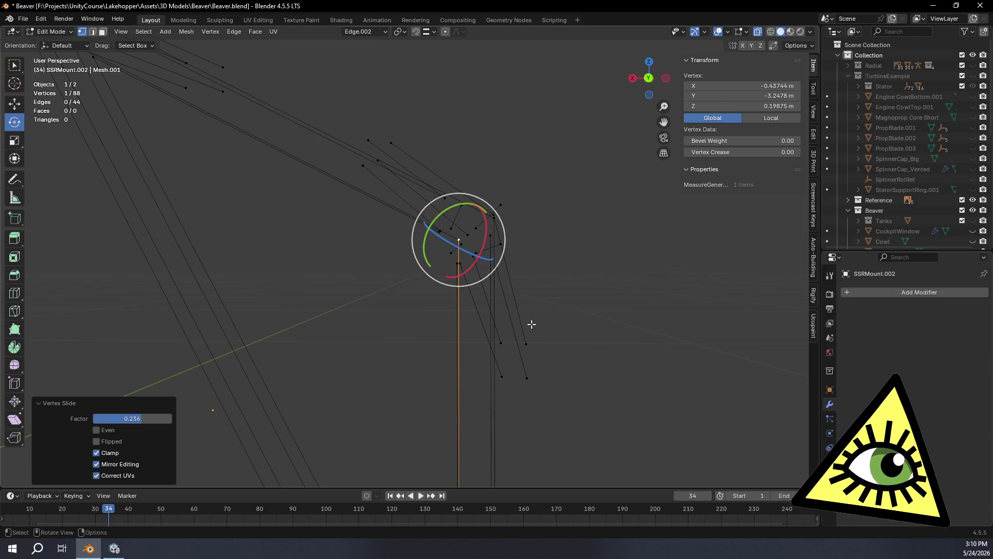
mouse_move(532, 324)
middle_mouse_down()
mouse_move(512, 297)
mouse_move(499, 319)
mouse_move(508, 328)
mouse_move(540, 293)
mouse_move(631, 388)
mouse_move(550, 303)
mouse_move(558, 261)
mouse_move(535, 238)
middle_mouse_up()
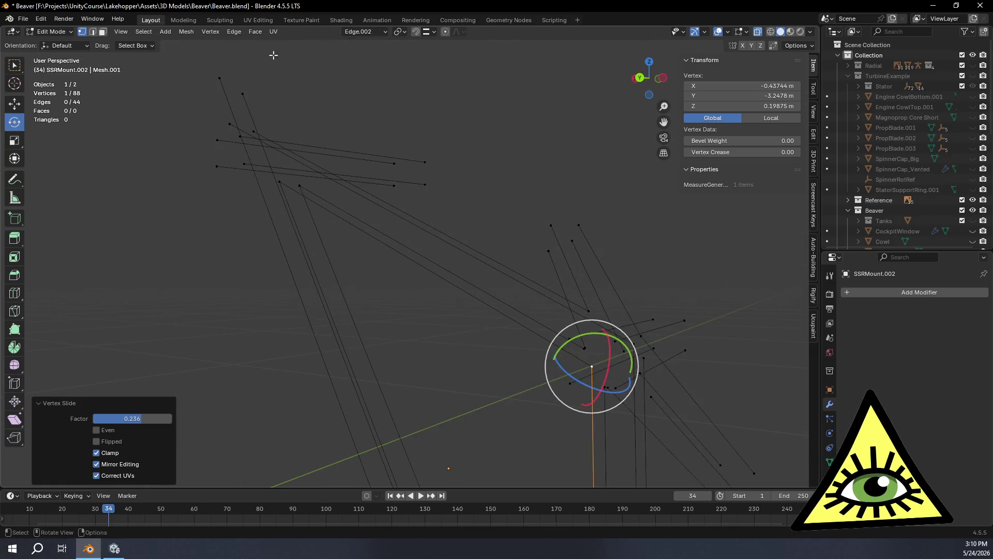
left_click(103, 32)
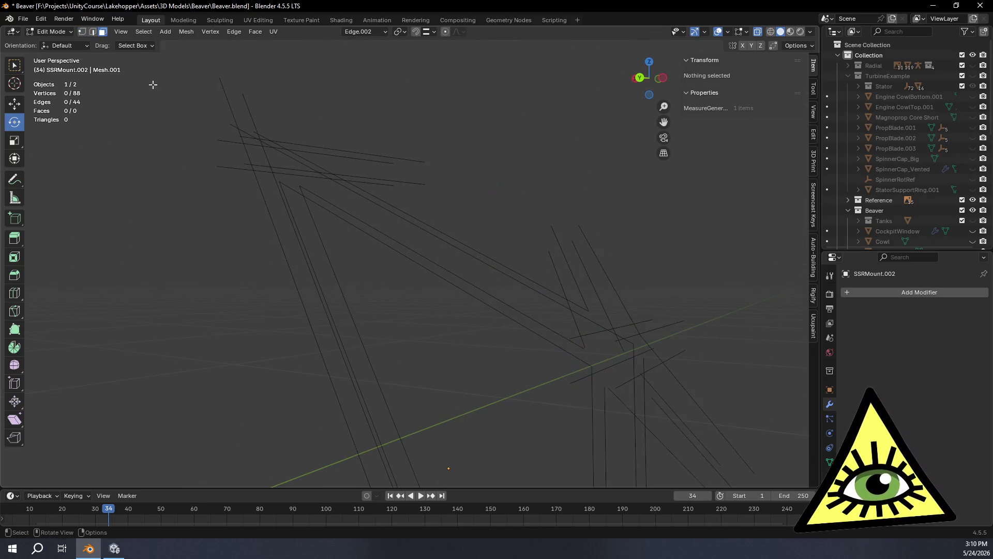
Fill a quad face between four corner vertices of the mesh.
left_click(229, 123)
left_click(288, 190, "shift")
mouse_move(584, 363)
middle_mouse_down()
mouse_move(547, 377)
mouse_move(537, 368)
mouse_move(377, 350)
mouse_move(464, 339)
mouse_move(512, 368)
mouse_move(376, 121)
middle_mouse_up()
left_click(539, 353, "shift")
left_click(512, 372, "shift")
key("f")
middle_click_drag(463, 92, 474, 133)
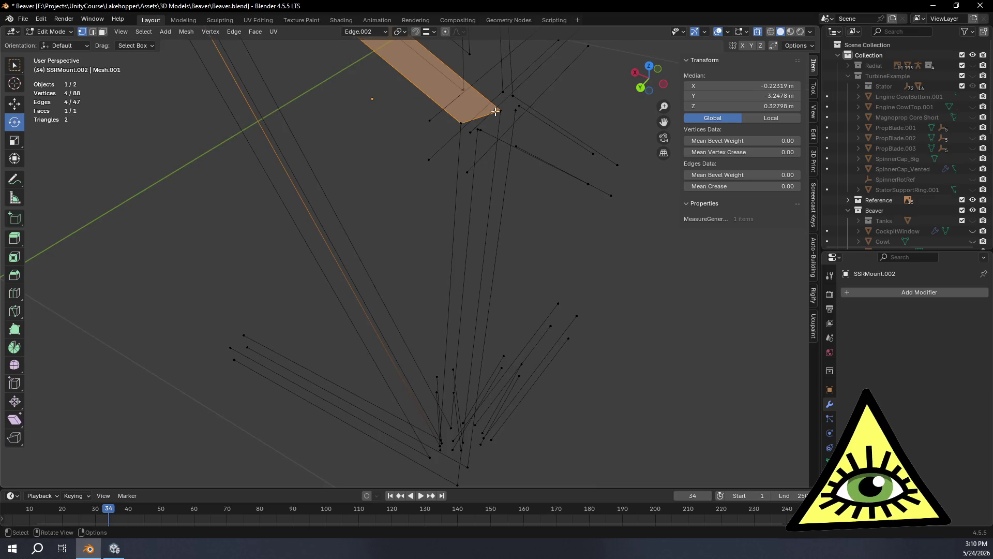
Merge the whole mesh by distance, removing 8 duplicate vertices.
left_click(500, 110)
left_click(458, 120, "shift")
mouse_move(559, 299)
middle_mouse_down()
mouse_move(475, 361)
mouse_move(430, 200)
middle_mouse_up()
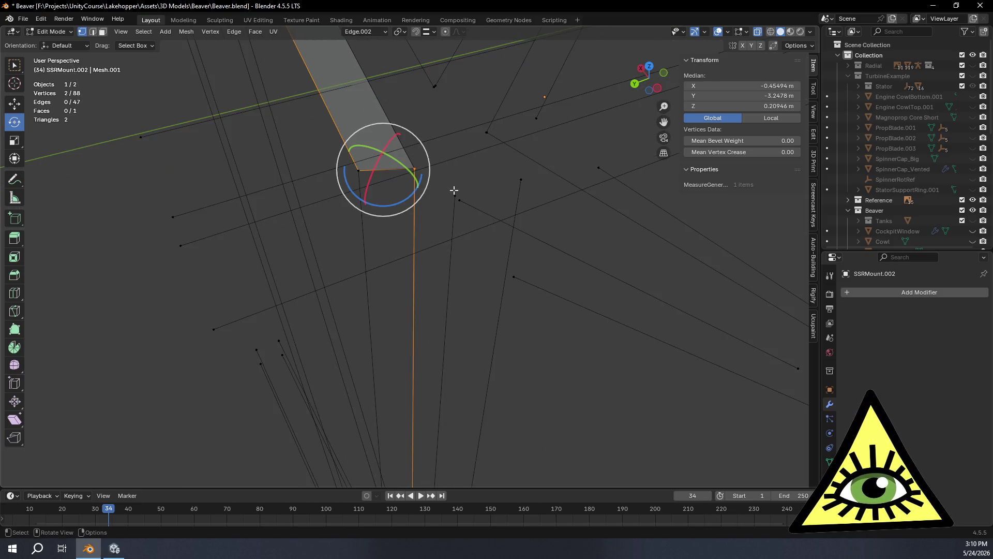
key("alt+a")
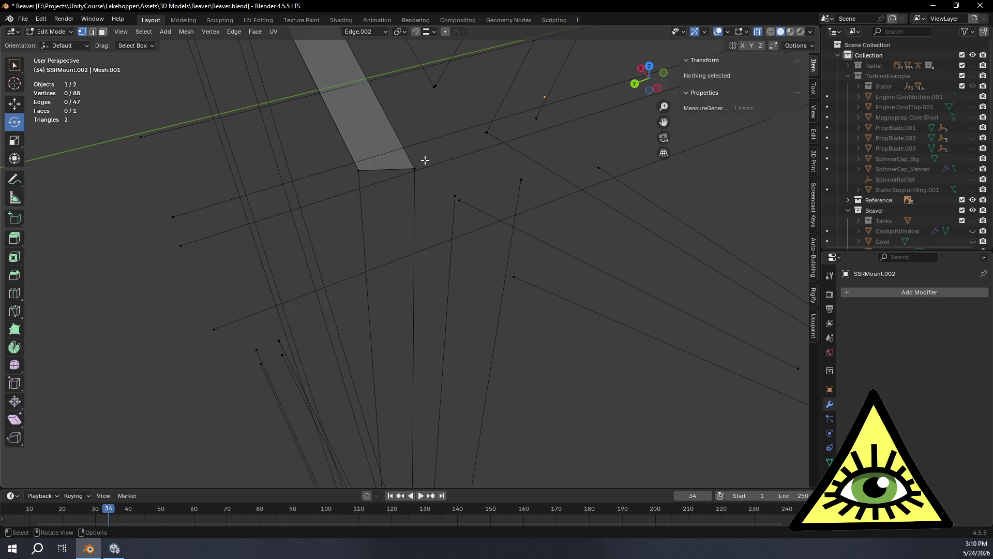
key("a")
key("m")
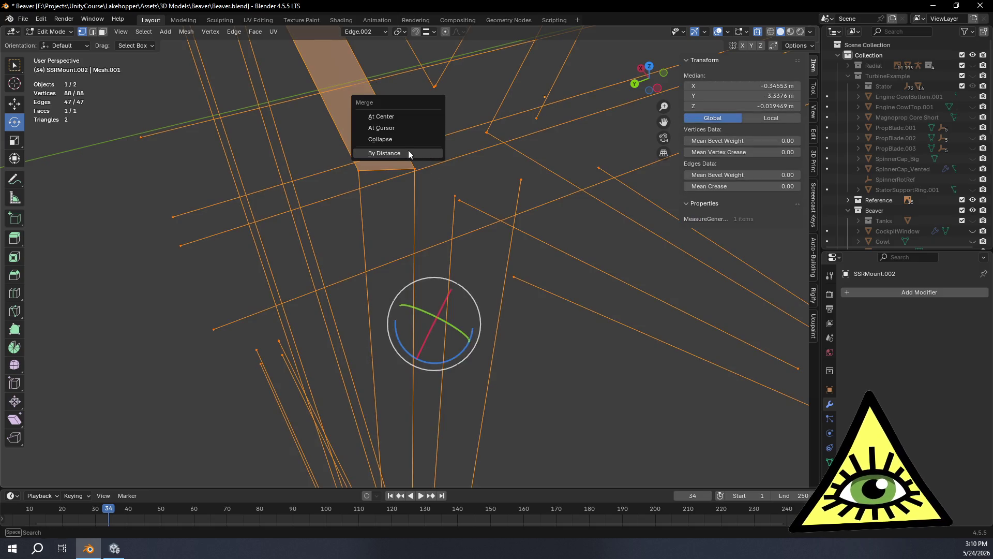
left_click(408, 150)
Select two neighbouring vertices at the bar's end, with the lower frame corner in view.
left_click(415, 168)
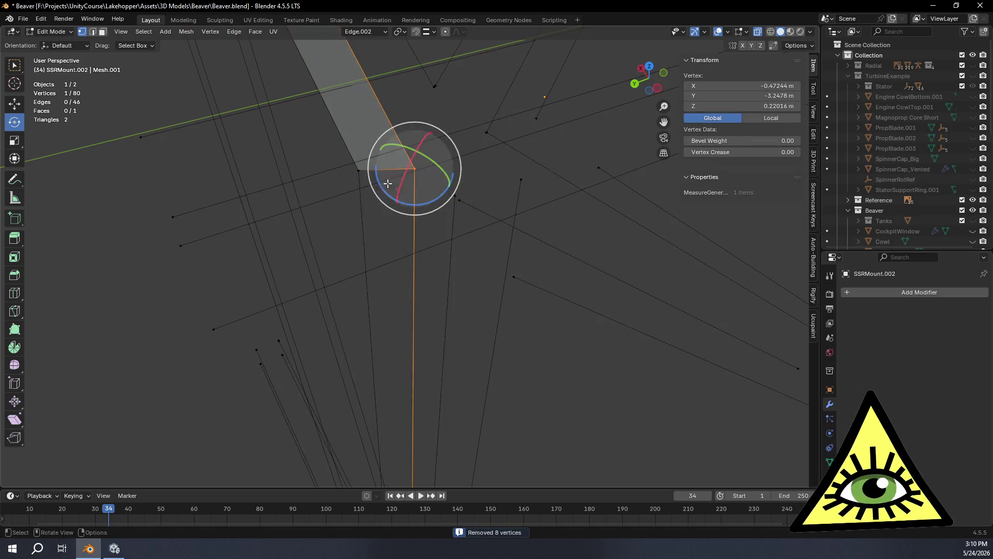
left_click(358, 170, "shift")
mouse_move(417, 275)
middle_mouse_down("ctrl")
mouse_move(460, 465)
mouse_move(421, 381)
mouse_move(487, 328)
mouse_move(483, 278)
mouse_move(499, 295)
mouse_move(419, 353)
middle_mouse_up("ctrl")
Fill a face between the bar-end vertices and a fourth frame corner.
mouse_move(335, 413)
middle_mouse_down("shift")
mouse_move(361, 394)
mouse_move(361, 331)
mouse_move(479, 312)
middle_mouse_up("shift")
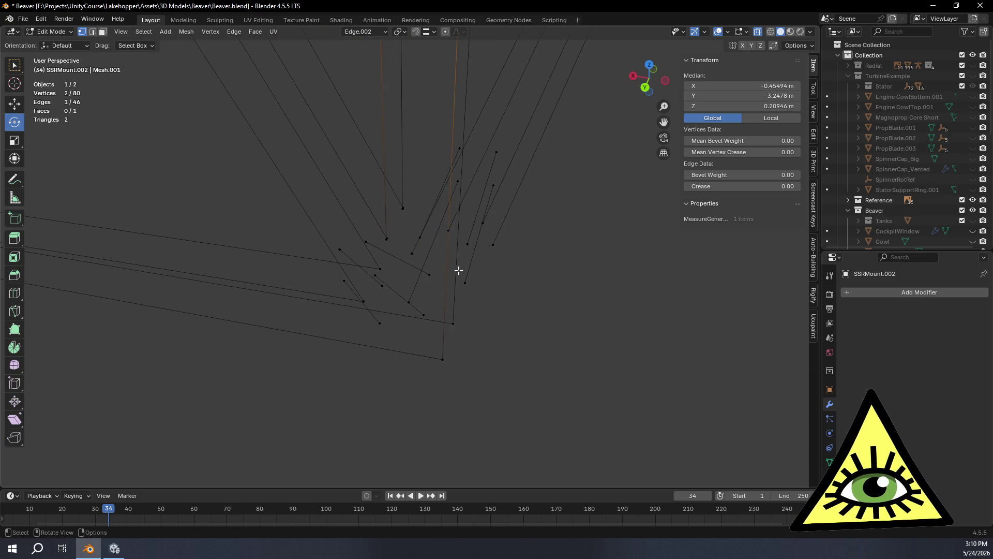
mouse_move(408, 265)
middle_mouse_down()
mouse_move(483, 226)
mouse_move(577, 119)
middle_mouse_up()
left_click(653, 80)
scroll(430, 354, "down", 4)
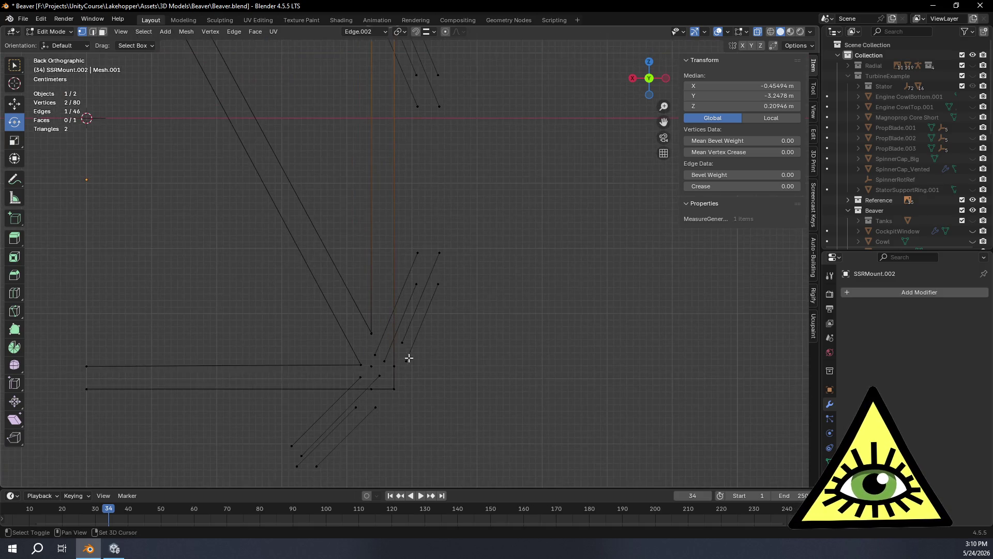
scroll(422, 311, "up", 4)
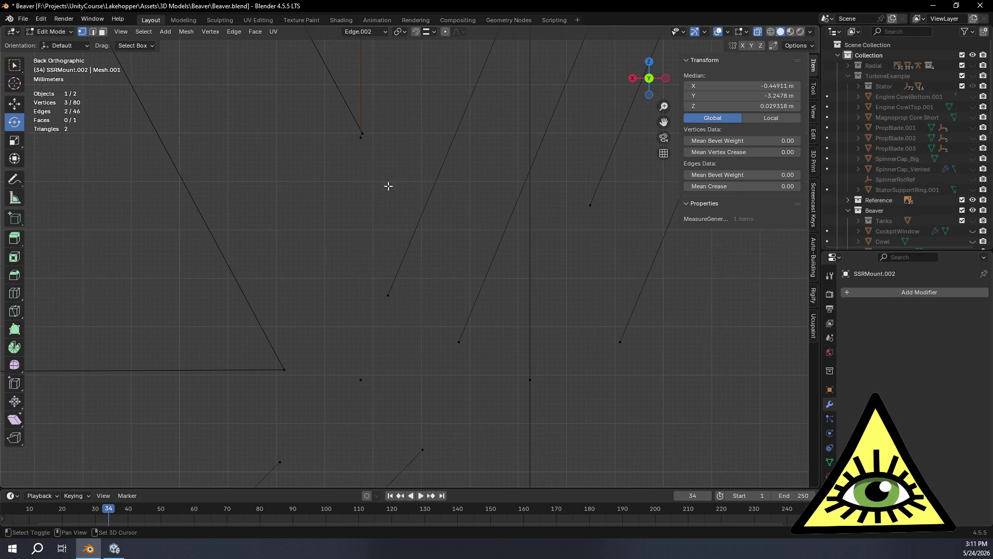
middle_click_drag(531, 405, 550, 436, "shift")
middle_click_drag(370, 181, 335, 197)
middle_click_drag(605, 287, 562, 285, "shift")
left_click(625, 349, "shift")
key("f")
Fill a second face between four corners at the lower post and frame.
mouse_move(645, 365)
middle_mouse_down()
mouse_move(537, 190)
mouse_move(539, 309)
mouse_move(554, 271)
middle_mouse_up()
mouse_move(525, 234)
middle_mouse_down()
mouse_move(568, 237)
mouse_move(514, 397)
mouse_move(514, 275)
middle_mouse_up()
scroll(581, 273, "up", 3)
middle_click_drag(581, 272, 514, 308)
scroll(534, 263, "up", 2)
left_click(572, 215)
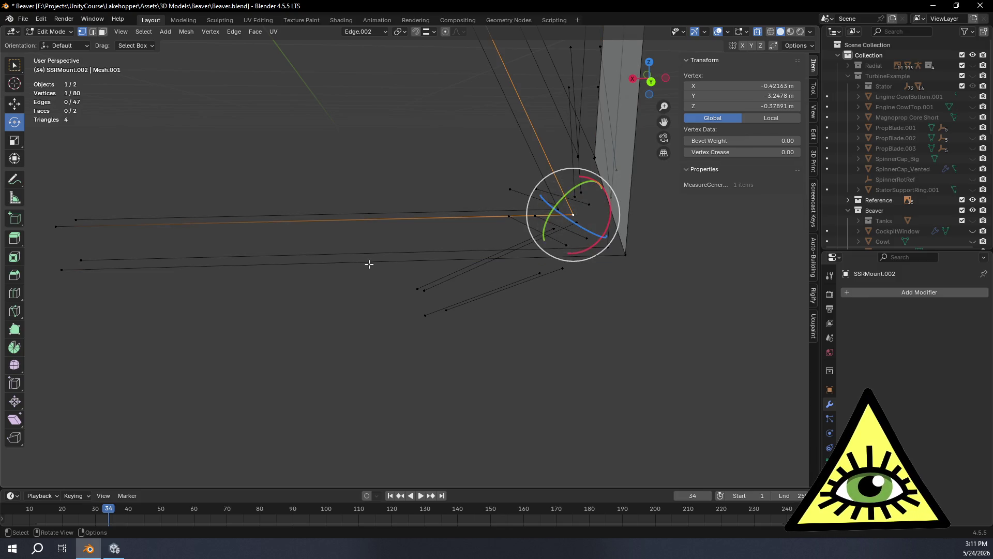
left_click(56, 227, "shift")
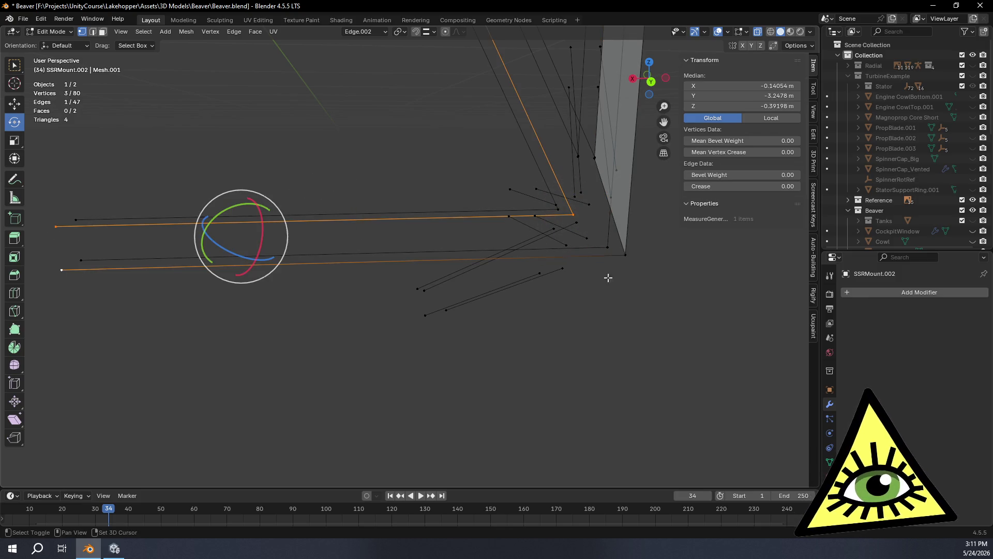
left_click(624, 254, "shift")
key("f")
key("alt+a")
Try moving the corner vertex beside the post, then undo the move.
mouse_move(684, 282)
middle_mouse_down()
mouse_move(665, 282)
mouse_move(678, 301)
mouse_move(468, 274)
mouse_move(705, 266)
mouse_move(521, 312)
mouse_move(554, 304)
mouse_move(508, 298)
mouse_move(495, 284)
mouse_move(512, 288)
mouse_move(532, 390)
mouse_move(488, 377)
mouse_move(521, 324)
mouse_move(529, 327)
mouse_move(492, 231)
mouse_move(511, 261)
middle_mouse_up()
mouse_move(576, 305)
middle_mouse_down()
mouse_move(574, 333)
mouse_move(494, 325)
middle_mouse_up()
scroll(476, 318, "up", 2)
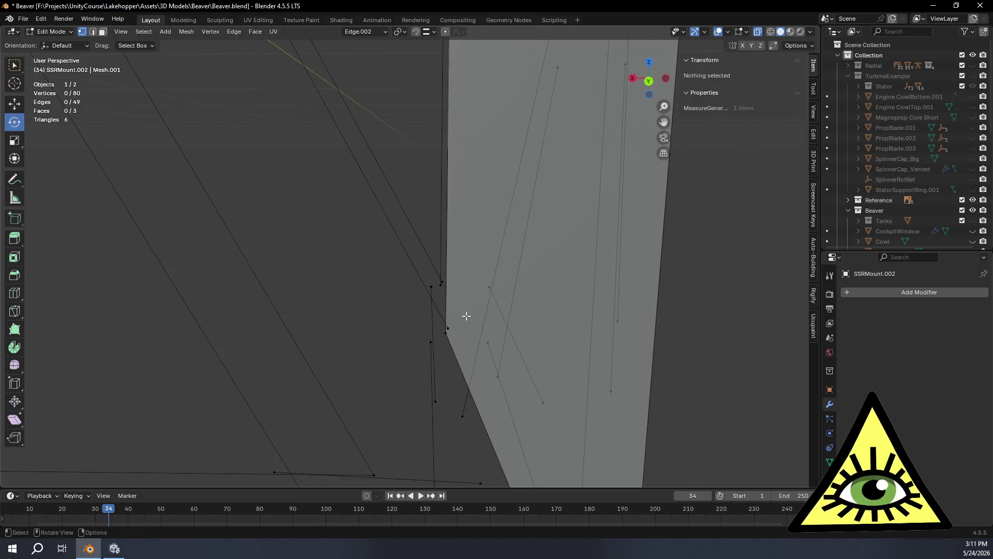
left_click(441, 285)
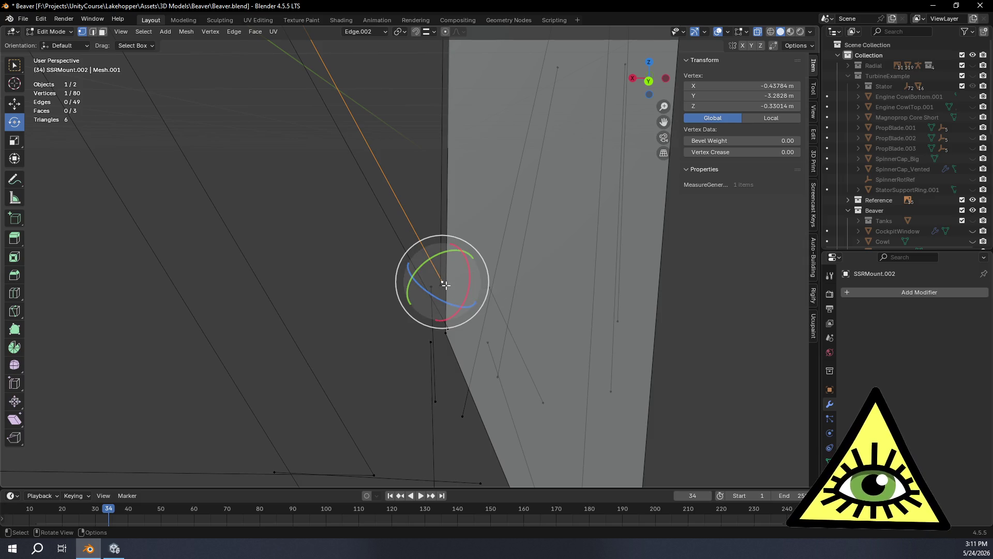
key("g")
left_click(446, 290)
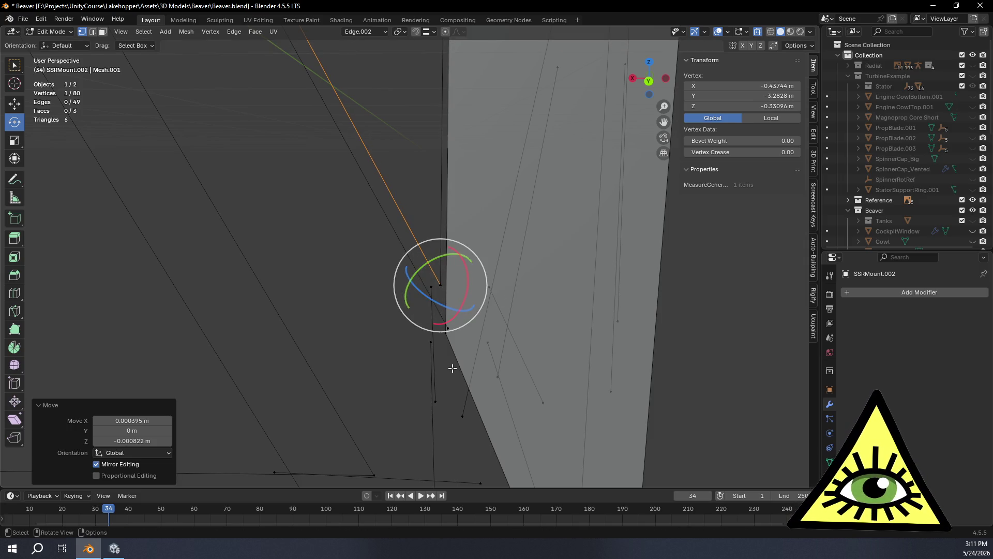
key("ctrl+z")
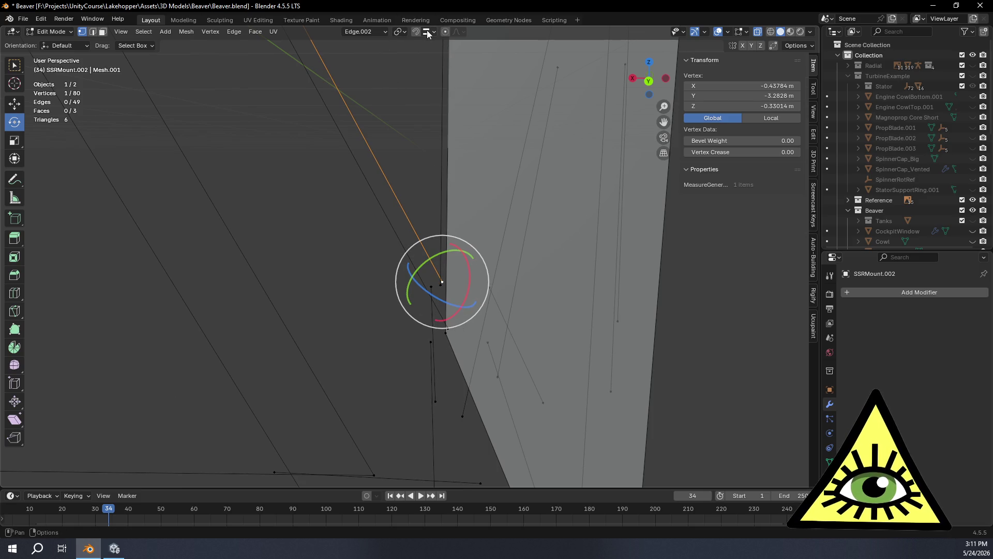
Set snapping to Vertex and snap the corner vertex onto its neighbour (0.000395 m X, -0.000822 m Z).
left_click(429, 32)
left_click(432, 106)
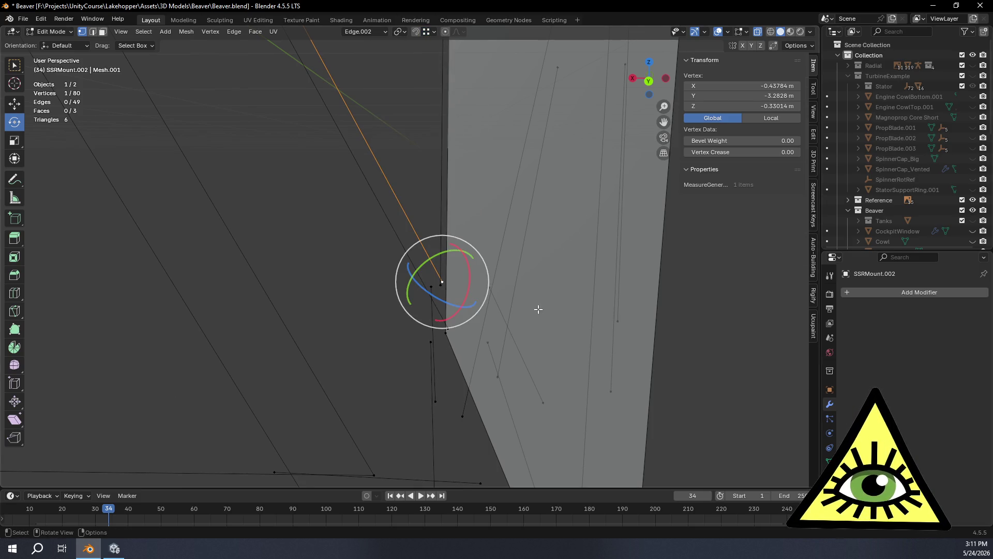
key("g")
left_click(444, 291)
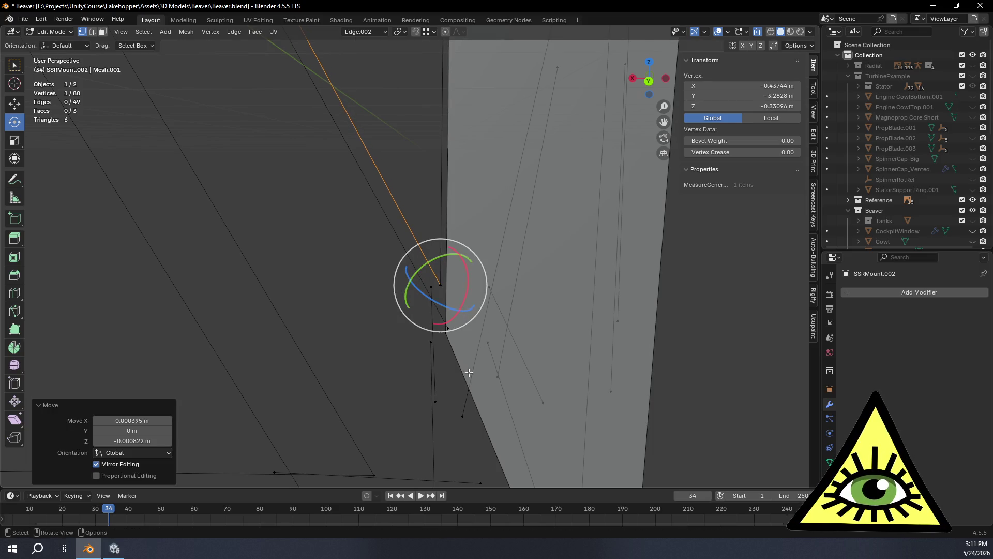
key("ctrl+z")
key("g")
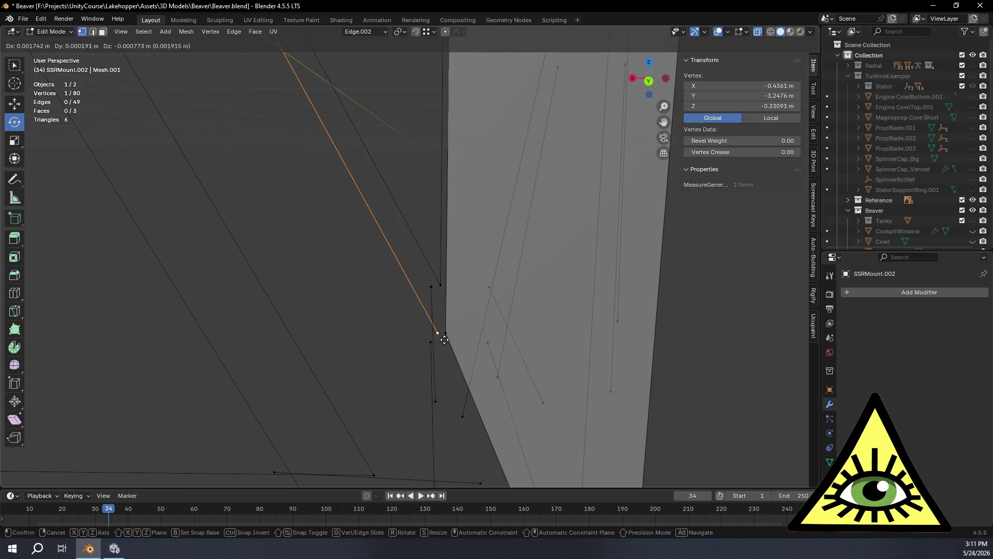
left_click(448, 331)
mouse_move(448, 331)
middle_mouse_down()
mouse_move(461, 339)
mouse_move(486, 255)
mouse_move(530, 228)
middle_mouse_up()
scroll(538, 274, "up", 3)
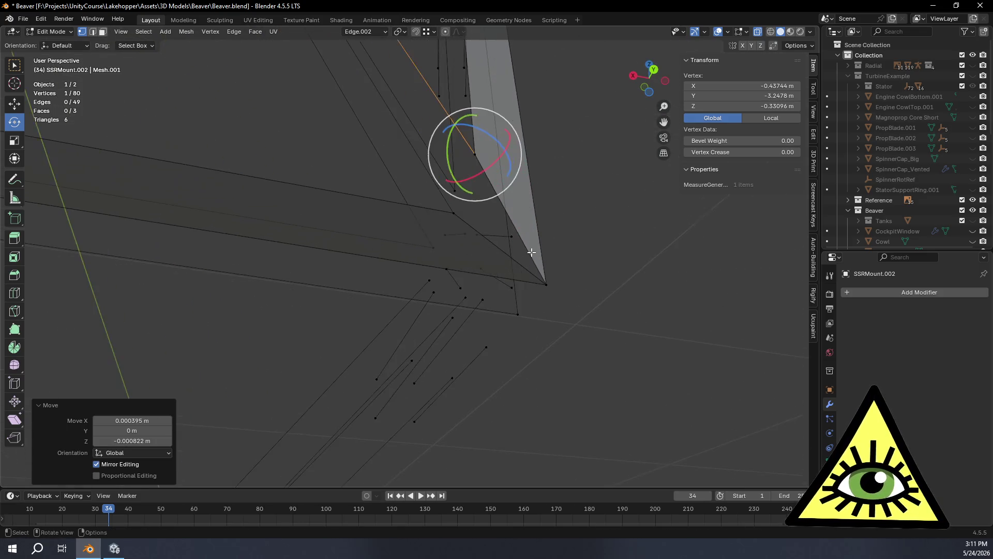
mouse_move(566, 288)
middle_mouse_down()
mouse_move(529, 379)
mouse_move(518, 375)
middle_mouse_up()
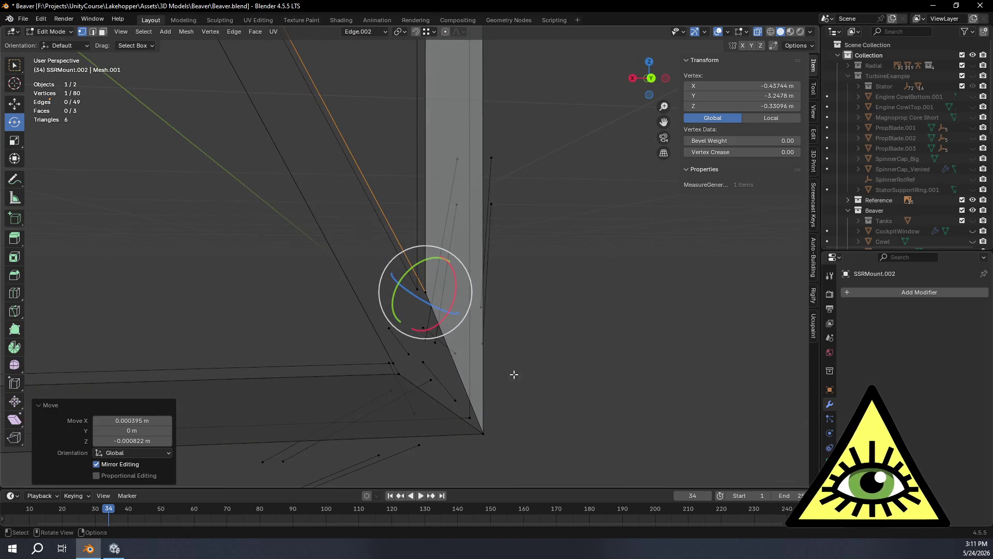
Merge the now-overlapping vertices by distance across the whole mesh.
key("a")
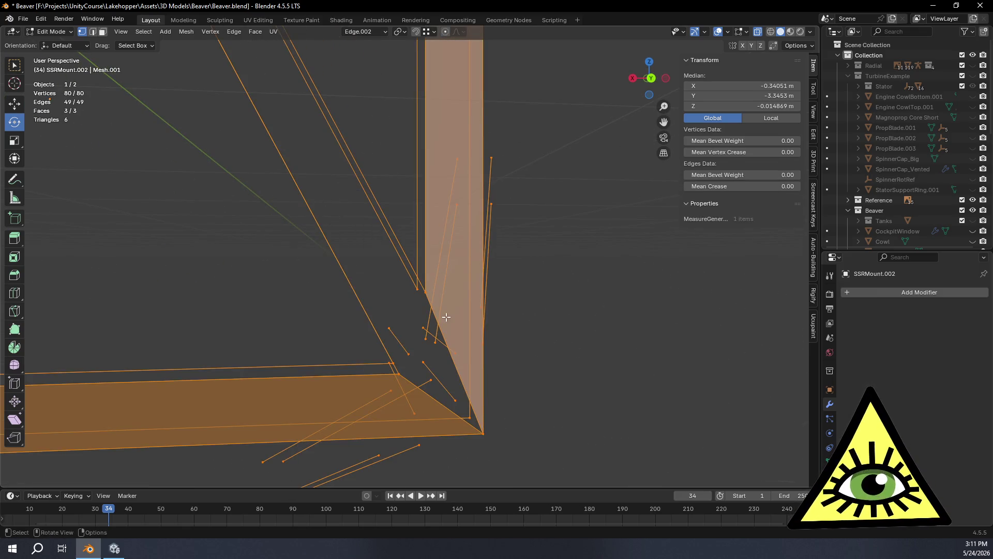
key("m")
left_click(409, 287)
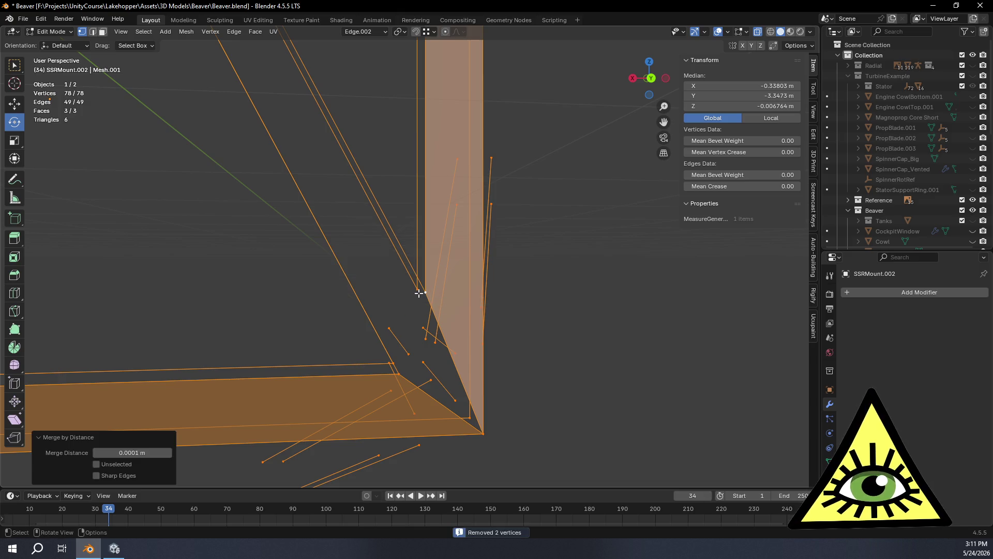
key("alt+a")
mouse_move(284, 185)
middle_mouse_down()
mouse_move(393, 213)
mouse_move(473, 202)
mouse_move(539, 209)
mouse_move(563, 231)
mouse_move(508, 262)
mouse_move(368, 251)
mouse_move(395, 208)
mouse_move(434, 250)
mouse_move(458, 333)
mouse_move(326, 284)
mouse_move(506, 361)
mouse_move(488, 224)
mouse_move(437, 306)
mouse_move(326, 249)
mouse_move(398, 250)
mouse_move(399, 222)
mouse_move(421, 193)
mouse_move(465, 228)
mouse_move(505, 236)
mouse_move(503, 264)
mouse_move(460, 124)
middle_mouse_up()
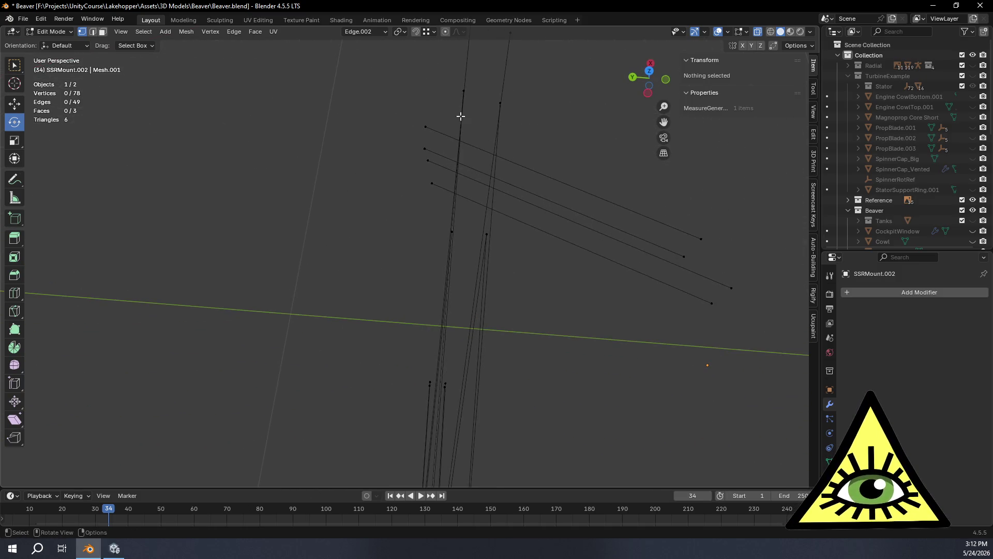
Fill the first open side of the bar between two selected edges.
left_click(462, 91)
mouse_move(528, 138)
middle_mouse_down()
mouse_move(428, 98)
mouse_move(553, 178)
mouse_move(533, 201)
mouse_move(291, 297)
mouse_move(502, 281)
mouse_move(579, 292)
mouse_move(532, 193)
mouse_move(492, 291)
mouse_move(482, 284)
mouse_move(491, 334)
mouse_move(537, 315)
mouse_move(573, 192)
middle_mouse_up()
left_click(553, 177, "shift")
key("f")
mouse_move(525, 331)
middle_mouse_down()
mouse_move(541, 390)
mouse_move(465, 127)
mouse_move(491, 246)
mouse_move(452, 244)
mouse_move(402, 259)
mouse_move(588, 271)
mouse_move(481, 275)
mouse_move(554, 270)
middle_mouse_up()
Fill a second quad face along the bar's open side.
left_click(583, 167)
mouse_move(560, 343)
middle_mouse_down()
mouse_move(572, 392)
mouse_move(543, 421)
mouse_move(581, 415)
middle_mouse_up()
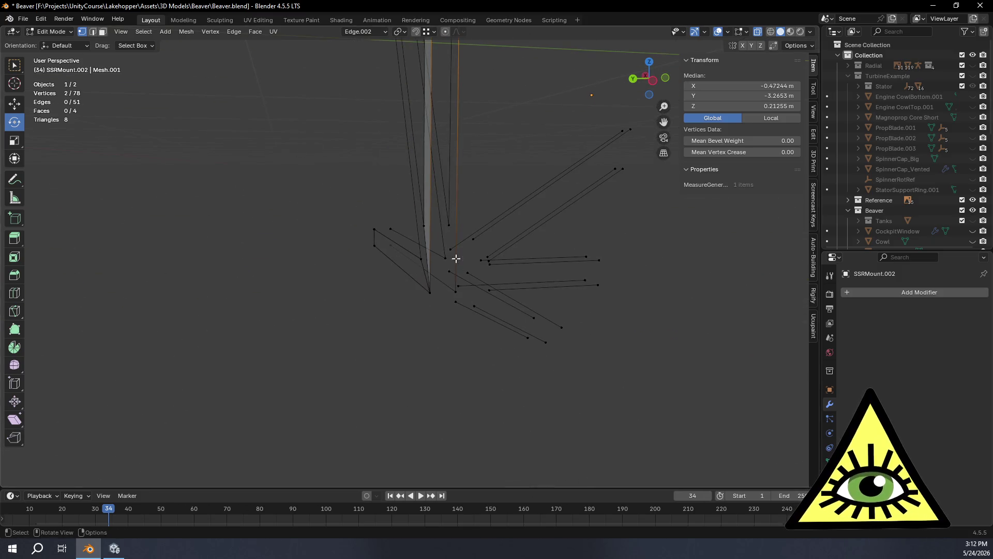
scroll(458, 271, "up", 3)
left_click(450, 327, "shift")
key("f")
mouse_move(594, 384)
middle_mouse_down()
mouse_move(636, 390)
mouse_move(634, 355)
mouse_move(591, 369)
mouse_move(567, 337)
mouse_move(607, 327)
middle_mouse_up()
Fill the third face, closing the bar from frame to post.
left_click(515, 131)
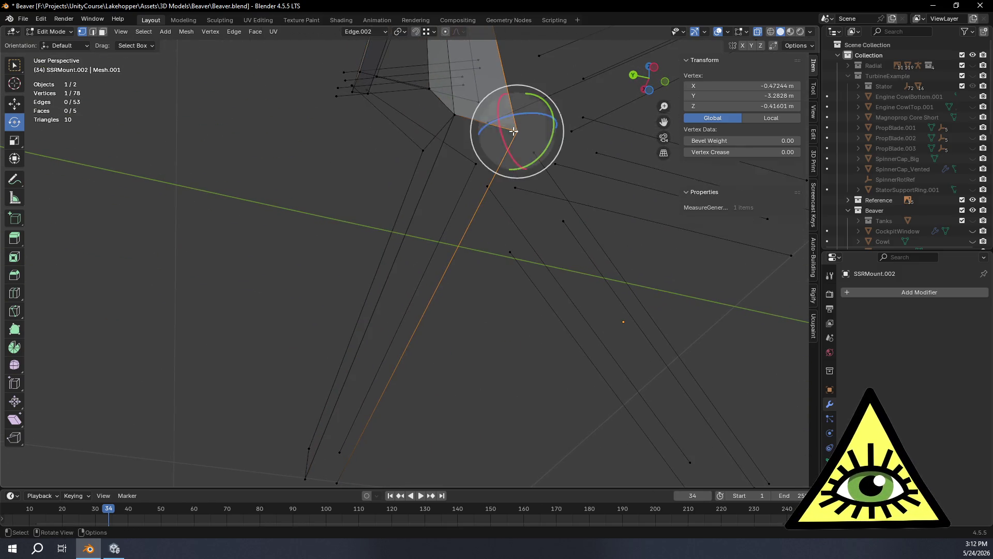
left_click(448, 116, "shift")
mouse_move(448, 262)
middle_mouse_down()
mouse_move(492, 222)
mouse_move(376, 440)
middle_mouse_up()
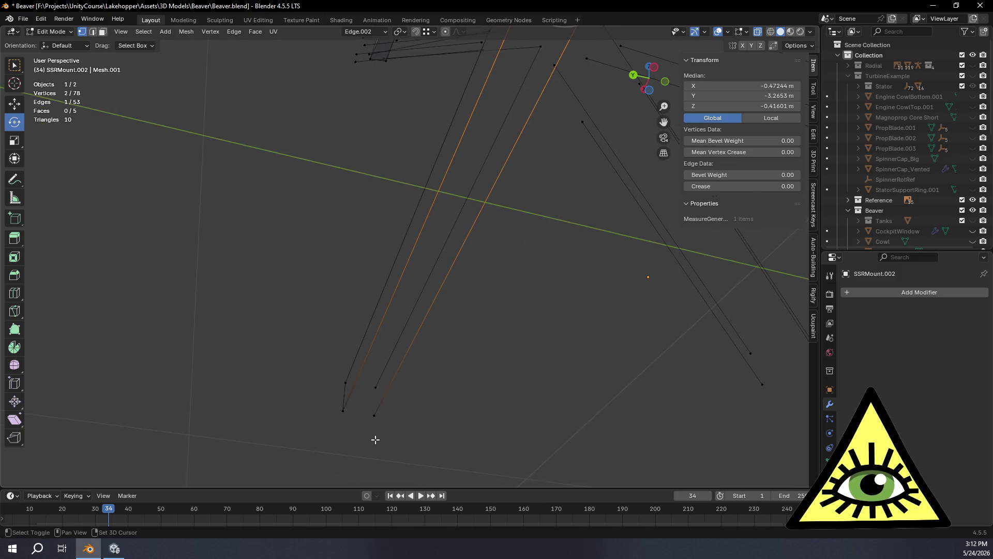
key("f")
mouse_move(377, 321)
middle_mouse_down()
mouse_move(483, 386)
mouse_move(452, 224)
mouse_move(542, 360)
mouse_move(596, 374)
mouse_move(549, 359)
mouse_move(492, 195)
mouse_move(548, 262)
mouse_move(435, 266)
mouse_move(313, 230)
mouse_move(709, 315)
mouse_move(363, 295)
mouse_move(438, 315)
mouse_move(580, 239)
mouse_move(523, 273)
mouse_move(532, 275)
mouse_move(619, 213)
mouse_move(607, 236)
mouse_move(594, 197)
mouse_move(586, 218)
middle_mouse_up()
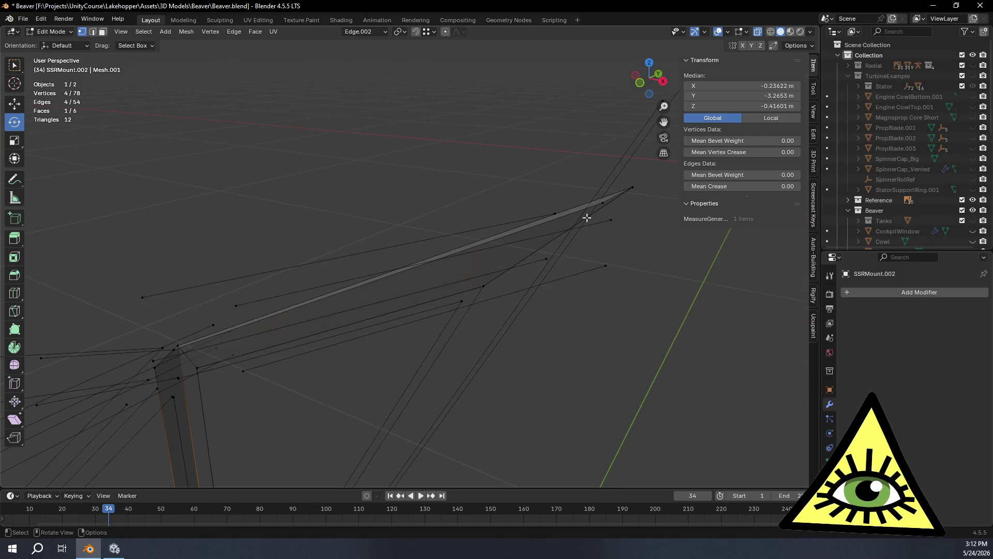
Fill a face between the selected vertices at the frame corner and column.
left_click(601, 203)
mouse_move(472, 315)
middle_mouse_down()
mouse_move(421, 328)
mouse_move(429, 321)
middle_mouse_up()
mouse_move(375, 376)
middle_mouse_down()
mouse_move(436, 379)
mouse_move(443, 348)
mouse_move(137, 501)
middle_mouse_up()
mouse_move(476, 325)
middle_mouse_down()
mouse_move(507, 365)
mouse_move(510, 288)
mouse_move(501, 392)
mouse_move(505, 254)
middle_mouse_up()
scroll(504, 253, "up", 2)
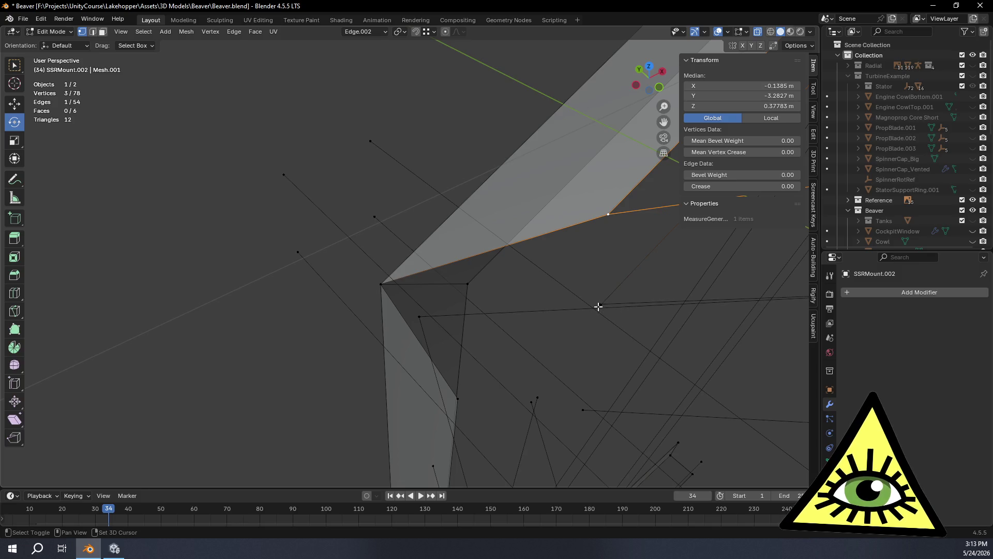
scroll(645, 412, "down", 5)
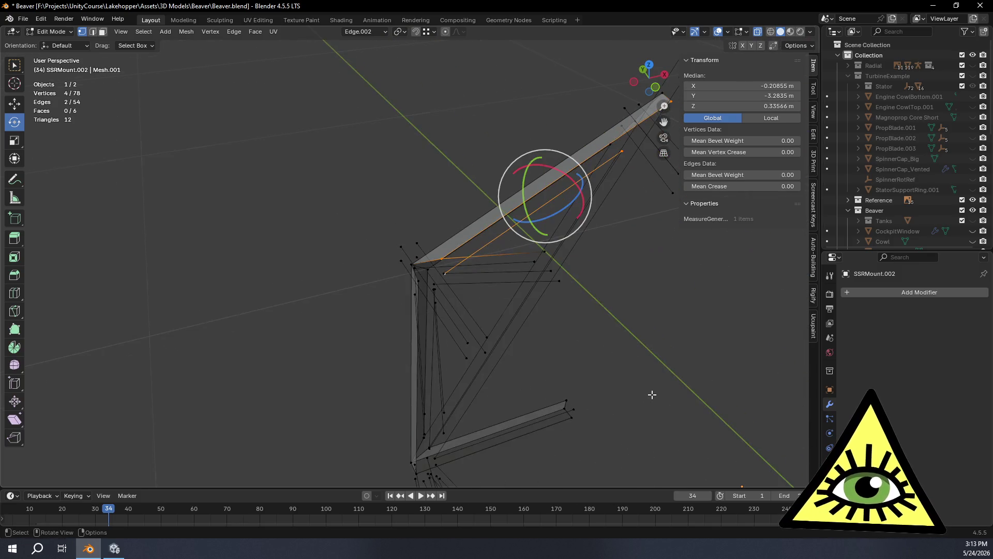
mouse_move(575, 378)
middle_mouse_down()
mouse_move(541, 365)
mouse_move(538, 326)
mouse_move(505, 315)
middle_mouse_up()
scroll(522, 392, "up", 2)
scroll(522, 392, "up", 2)
mouse_move(616, 379)
middle_mouse_down()
mouse_move(403, 326)
mouse_move(458, 348)
mouse_move(437, 348)
mouse_move(484, 306)
mouse_move(412, 208)
middle_mouse_up()
left_click(486, 310)
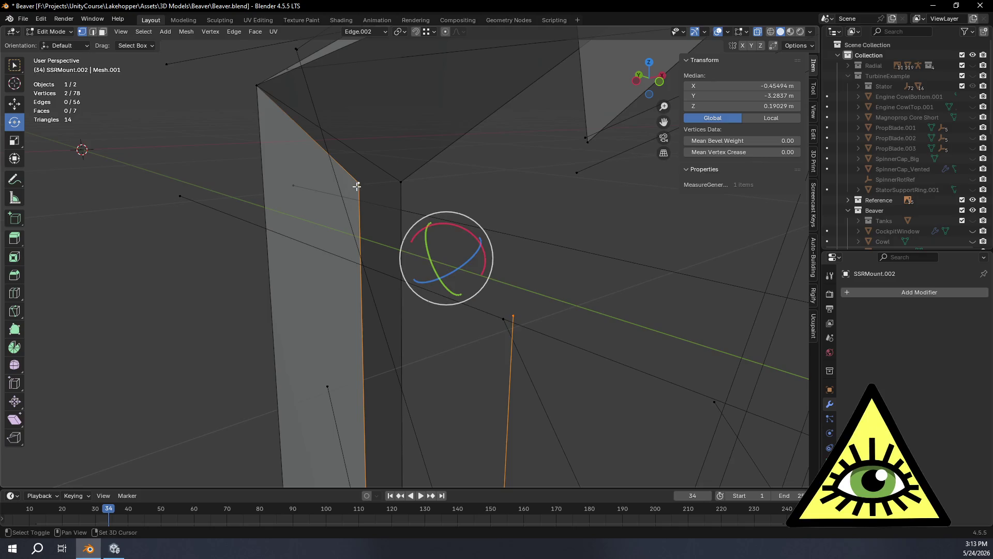
scroll(506, 412, "down", 8)
mouse_move(514, 437)
middle_mouse_down("shift")
mouse_move(545, 473)
mouse_move(512, 301)
middle_mouse_up("shift")
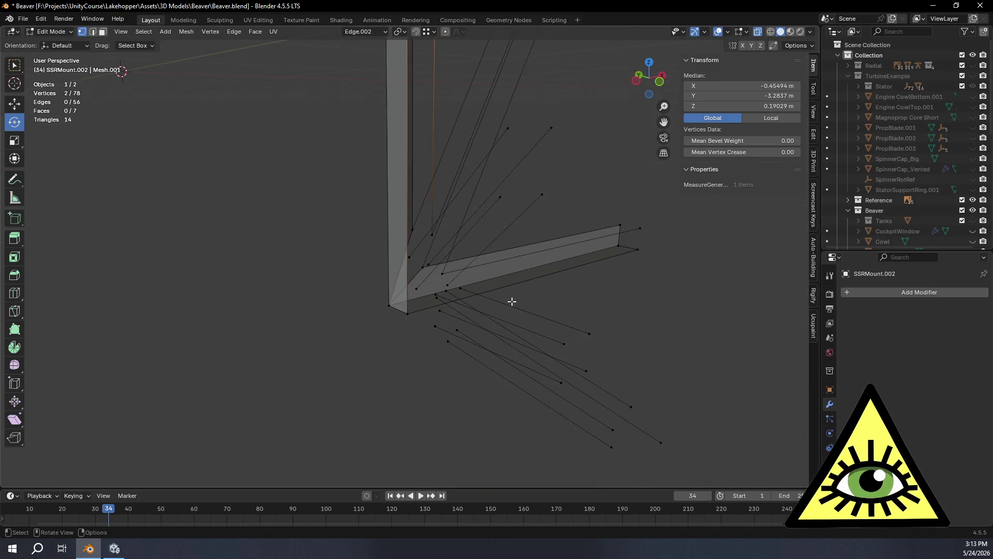
scroll(476, 259, "up", 3)
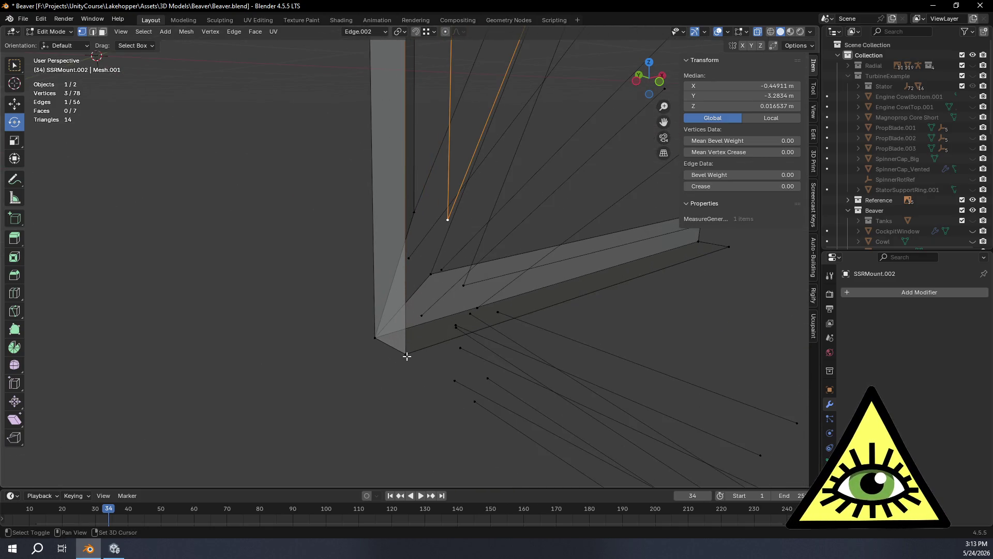
key("f")
Fill a second face across four vertices at the L-shaped corner, then deselect.
mouse_move(457, 390)
middle_mouse_down()
mouse_move(450, 373)
mouse_move(470, 374)
middle_mouse_up()
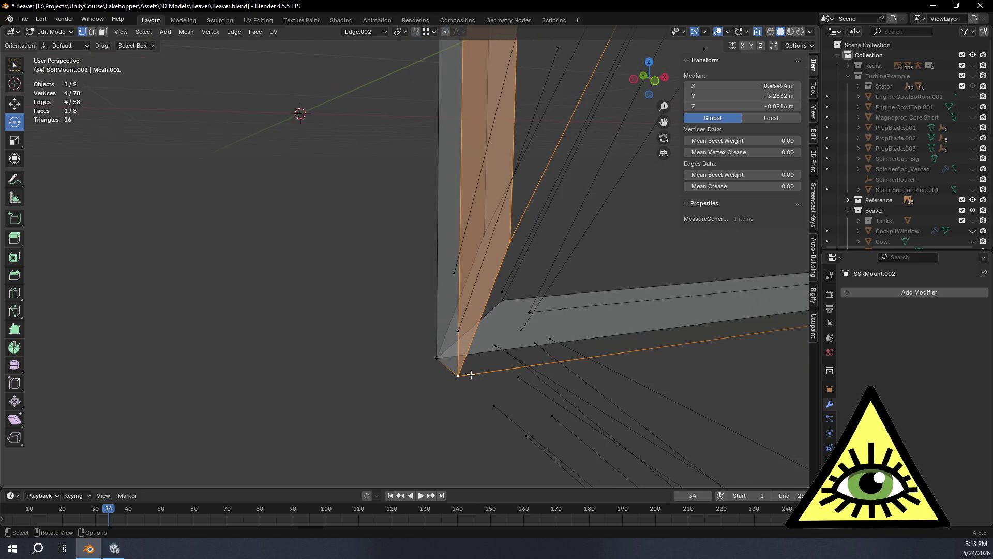
middle_click_drag(551, 340, 517, 317)
left_click(480, 292)
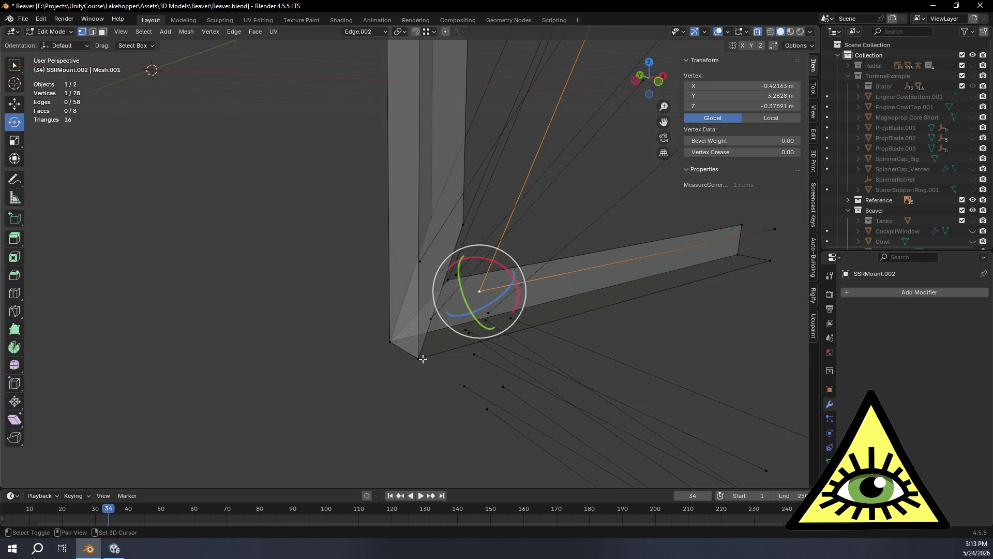
left_click(774, 229, "shift")
key("f")
scroll(569, 215, "down", 3)
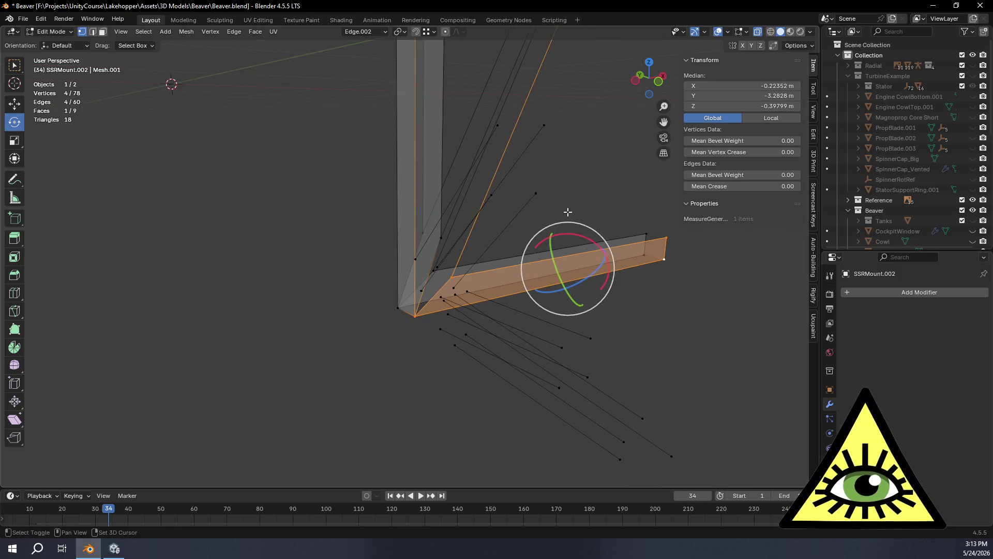
middle_click_drag(540, 339, 499, 295)
scroll(512, 299, "down", 4)
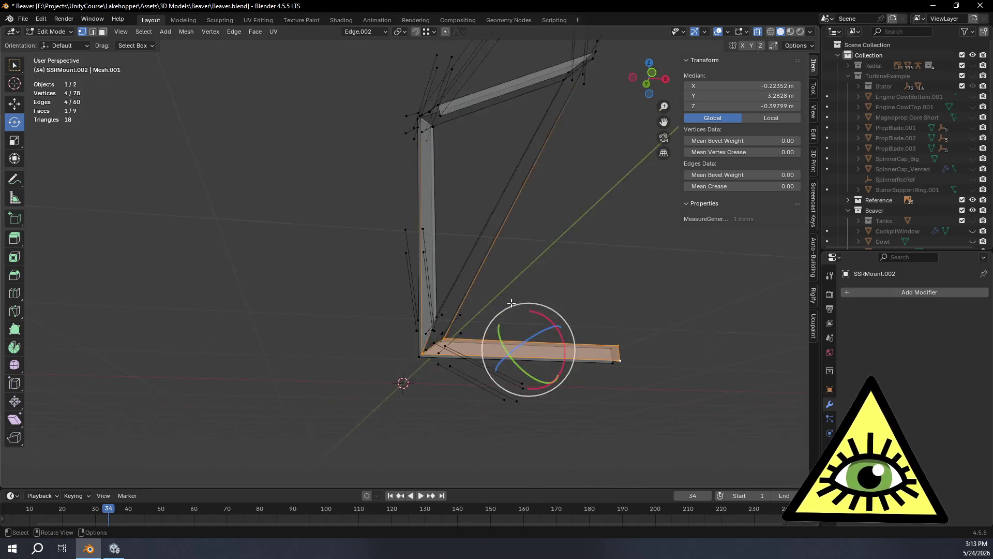
mouse_move(398, 251)
middle_mouse_down()
mouse_move(517, 322)
mouse_move(543, 263)
mouse_move(499, 279)
mouse_move(539, 305)
mouse_move(534, 351)
mouse_move(455, 359)
mouse_move(390, 301)
mouse_move(424, 297)
mouse_move(445, 327)
mouse_move(441, 288)
middle_mouse_up()
left_click(509, 352)
Fill a third face across four selected vertices on the frame.
scroll(441, 288, "up", 6)
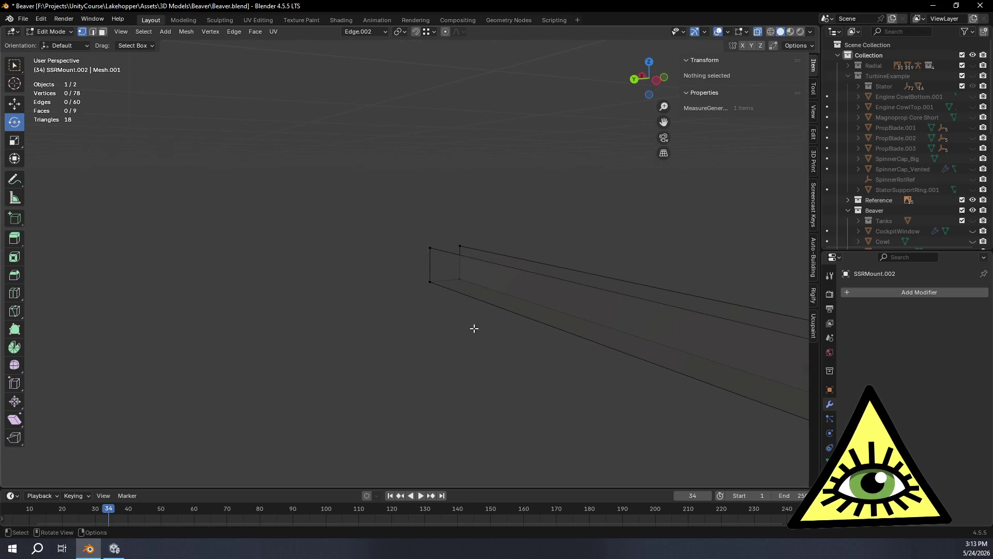
mouse_move(371, 307)
middle_mouse_down()
mouse_move(244, 249)
mouse_move(368, 279)
mouse_move(603, 290)
mouse_move(576, 299)
mouse_move(488, 295)
middle_mouse_up()
scroll(488, 295, "down", 4)
mouse_move(502, 246)
middle_mouse_down()
mouse_move(579, 412)
mouse_move(494, 370)
mouse_move(583, 355)
mouse_move(412, 388)
mouse_move(441, 381)
mouse_move(482, 254)
middle_mouse_up()
scroll(494, 370, "up", 3)
scroll(469, 185, "up", 3)
mouse_move(499, 186)
middle_mouse_down()
mouse_move(499, 171)
mouse_move(421, 281)
mouse_move(434, 290)
mouse_move(429, 312)
mouse_move(437, 229)
middle_mouse_up()
left_click(472, 142)
left_click(389, 198, "shift")
mouse_move(390, 202)
middle_mouse_down()
mouse_move(444, 317)
mouse_move(541, 355)
mouse_move(520, 79)
mouse_move(527, 45)
mouse_move(457, 312)
mouse_move(426, 315)
middle_mouse_up()
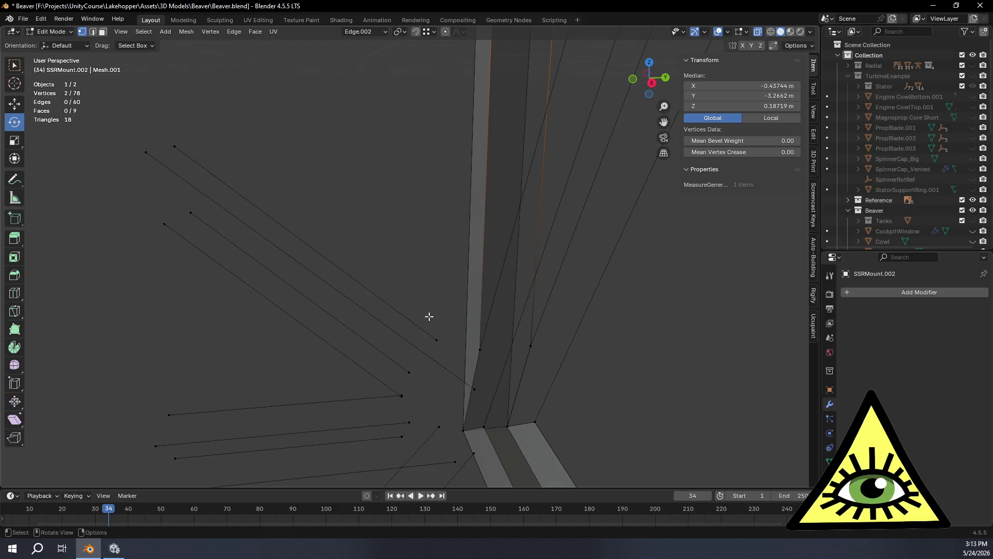
key("f")
mouse_move(464, 328)
middle_mouse_down()
mouse_move(528, 308)
mouse_move(558, 315)
mouse_move(507, 232)
mouse_move(558, 417)
mouse_move(546, 353)
middle_mouse_up()
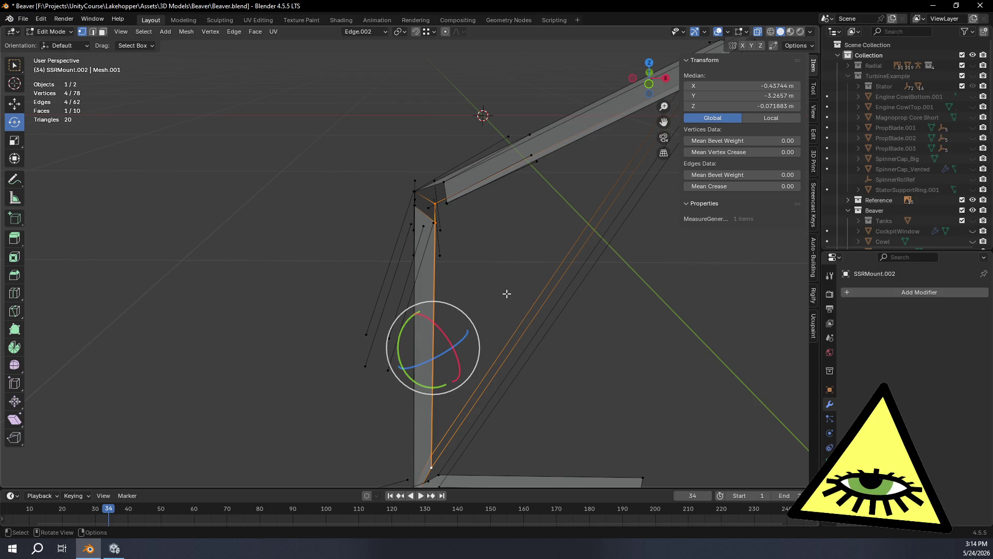
Pick two vertices on the vertical strut, then clear the selection.
mouse_move(506, 293)
middle_mouse_down()
mouse_move(581, 304)
mouse_move(687, 295)
mouse_move(595, 286)
mouse_move(492, 348)
mouse_move(446, 341)
mouse_move(507, 343)
mouse_move(475, 177)
middle_mouse_up()
scroll(475, 177, "up", 2)
scroll(443, 320, "up", 6)
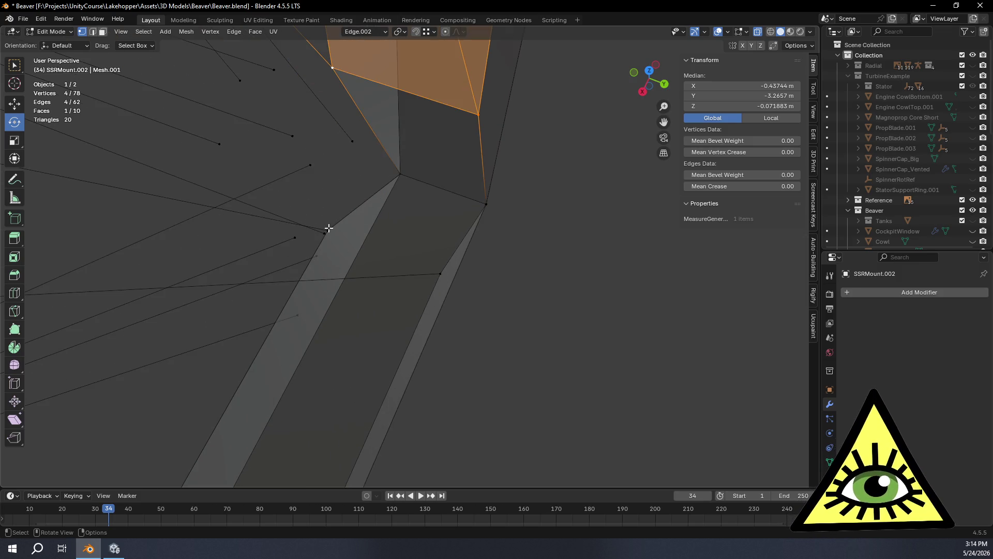
left_click(329, 228)
left_click(441, 274, "shift")
mouse_move(450, 339)
middle_mouse_down()
mouse_move(411, 355)
mouse_move(527, 132)
middle_mouse_up()
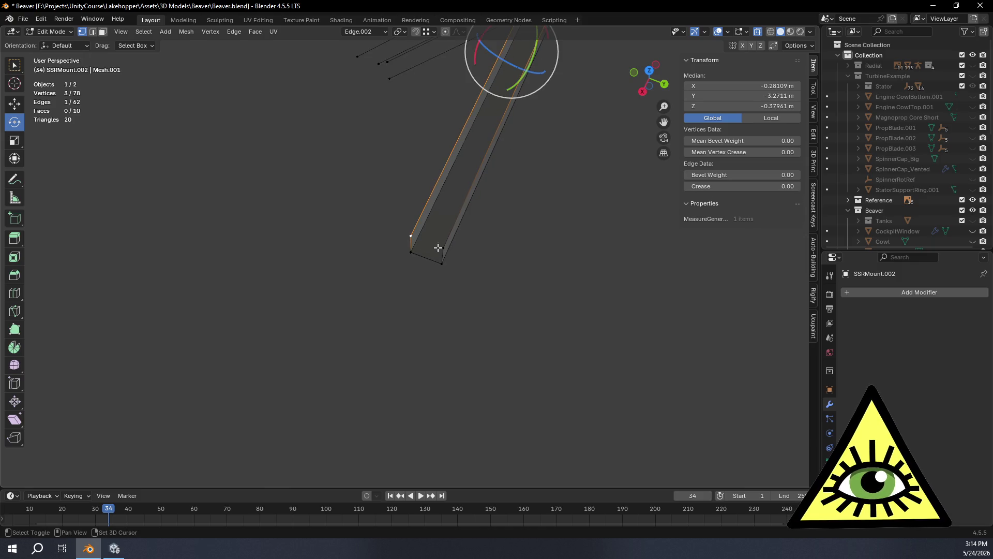
left_click(538, 191)
mouse_move(558, 168)
middle_mouse_down()
mouse_move(417, 452)
mouse_move(395, 352)
mouse_move(482, 314)
mouse_move(607, 202)
mouse_move(485, 348)
mouse_move(422, 274)
middle_mouse_up()
Recalculate the whole mesh's normals to face outside.
key("a")
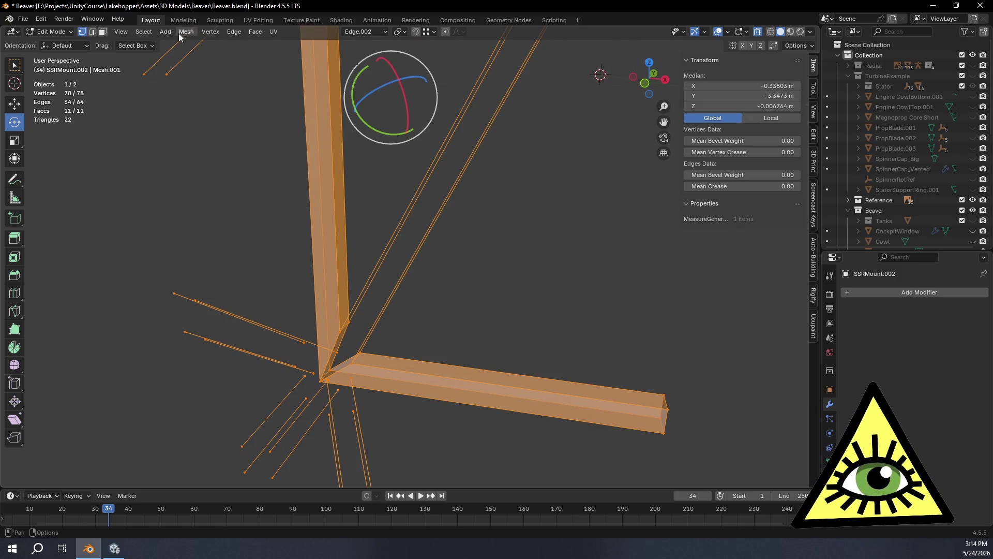
left_click(179, 33)
mouse_move(223, 221)
left_click(305, 230)
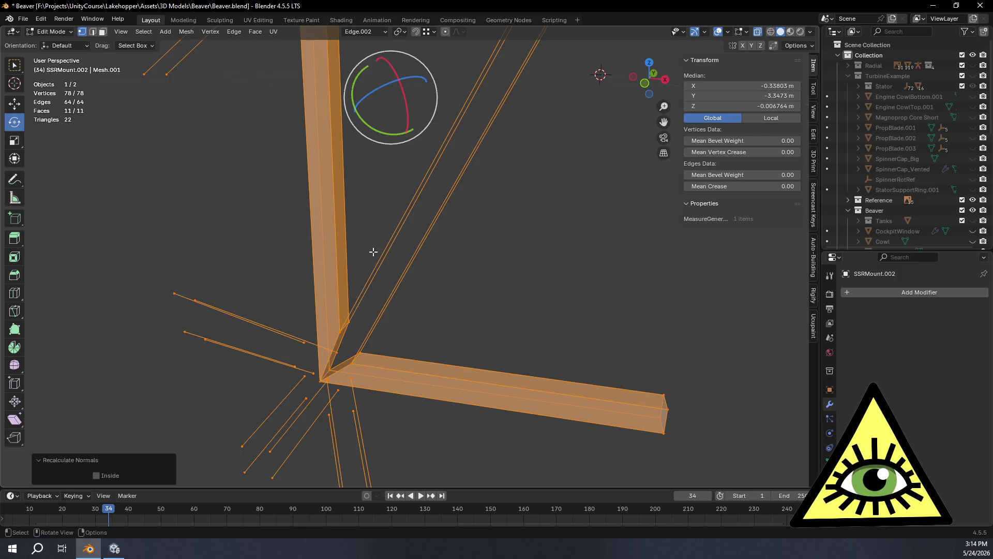
left_click(585, 344)
Snap the stray corner vertex onto the lower corner vertex and merge by distance (0.001 m).
mouse_move(585, 343)
middle_mouse_down()
mouse_move(508, 355)
mouse_move(522, 354)
mouse_move(454, 270)
mouse_move(434, 277)
mouse_move(446, 326)
mouse_move(494, 323)
mouse_move(464, 295)
mouse_move(432, 290)
mouse_move(444, 290)
mouse_move(466, 359)
mouse_move(505, 381)
mouse_move(488, 326)
middle_mouse_up()
scroll(487, 326, "up", 8)
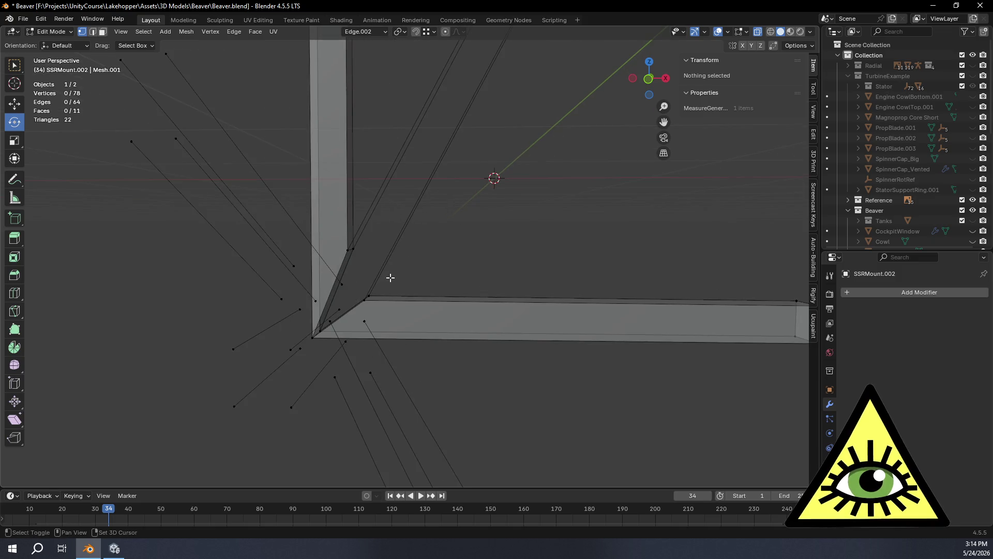
scroll(390, 277, "up", 10)
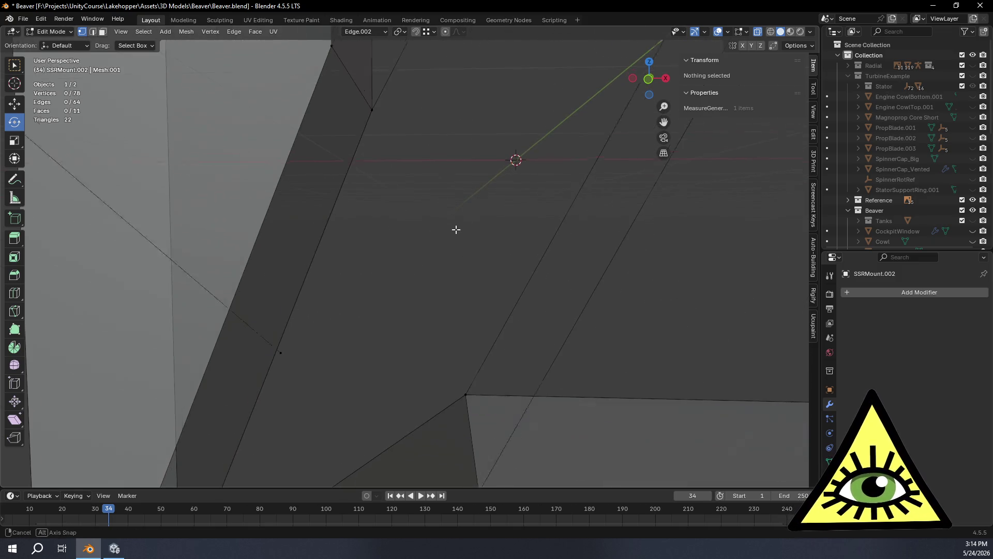
middle_click_drag(455, 229, 460, 240)
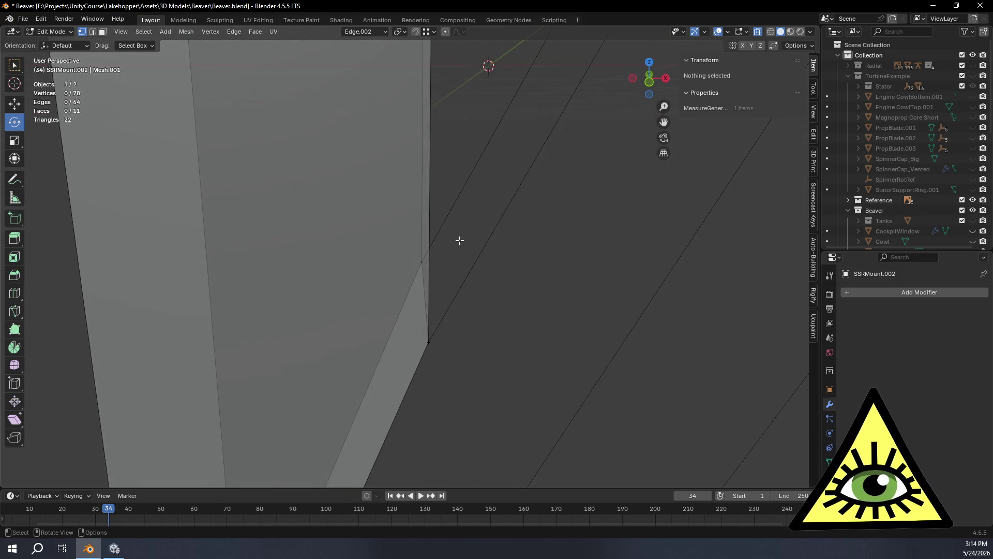
left_click(405, 256)
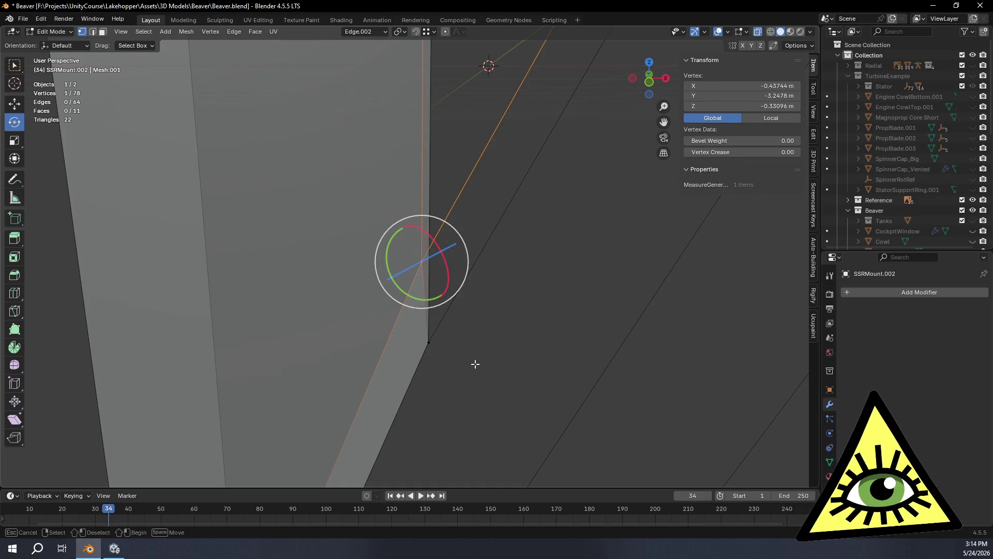
key("g")
left_click(434, 387)
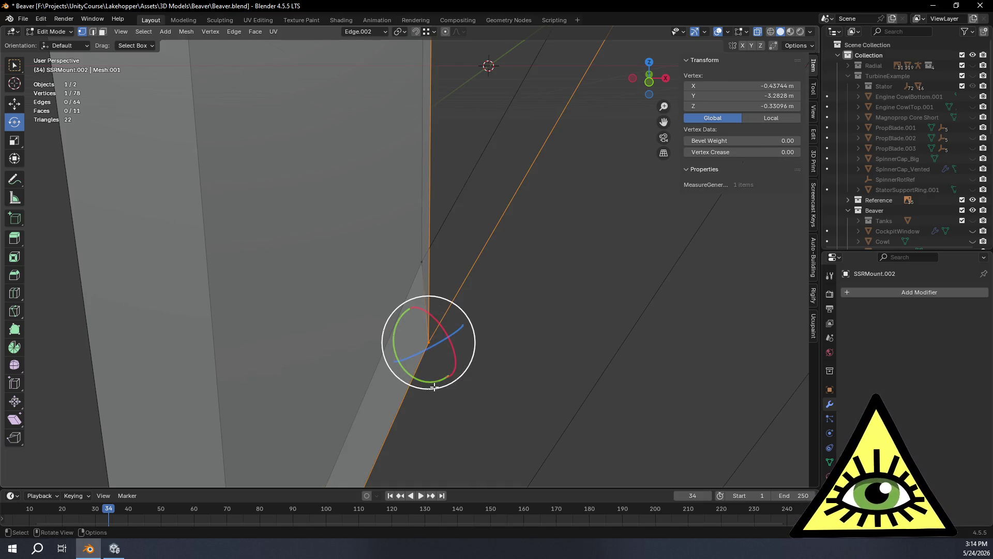
left_click(421, 263, "shift")
mouse_move(481, 237)
middle_mouse_down()
mouse_move(481, 164)
mouse_move(439, 348)
mouse_move(234, 139)
mouse_move(252, 88)
middle_mouse_up()
mouse_move(371, 225)
middle_mouse_down()
mouse_move(402, 279)
mouse_move(440, 274)
middle_mouse_up()
mouse_move(592, 264)
middle_mouse_down()
mouse_move(510, 159)
mouse_move(444, 215)
mouse_move(411, 275)
middle_mouse_up()
scroll(510, 158, "down", 2)
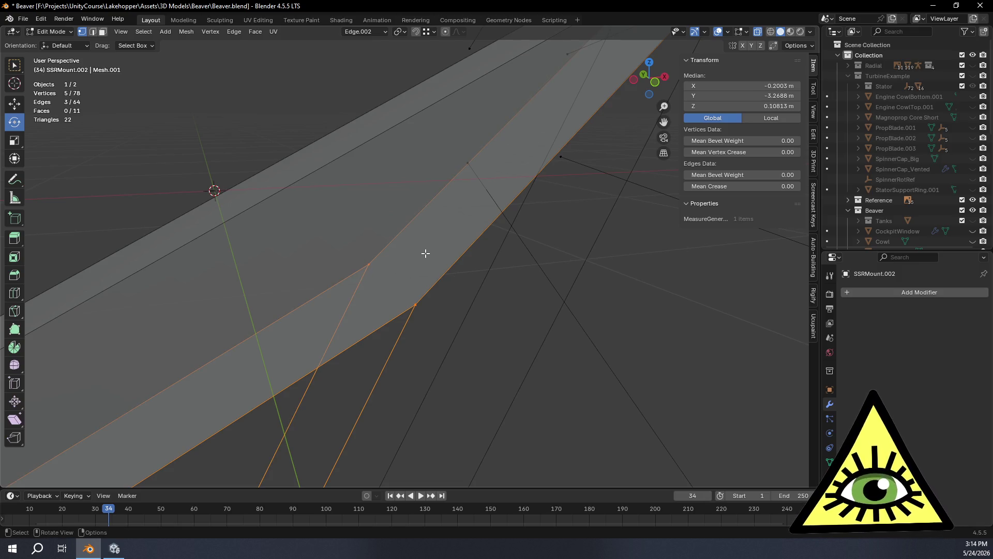
key("m")
left_click(399, 253)
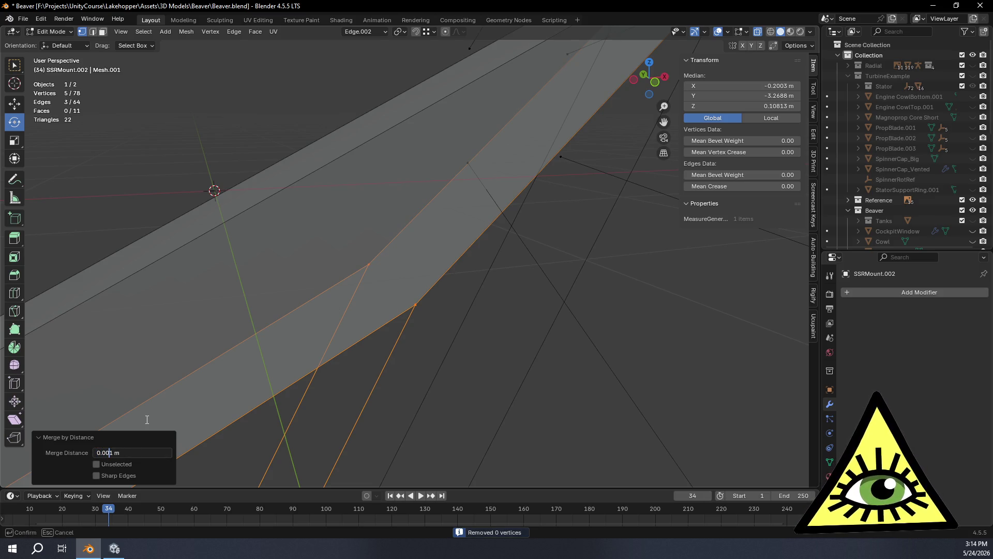
Fill one more face on the strut from the selected edges.
key("f")
mouse_move(354, 427)
middle_mouse_down()
mouse_move(412, 355)
mouse_move(340, 304)
mouse_move(399, 343)
mouse_move(477, 215)
mouse_move(412, 280)
mouse_move(478, 104)
middle_mouse_up()
scroll(367, 317, "up", 5)
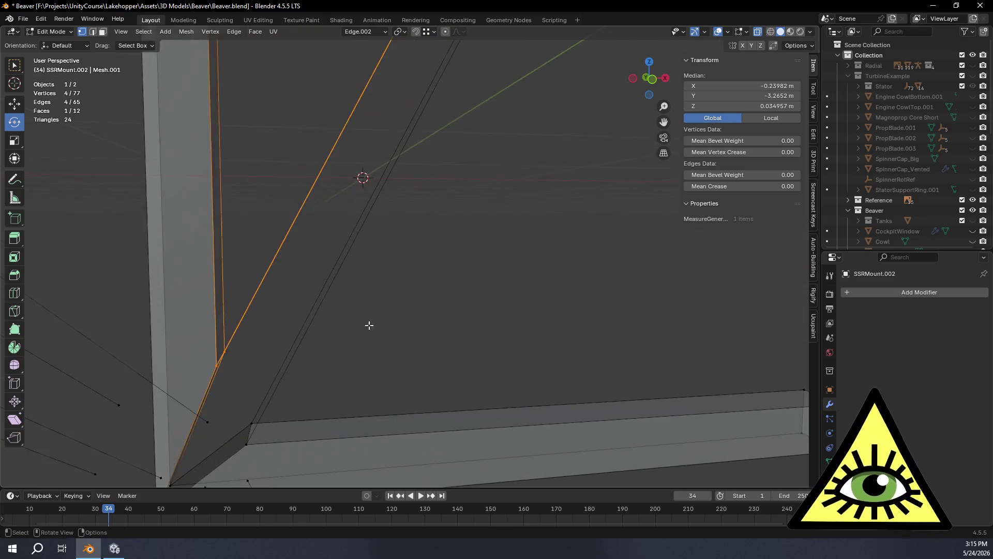
Vertex-slide the connecting bar's two end vertices along their edge by factor 0.140.
left_click(315, 393)
left_click(286, 313, "shift")
mouse_move(293, 320)
middle_mouse_down()
mouse_move(439, 224)
mouse_move(382, 36)
middle_mouse_up()
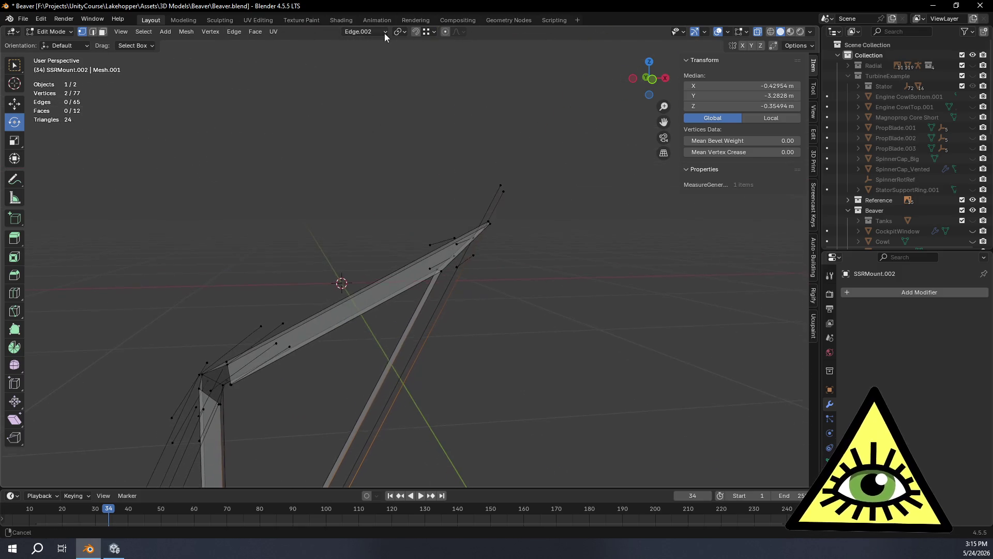
scroll(514, 337, "up", 4)
mouse_move(516, 250)
middle_mouse_down()
mouse_move(538, 257)
mouse_move(514, 246)
mouse_move(547, 229)
mouse_move(569, 266)
middle_mouse_up()
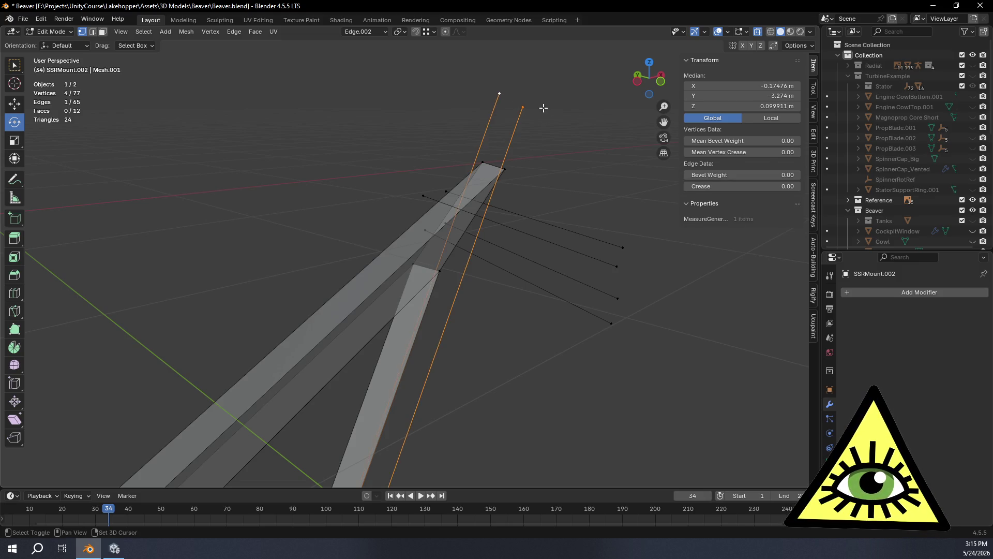
left_click(523, 106)
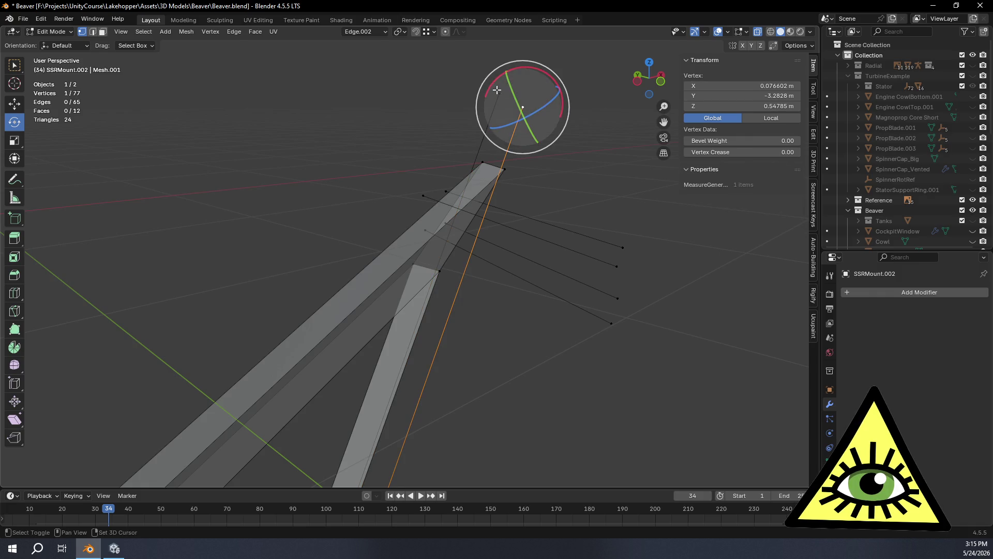
left_click(496, 90, "shift")
mouse_move(580, 215)
middle_mouse_down()
mouse_move(543, 197)
mouse_move(540, 206)
middle_mouse_up()
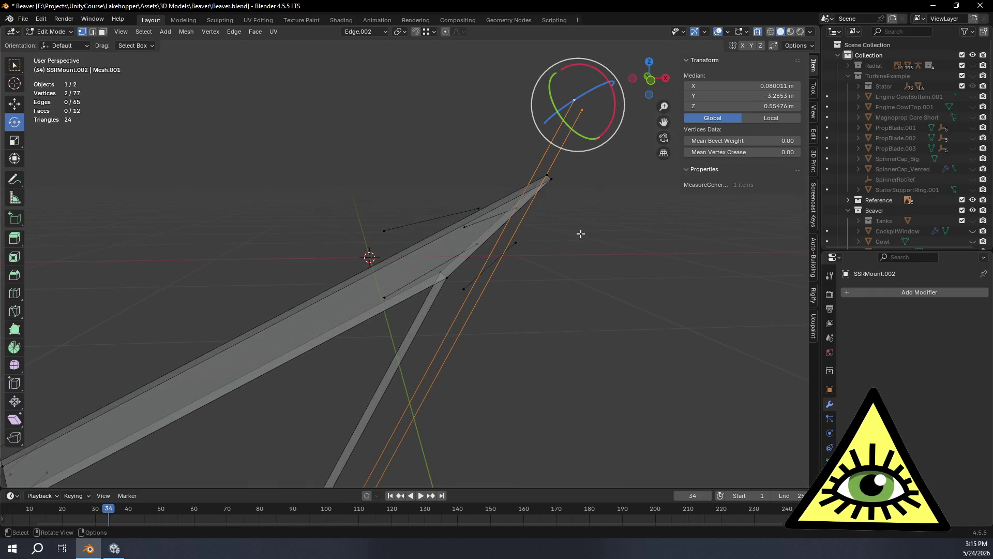
left_click(652, 79)
key("shift+v")
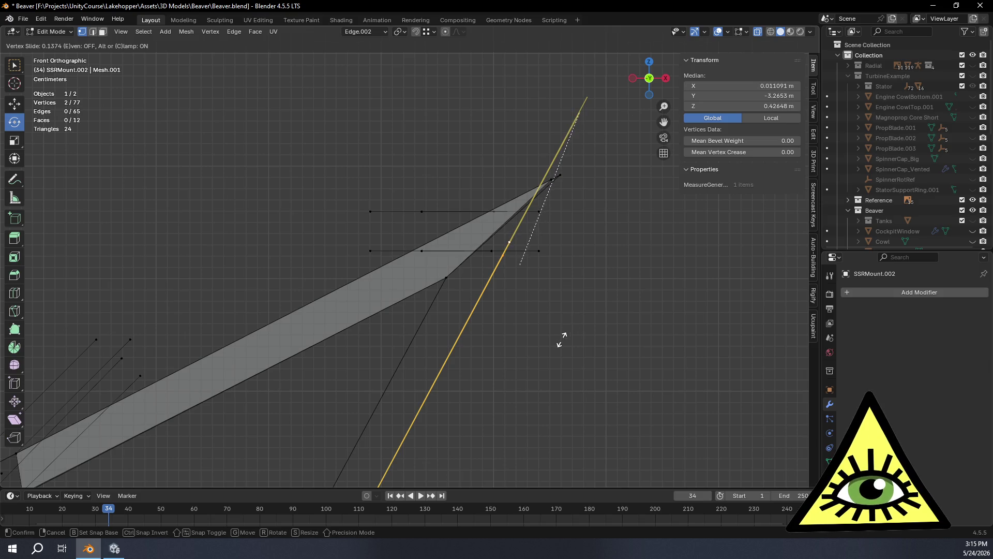
left_click(562, 342)
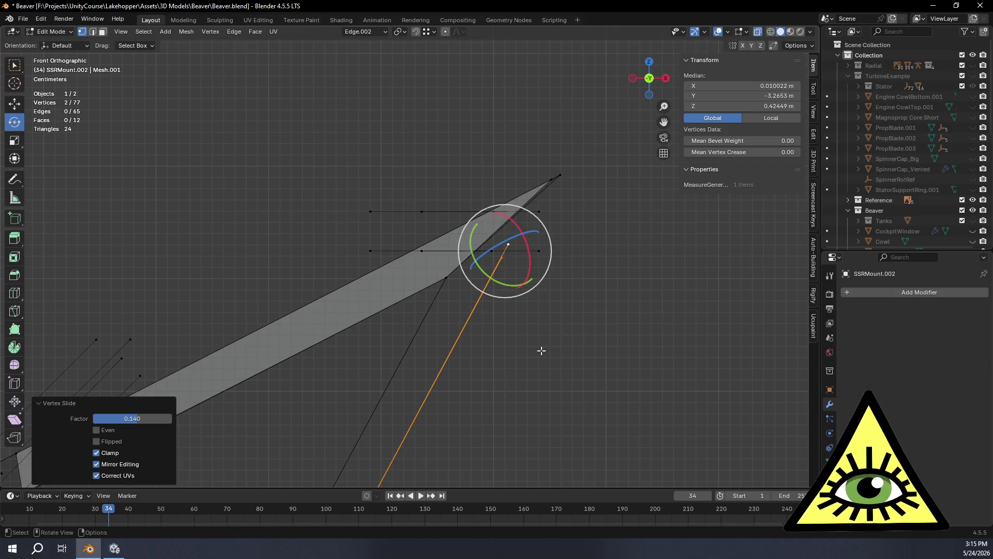
Fill a new face across the selected edges at the strut junction.
scroll(541, 350, "down", 3)
left_click(468, 354)
mouse_move(467, 354)
middle_mouse_down()
mouse_move(496, 371)
mouse_move(475, 336)
middle_mouse_up()
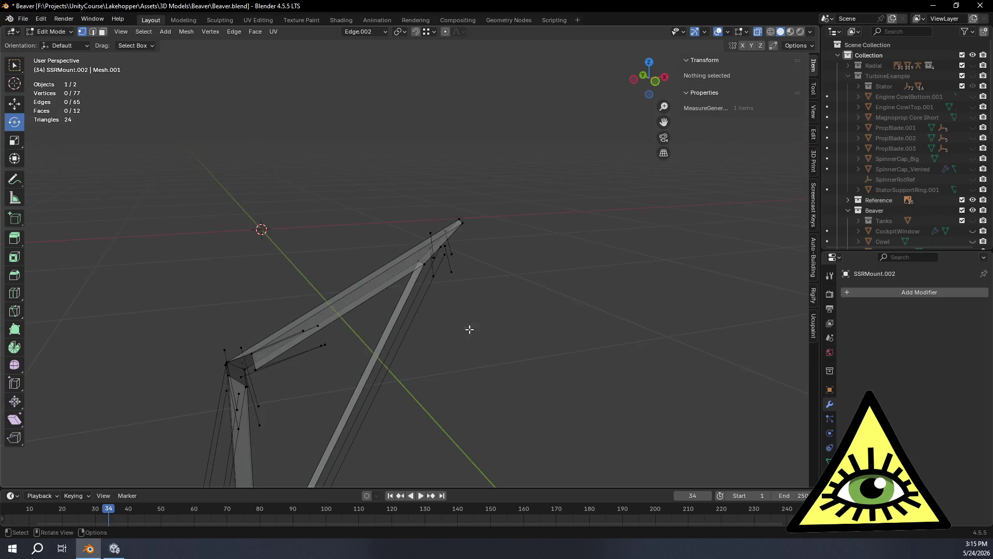
scroll(474, 336, "up", 3)
left_click(513, 252)
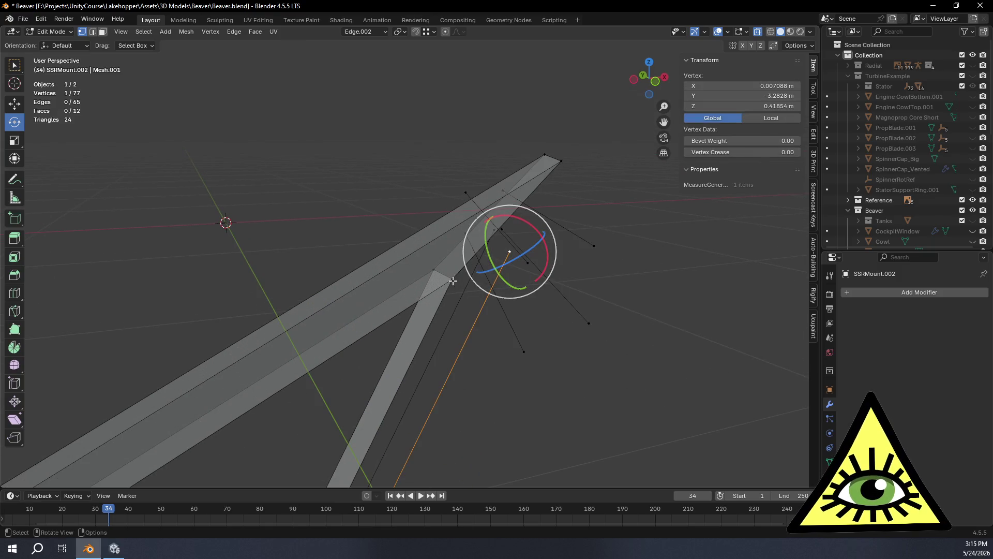
scroll(477, 379, "down", 3)
mouse_move(477, 379)
middle_mouse_down("shift")
mouse_move(529, 152)
mouse_move(587, 71)
middle_mouse_up("shift")
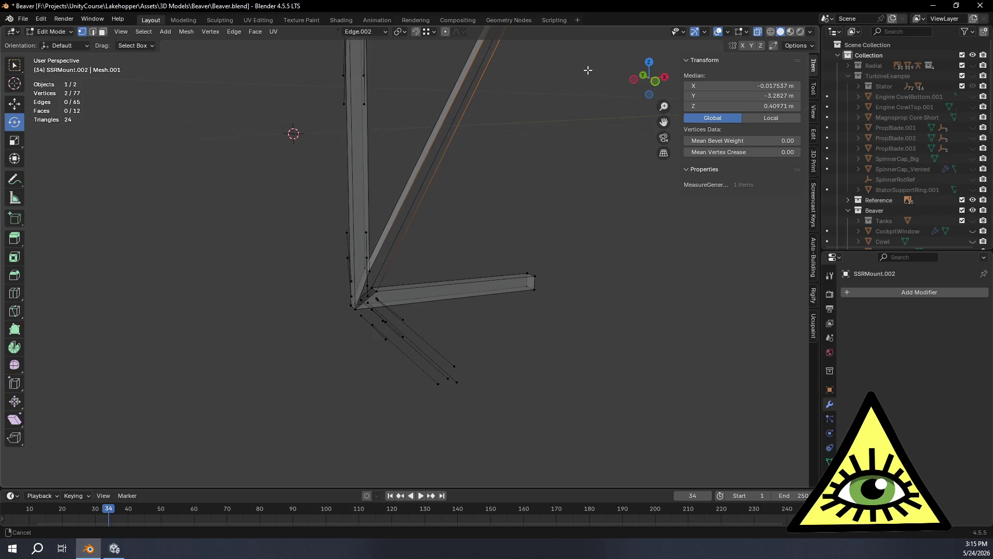
scroll(403, 290, "up", 5)
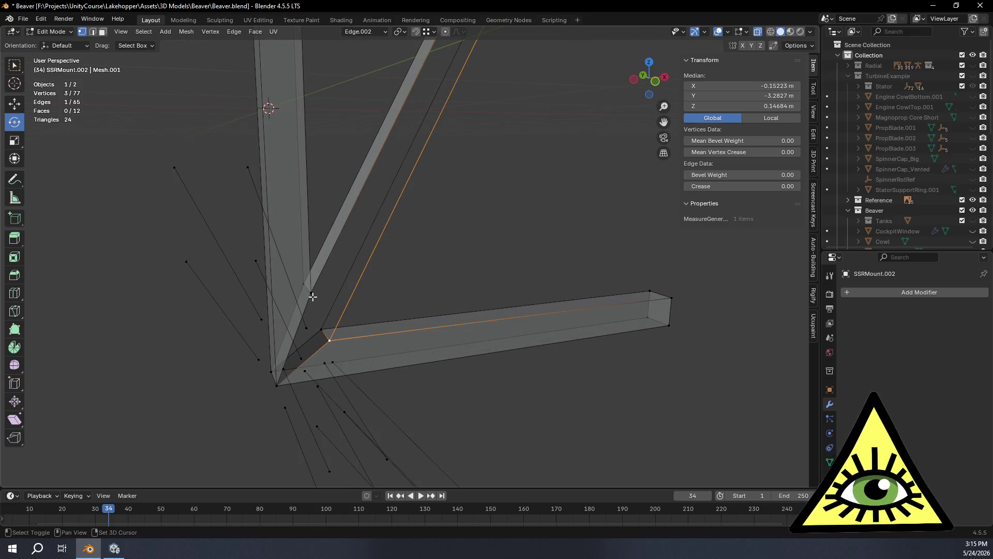
key("f")
scroll(435, 288, "down", 4)
left_click(496, 219)
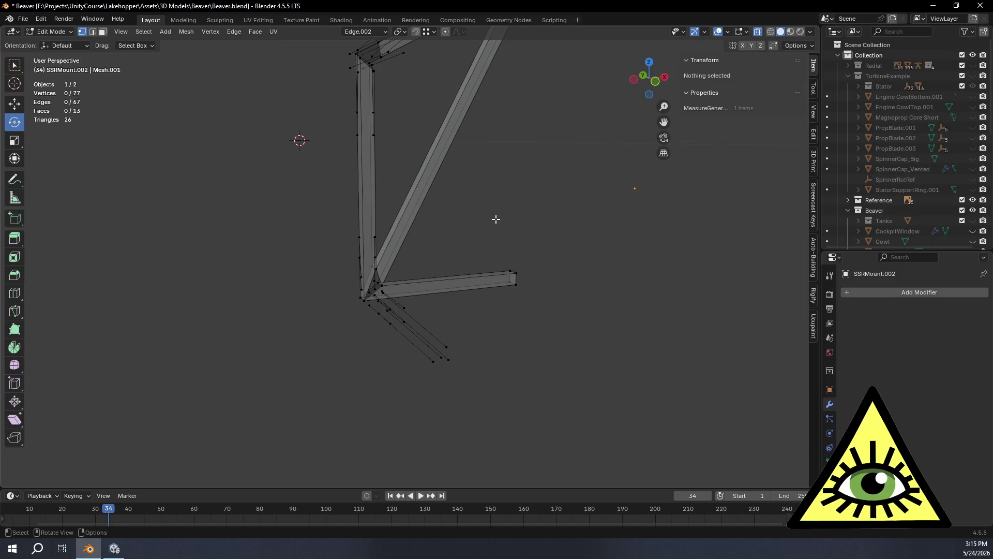
Fill a face between the strut-junction edge and the nearby strut vertex.
mouse_move(496, 219)
middle_mouse_down()
mouse_move(339, 204)
mouse_move(405, 228)
mouse_move(443, 281)
middle_mouse_up()
scroll(444, 281, "up", 5)
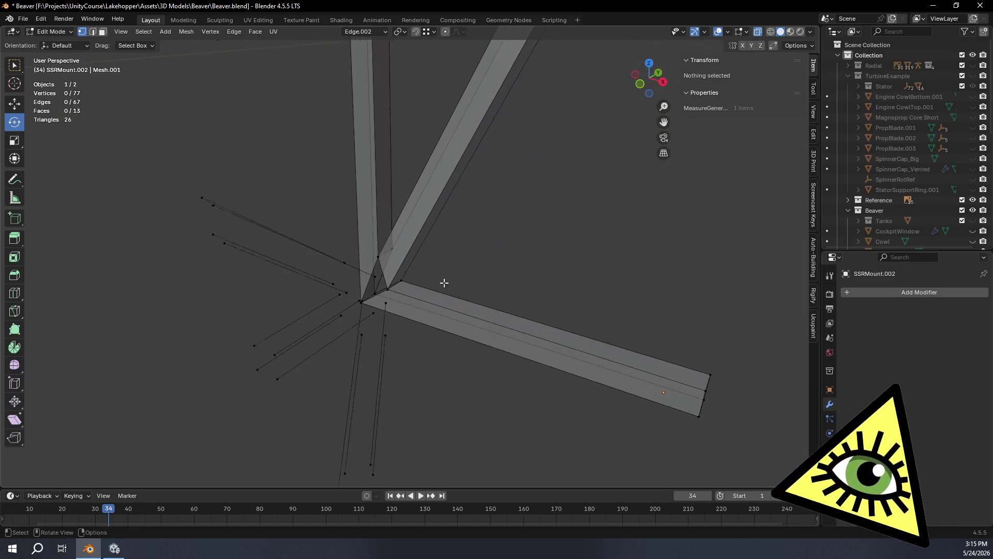
left_click(403, 286)
left_click(598, 221)
mouse_move(572, 240)
middle_mouse_down()
mouse_move(515, 229)
mouse_move(535, 257)
middle_mouse_up()
left_click(405, 296)
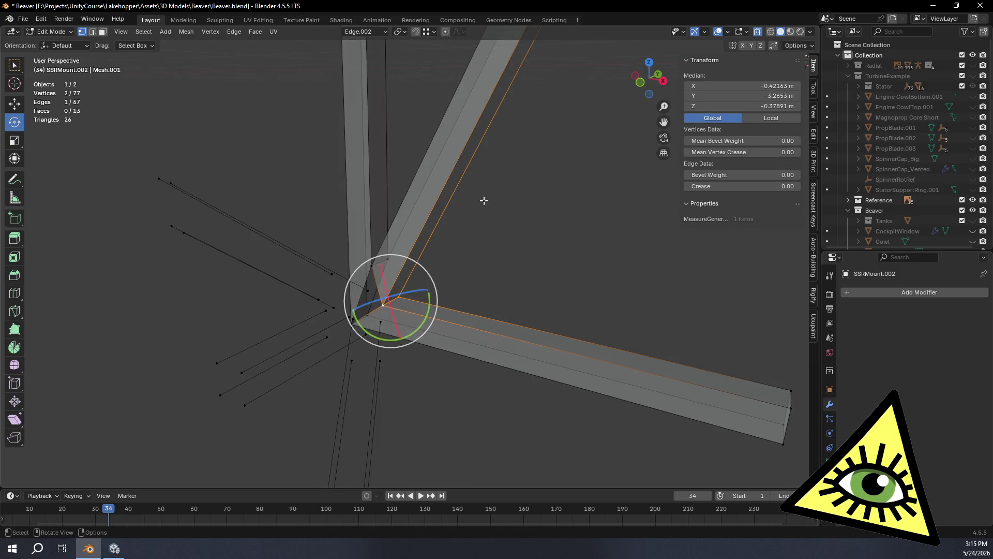
scroll(504, 159, "down", 3)
mouse_move(526, 118)
middle_mouse_down("shift")
mouse_move(514, 151)
mouse_move(402, 292)
mouse_move(421, 255)
mouse_move(396, 112)
middle_mouse_up("shift")
scroll(396, 113, "down", 2)
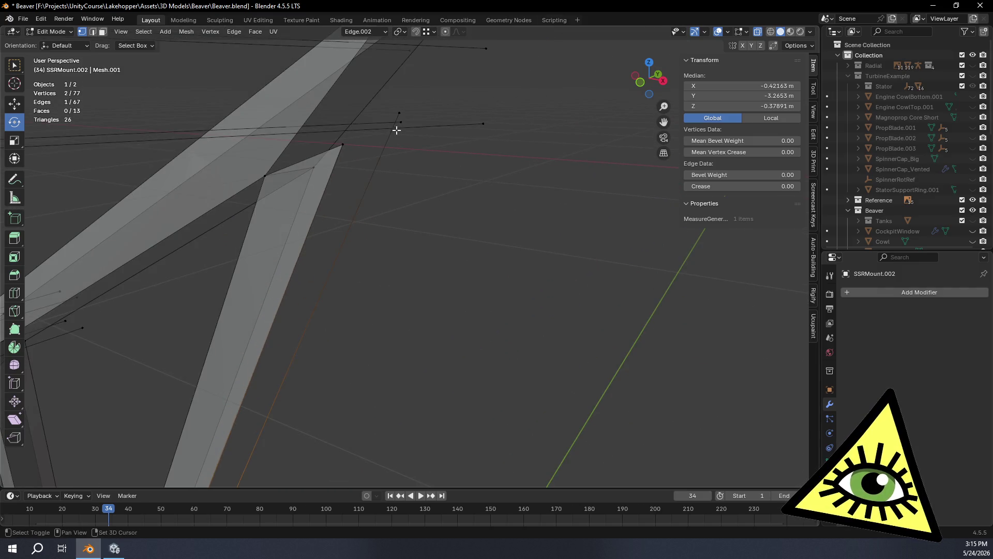
left_click(343, 143, "shift")
key("f")
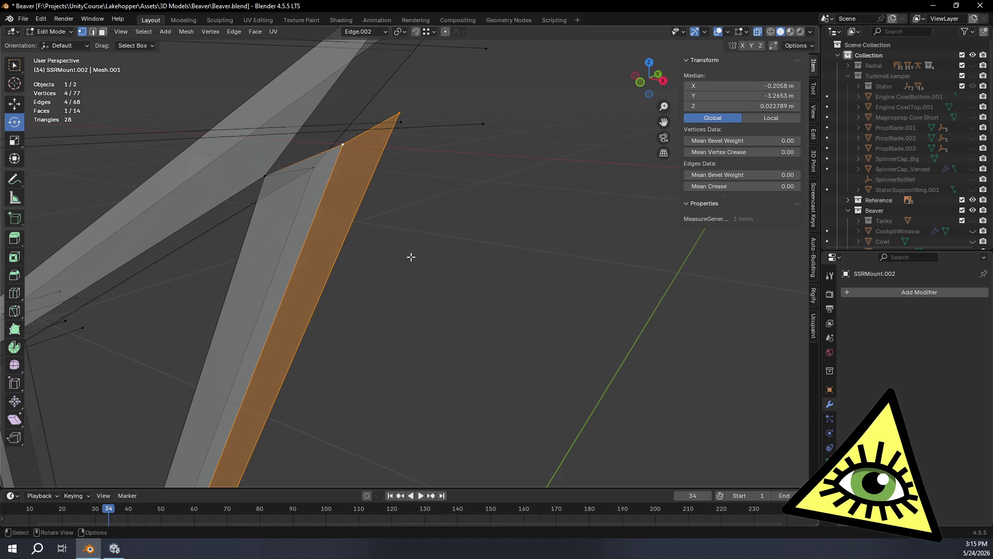
Fill a face between three vertices at the strut top and bar junction, then deselect all.
scroll(411, 257, "down", 5)
mouse_move(406, 292)
middle_mouse_down()
mouse_move(455, 302)
mouse_move(519, 290)
mouse_move(581, 297)
mouse_move(618, 279)
mouse_move(616, 248)
middle_mouse_up()
scroll(405, 230, "up", 2)
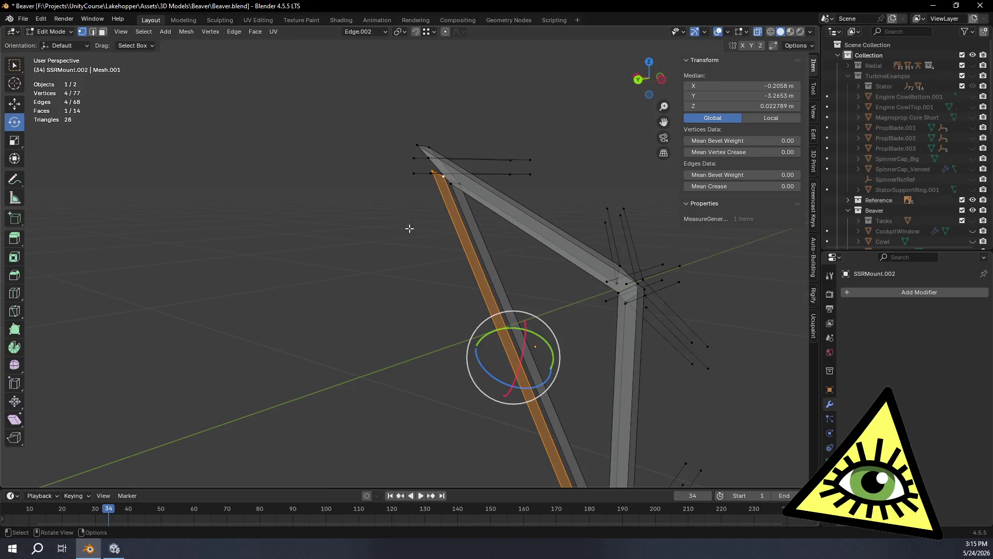
middle_click_drag(453, 194, 371, 257, "shift")
scroll(352, 230, "up", 3)
left_click(362, 151)
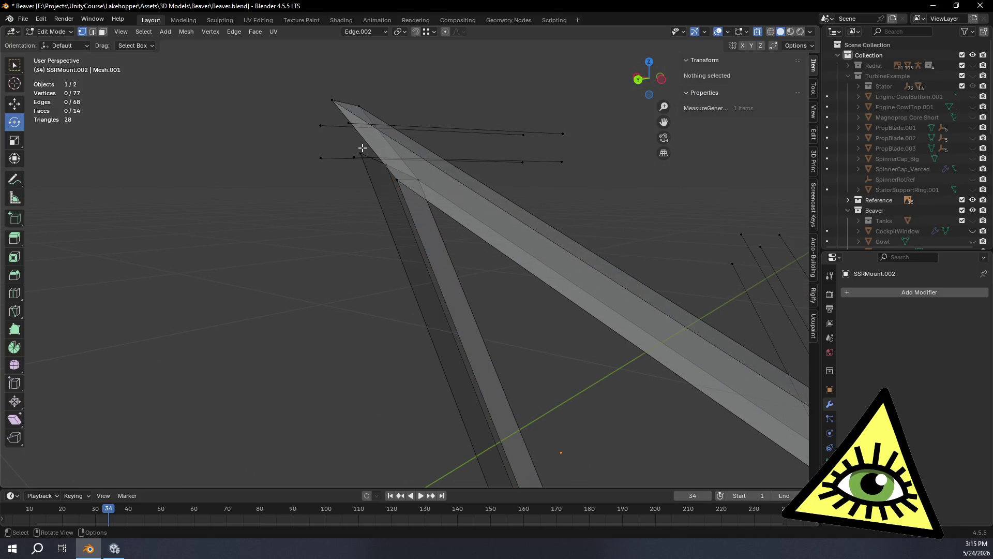
left_click(396, 180, "shift")
mouse_move(499, 348)
middle_mouse_down("shift")
mouse_move(481, 137)
mouse_move(399, 310)
mouse_move(260, 461)
mouse_move(142, 208)
middle_mouse_up("shift")
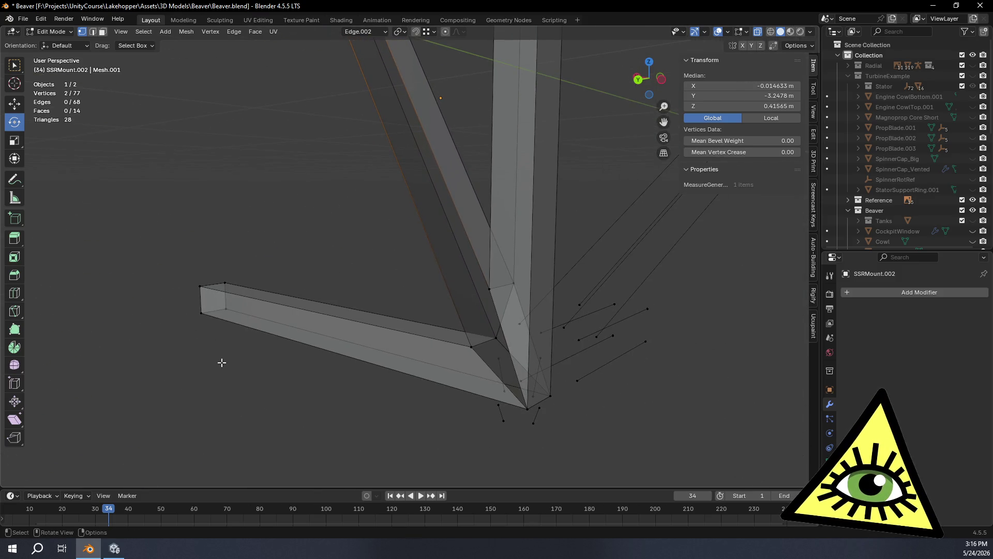
left_click(471, 346, "shift")
key("f")
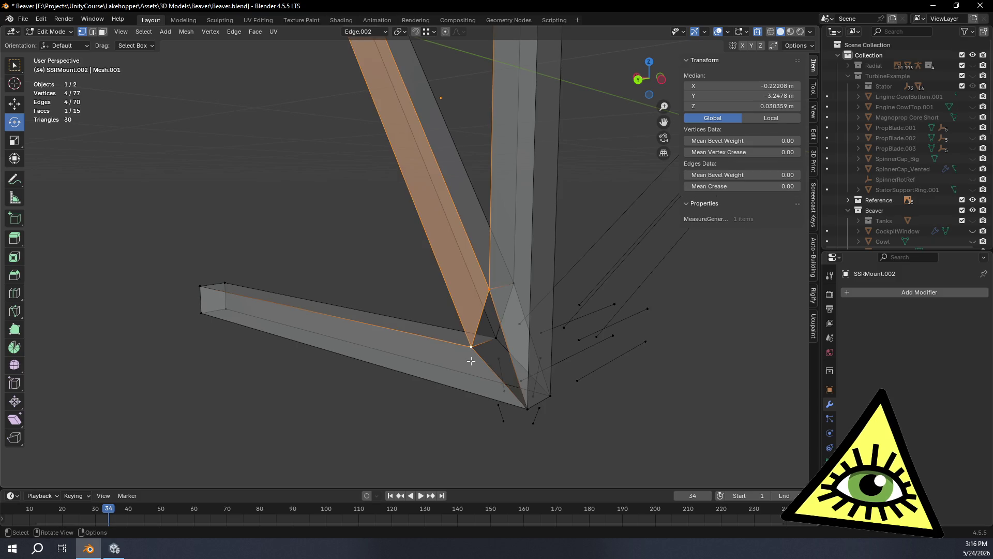
key("alt+a")
mouse_move(344, 273)
middle_mouse_down()
mouse_move(454, 253)
mouse_move(387, 214)
mouse_move(461, 248)
mouse_move(515, 241)
middle_mouse_up()
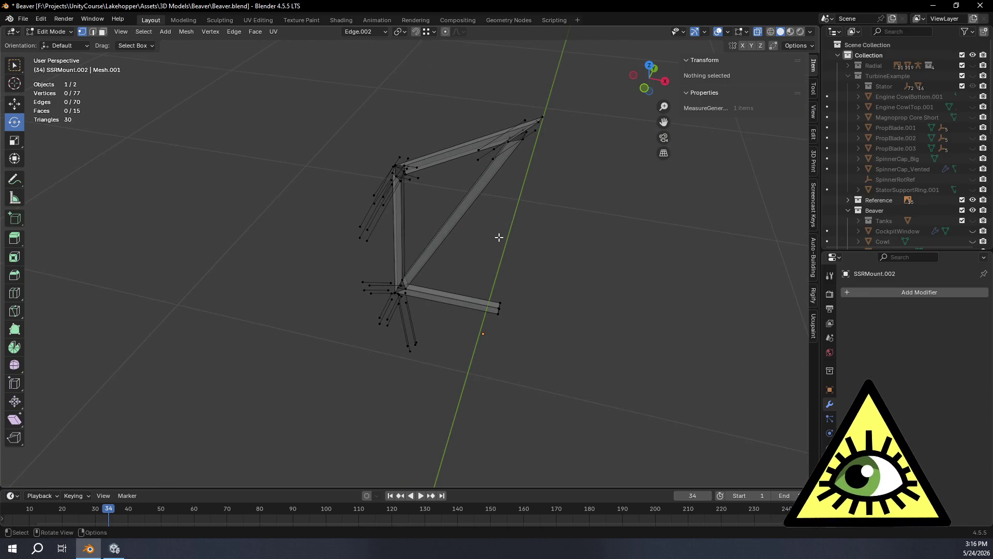
Orbit around the mount, then switch to Back Orthographic and center the whole strut frame.
mouse_move(498, 237)
middle_mouse_down()
mouse_move(572, 222)
mouse_move(507, 280)
mouse_move(463, 281)
mouse_move(512, 286)
mouse_move(448, 282)
mouse_move(461, 258)
middle_mouse_up()
scroll(466, 277, "up", 4)
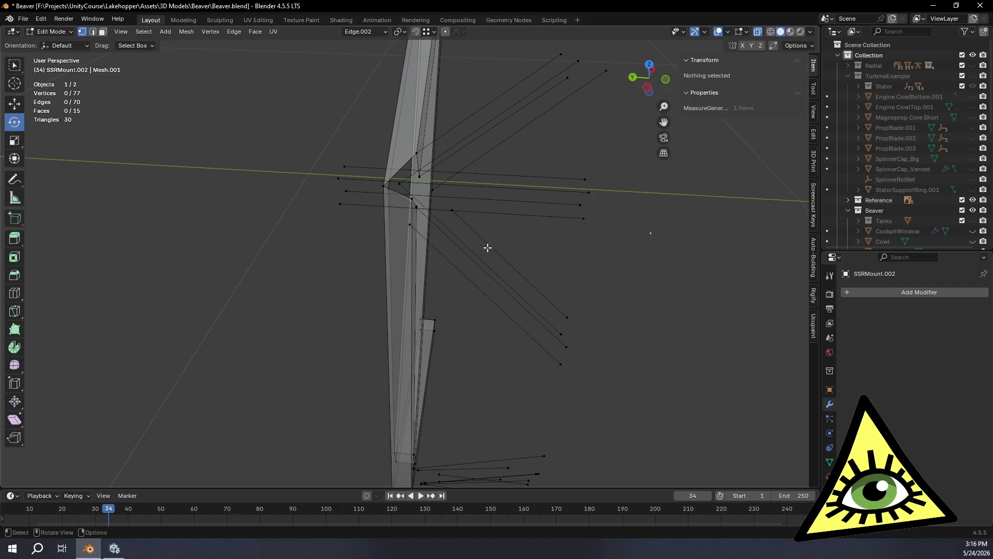
mouse_move(510, 222)
middle_mouse_down()
mouse_move(425, 197)
mouse_move(504, 200)
mouse_move(483, 193)
mouse_move(498, 194)
middle_mouse_up()
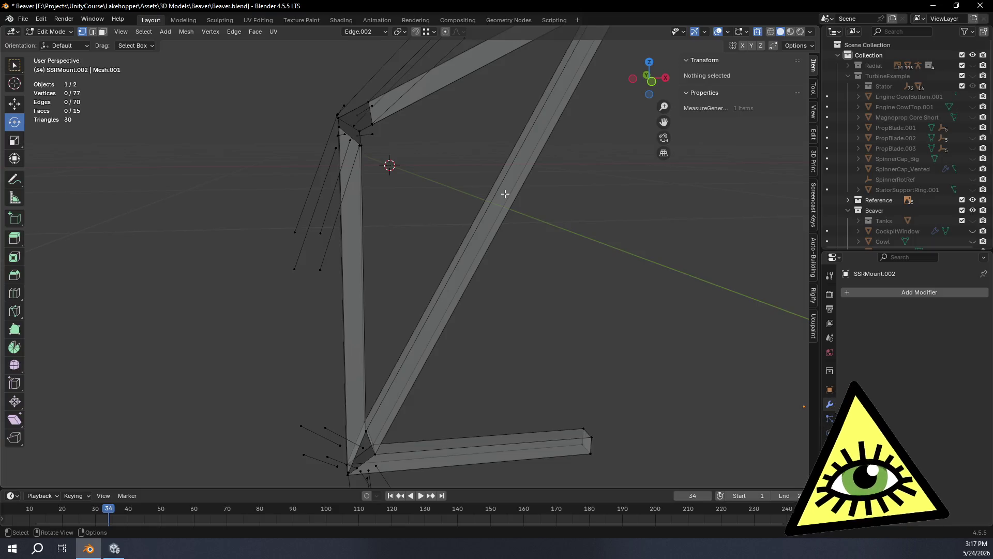
mouse_move(428, 127)
middle_mouse_down()
mouse_move(155, 98)
mouse_move(515, 162)
mouse_move(547, 144)
mouse_move(485, 226)
mouse_move(494, 257)
middle_mouse_up()
scroll(547, 144, "down", 3)
scroll(485, 226, "up", 5)
left_click(650, 80)
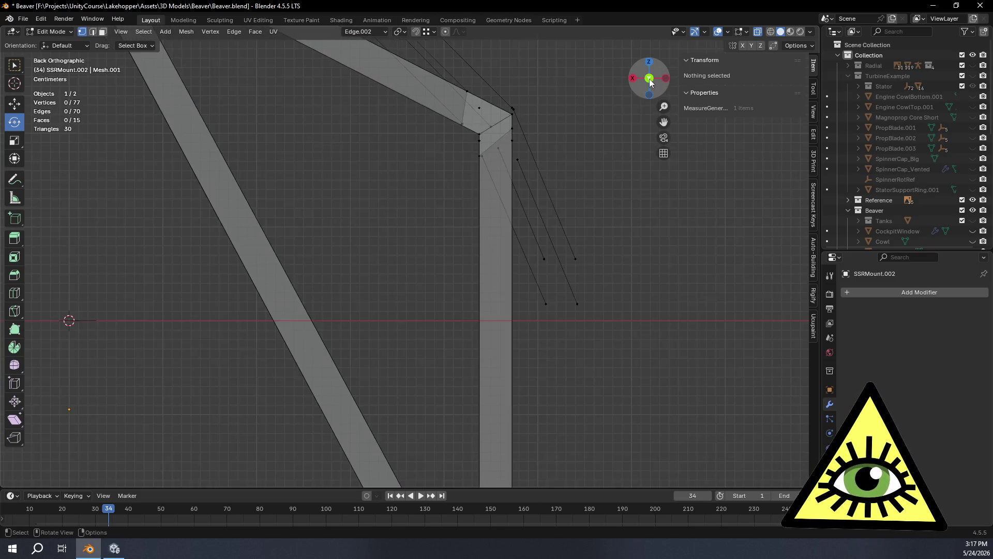
scroll(572, 138, "down", 5)
middle_click_drag(343, 146, 425, 143, "shift")
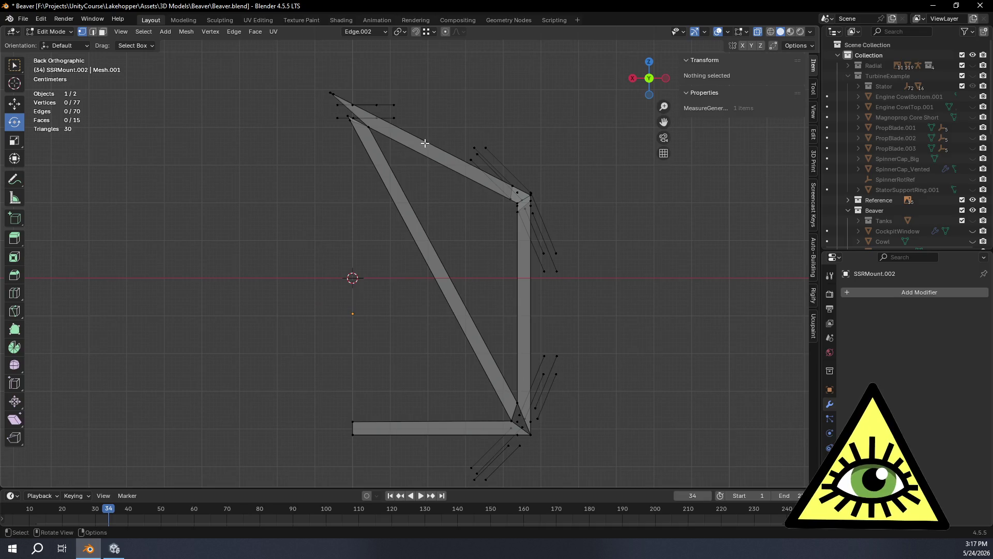
Slide the upper apex edge's two vertices along the top bar by factor 0.105.
mouse_move(362, 85)
middle_mouse_down("shift")
mouse_move(490, 255)
mouse_move(512, 343)
middle_mouse_up("shift")
scroll(429, 165, "up", 3)
scroll(512, 343, "up", 2)
middle_click_drag(568, 290, 571, 304, "shift")
left_click(299, 88)
left_click_drag(347, 116, 462, 190)
key("g")
key("g")
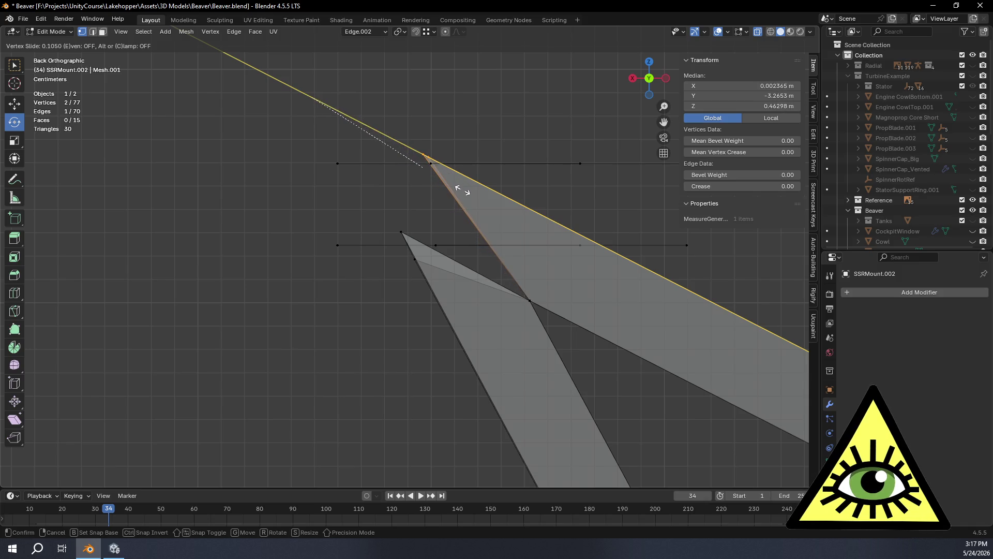
left_click(462, 190)
Orbit around the bars to inspect the slid apex from below and the side.
mouse_move(462, 190)
middle_mouse_down()
mouse_move(481, 220)
mouse_move(527, 202)
mouse_move(516, 181)
mouse_move(526, 257)
mouse_move(518, 308)
mouse_move(523, 213)
mouse_move(509, 192)
mouse_move(528, 302)
middle_mouse_up()
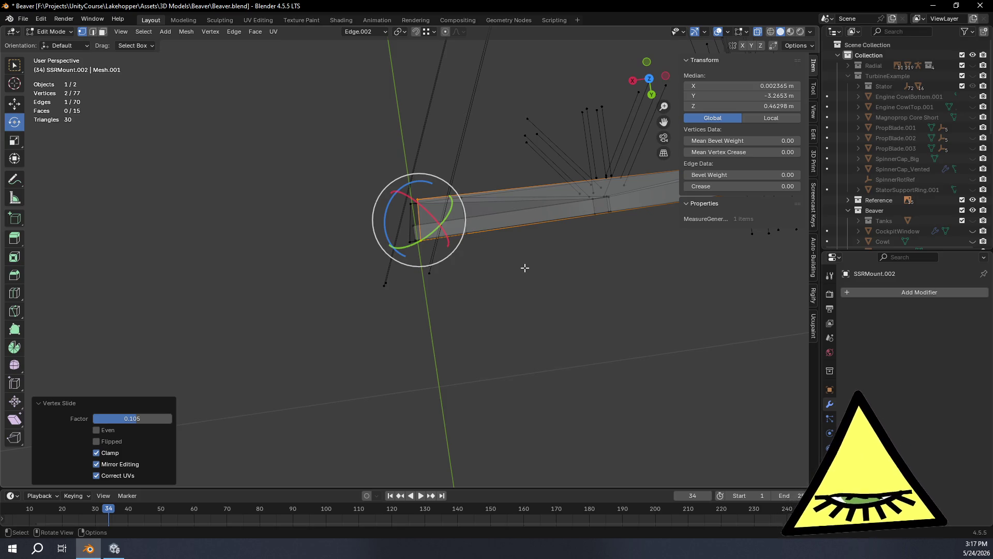
mouse_move(515, 253)
middle_mouse_down()
mouse_move(514, 149)
mouse_move(534, 60)
mouse_move(729, 88)
mouse_move(530, 200)
mouse_move(643, 184)
mouse_move(523, 182)
mouse_move(463, 193)
mouse_move(603, 89)
mouse_move(501, 232)
mouse_move(591, 164)
mouse_move(554, 179)
middle_mouse_up()
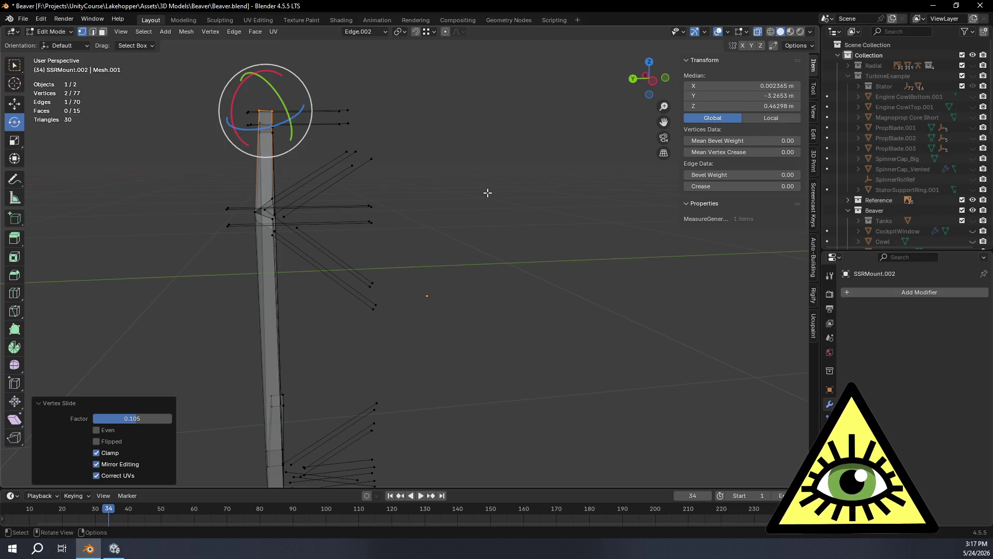
mouse_move(482, 228)
middle_mouse_down()
mouse_move(388, 235)
mouse_move(438, 232)
middle_mouse_up()
scroll(438, 232, "up", 5)
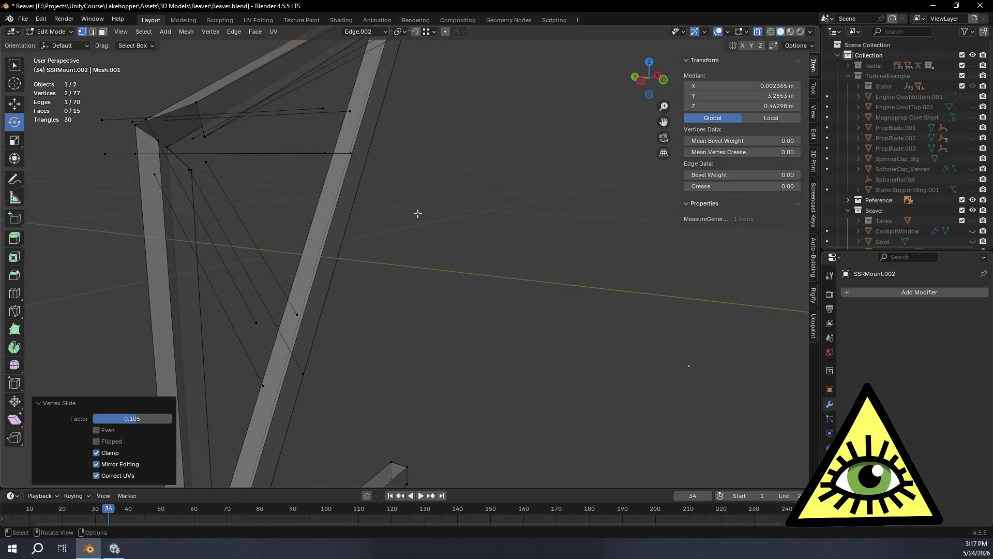
scroll(417, 213, "down", 3)
mouse_move(372, 257)
middle_mouse_down()
mouse_move(430, 277)
mouse_move(371, 273)
mouse_move(563, 248)
mouse_move(391, 315)
mouse_move(405, 306)
mouse_move(383, 293)
mouse_move(317, 313)
mouse_move(300, 306)
mouse_move(326, 321)
mouse_move(344, 292)
mouse_move(359, 290)
mouse_move(280, 288)
mouse_move(289, 290)
middle_mouse_up()
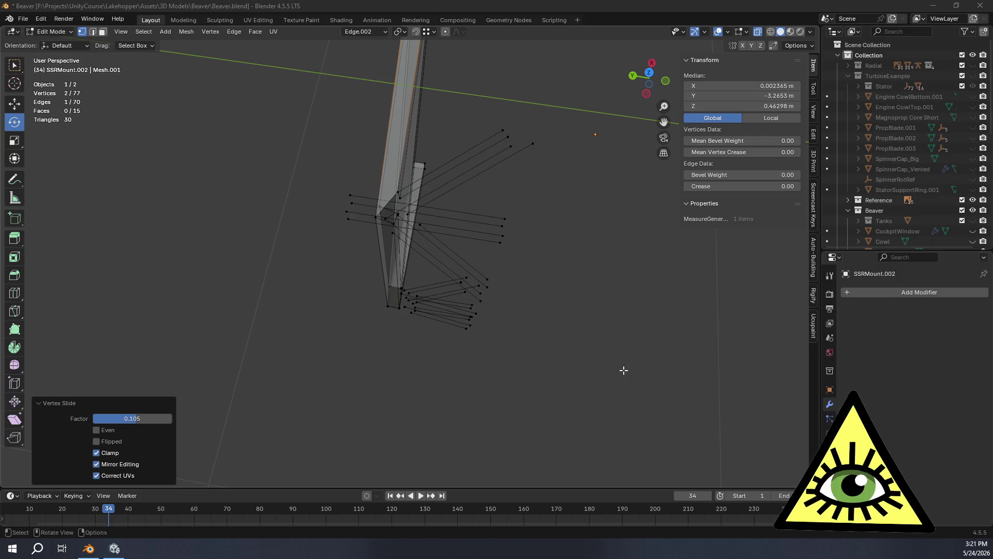
Vertex Slide the first bar-end vertex up along its edge.
mouse_move(459, 396)
middle_mouse_down()
mouse_move(394, 313)
mouse_move(383, 325)
mouse_move(459, 331)
mouse_move(498, 232)
mouse_move(485, 224)
mouse_move(514, 248)
mouse_move(501, 262)
mouse_move(502, 218)
mouse_move(505, 240)
mouse_move(415, 270)
mouse_move(555, 240)
mouse_move(512, 257)
mouse_move(517, 290)
mouse_move(557, 239)
mouse_move(464, 291)
mouse_move(497, 237)
mouse_move(433, 277)
middle_mouse_up()
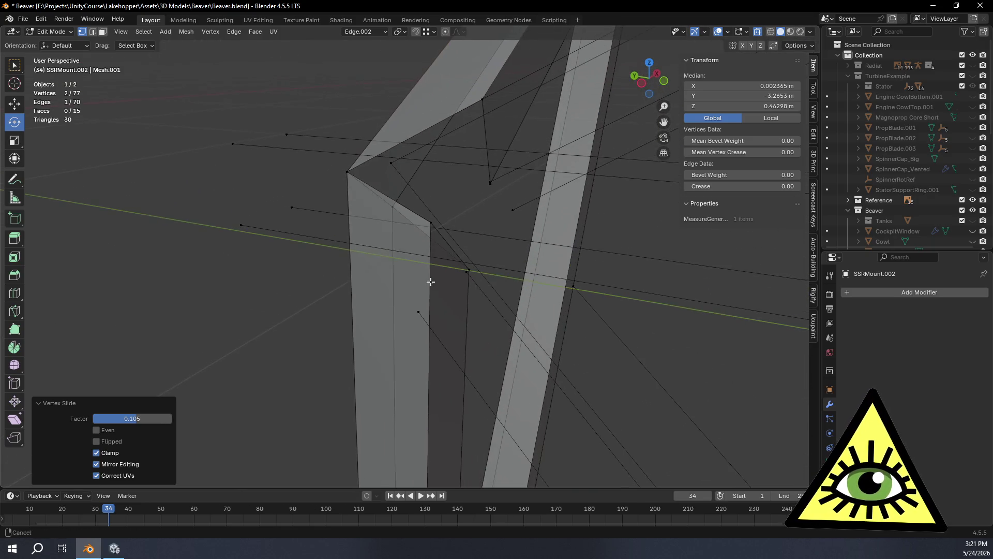
left_click(431, 224)
mouse_move(476, 254)
middle_mouse_down()
mouse_move(492, 264)
mouse_move(481, 264)
middle_mouse_up()
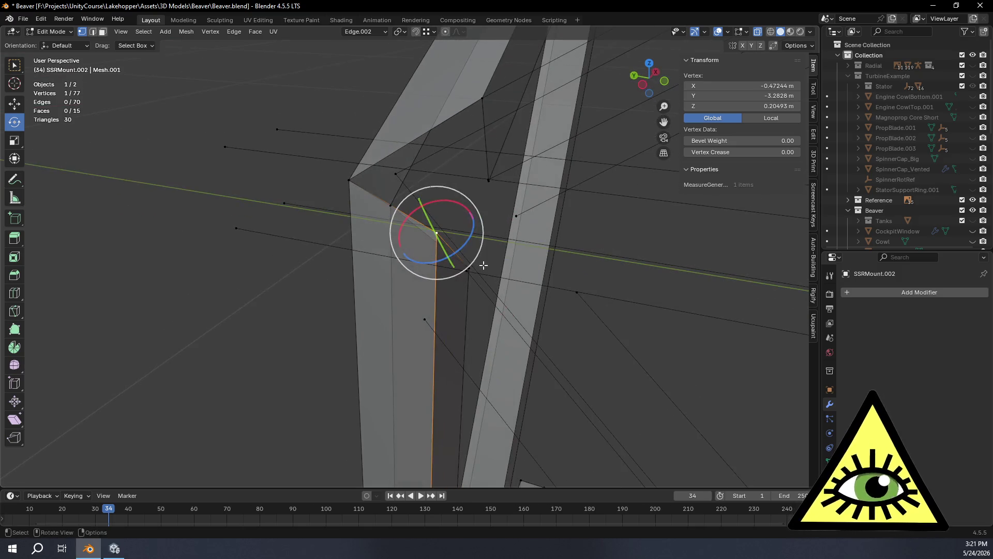
key("r")
key("g")
key("g")
left_click(483, 204)
mouse_move(483, 204)
middle_mouse_down()
mouse_move(478, 237)
mouse_move(497, 189)
middle_mouse_up()
Switch the snapping target from Vertex to Edge and slide the next bar-end vertex along its edge.
left_click(494, 179)
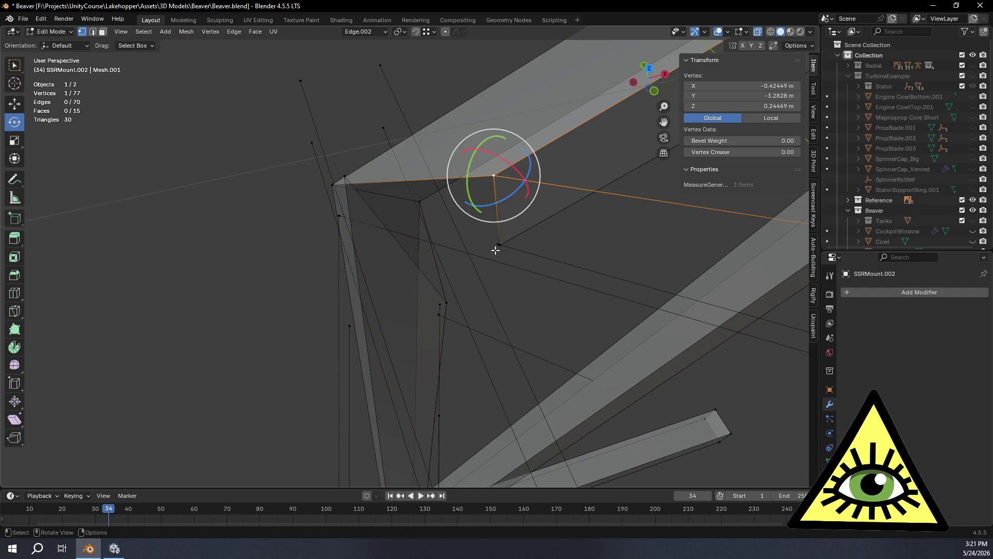
middle_click_drag(492, 251, 468, 138)
left_click(434, 32)
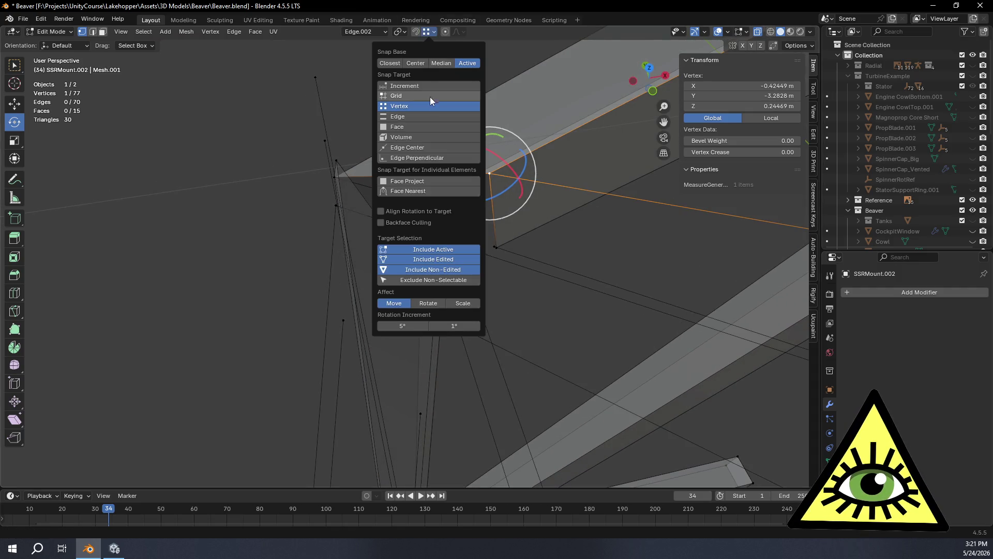
left_click(425, 121)
middle_click_drag(573, 295, 559, 284)
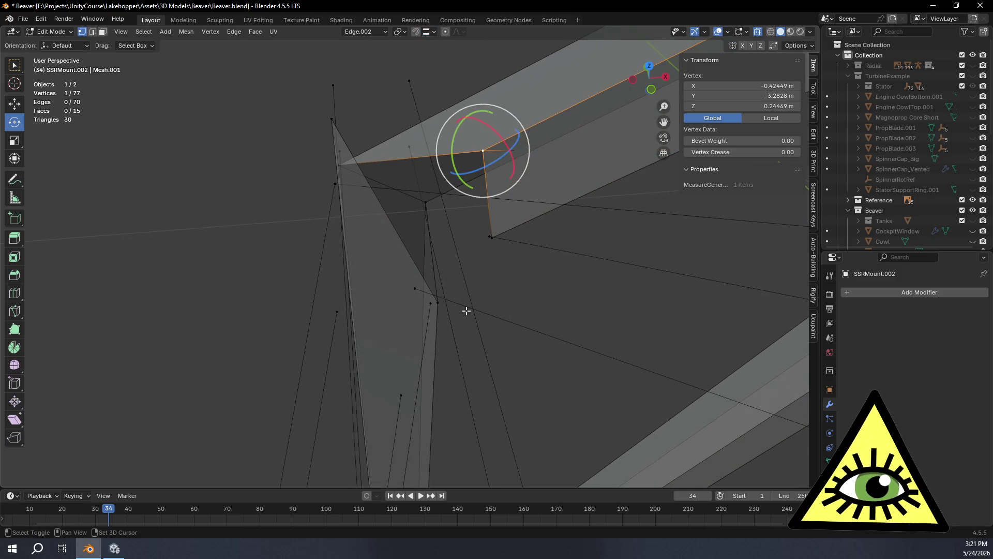
key("g")
key("g")
left_click(375, 282)
Re-slide that vertex, then slide the next bar-end vertex along its edge.
middle_click_drag(380, 282, 424, 283)
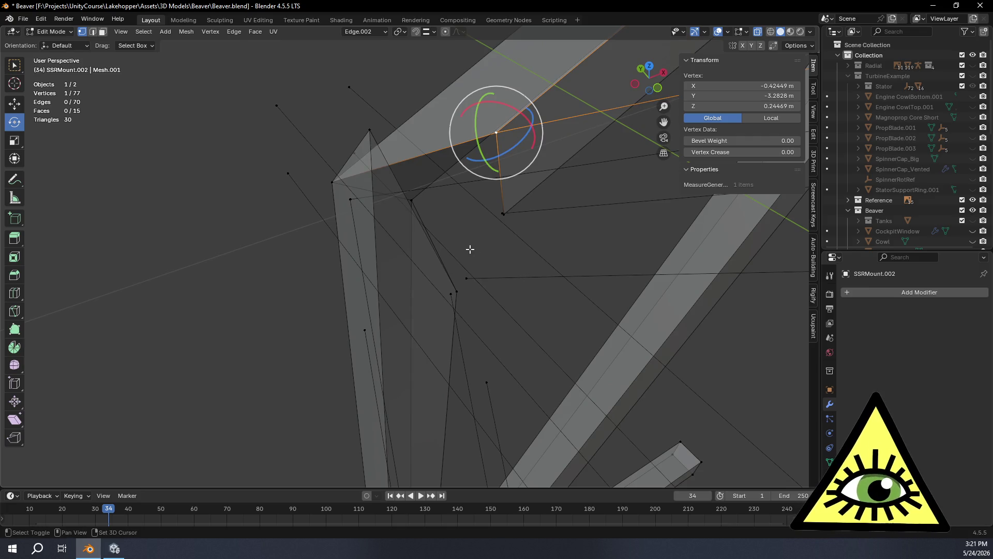
key("g")
key("g")
left_click(377, 275)
mouse_move(379, 276)
middle_mouse_down()
mouse_move(417, 265)
mouse_move(378, 228)
mouse_move(436, 224)
mouse_move(469, 189)
middle_mouse_up()
left_click(463, 188)
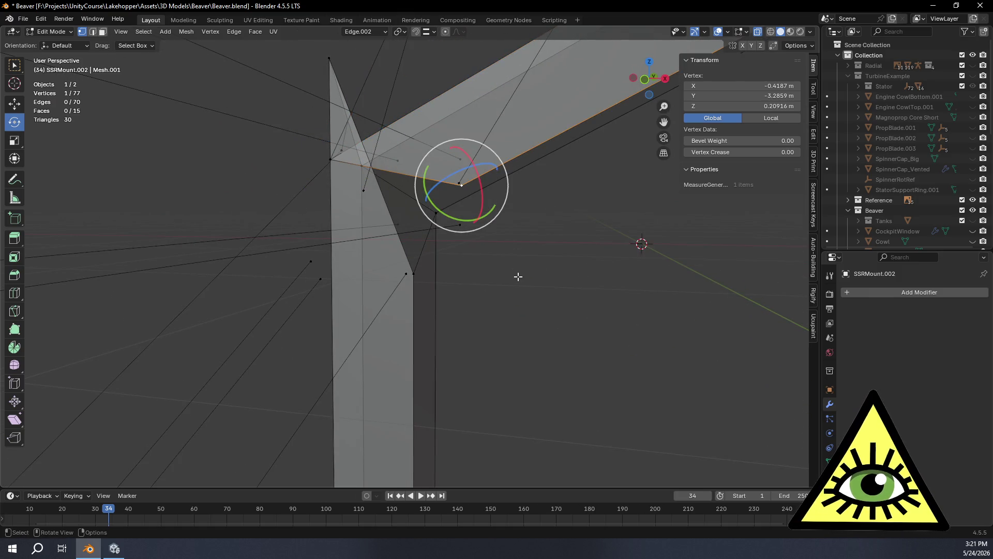
key("g")
key("g")
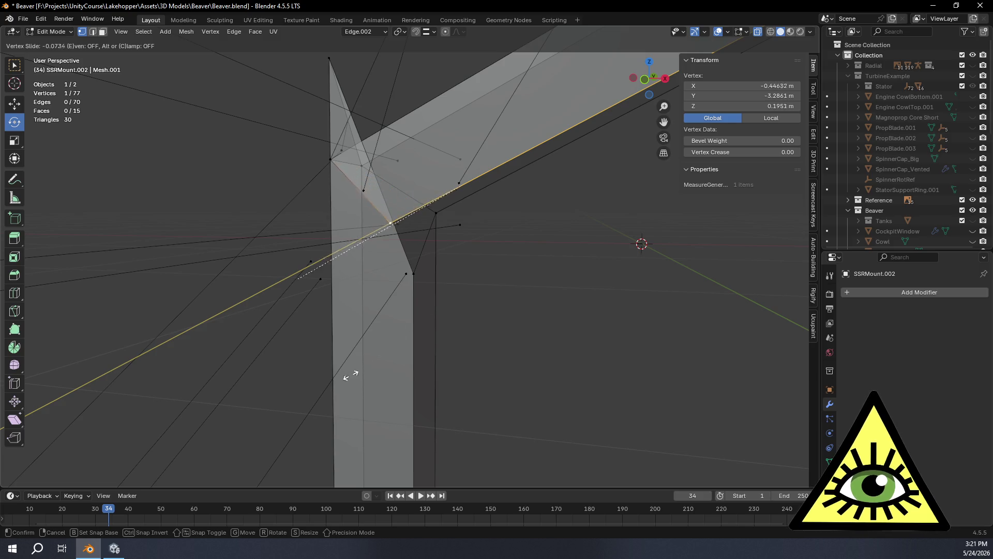
left_click(336, 394)
Slide another joint vertex along its edge to factor -0.047, landing at Z 0.19963 m.
left_click(416, 277)
mouse_move(495, 317)
middle_mouse_down()
mouse_move(508, 333)
mouse_move(496, 366)
middle_mouse_up()
key("g")
key("g")
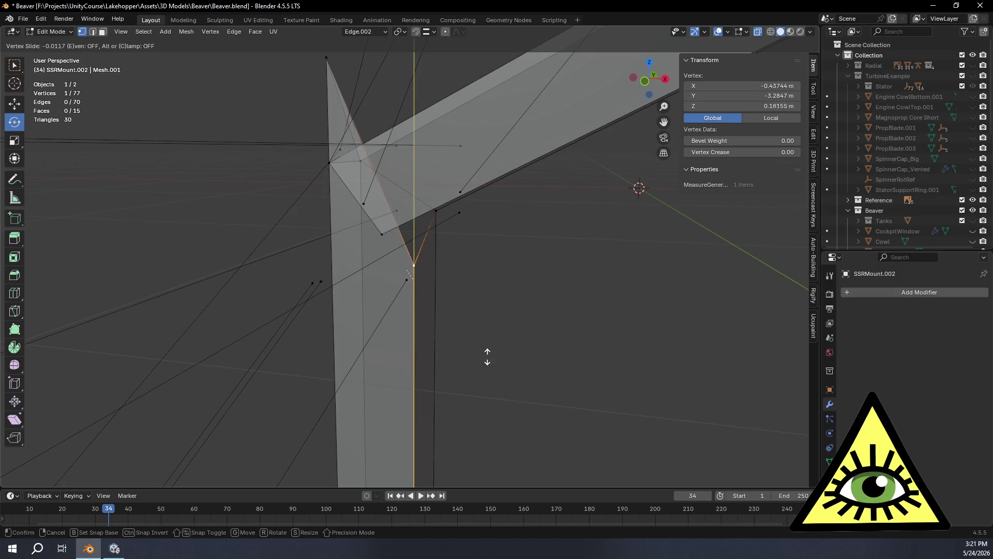
left_click(432, 241)
middle_click_drag(432, 240, 440, 248)
left_click(433, 32)
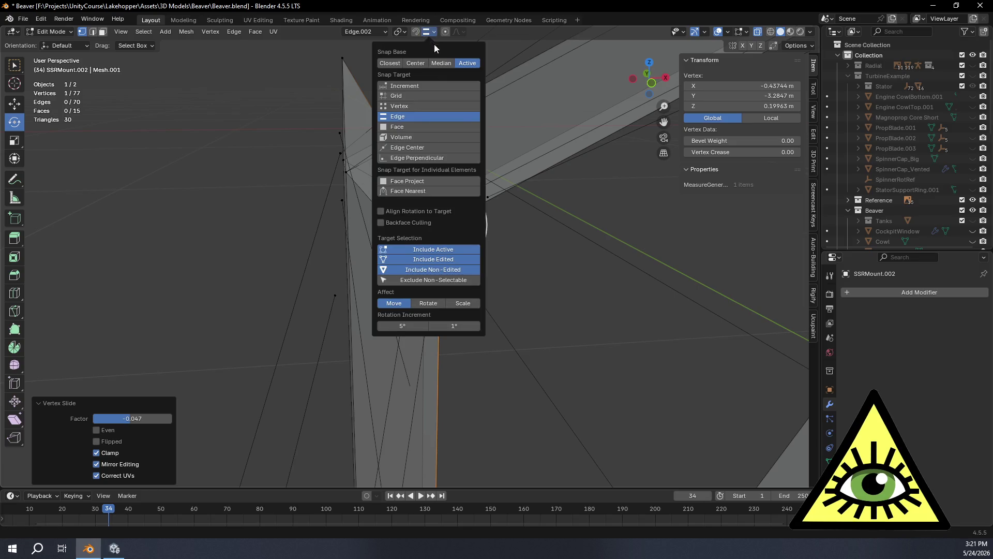
Set snapping back to Vertex and move the bar's top vertex along Z onto the column corner.
left_click(411, 106)
mouse_move(528, 201)
middle_mouse_down()
mouse_move(514, 211)
mouse_move(411, 124)
middle_mouse_up()
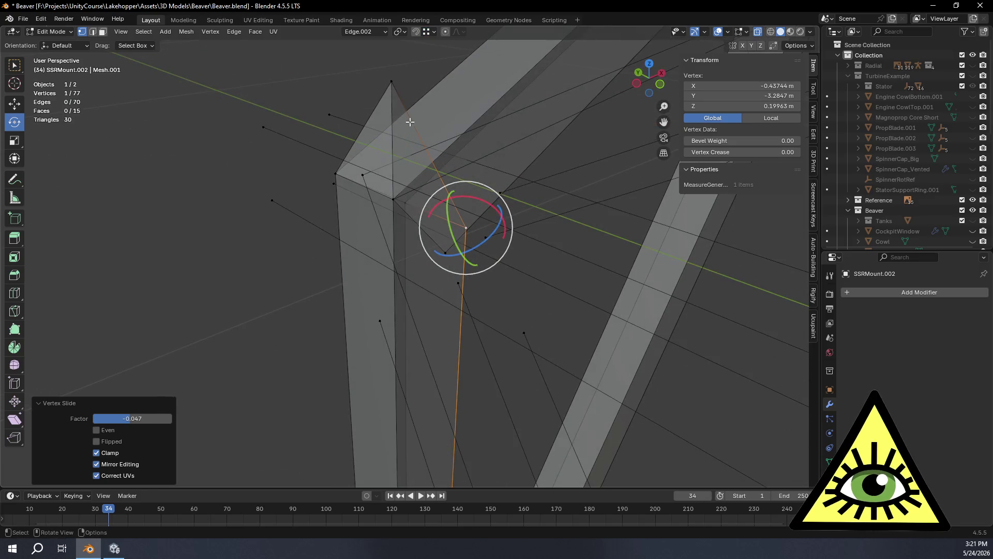
left_click(396, 228)
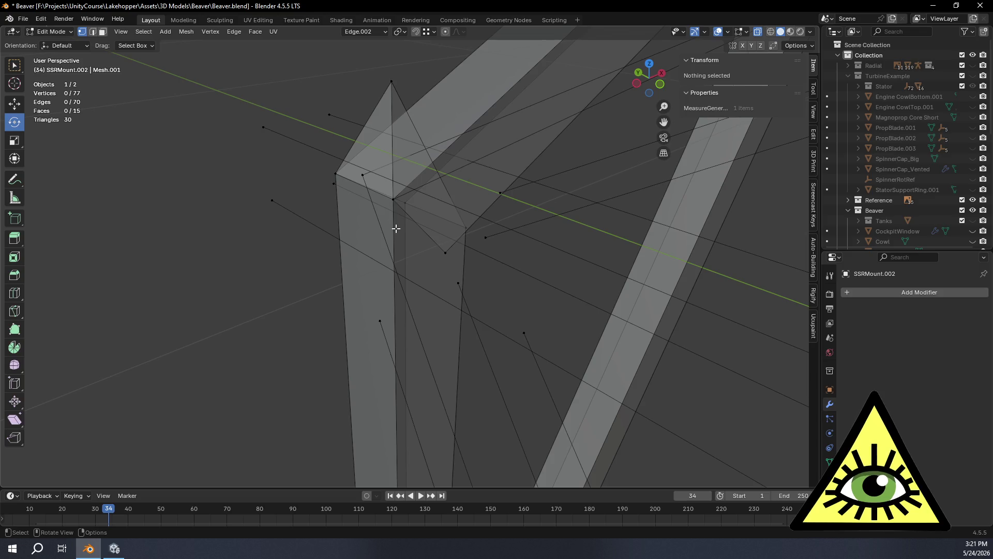
left_click(392, 85)
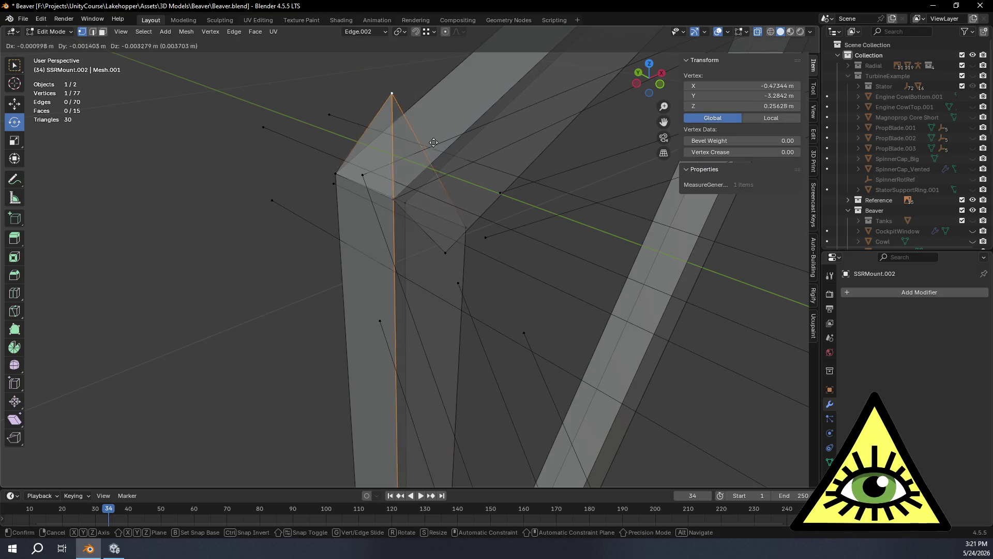
key("g")
key("z")
left_click(503, 265)
Move another bar vertex onto the strut frame's top corner.
mouse_move(503, 264)
middle_mouse_down()
mouse_move(450, 264)
mouse_move(448, 239)
middle_mouse_up()
scroll(448, 239, "up", 5)
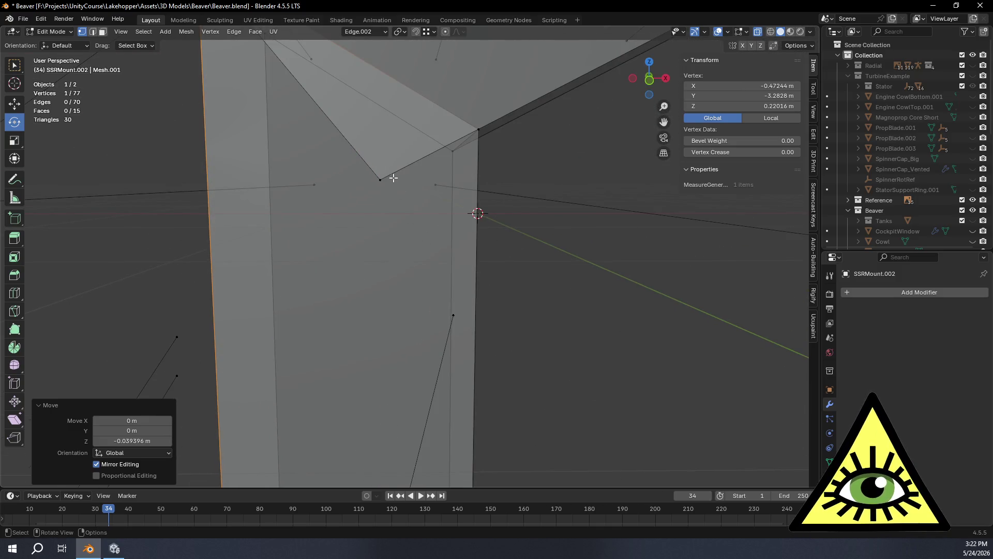
left_click(375, 181)
key("g")
left_click(476, 133)
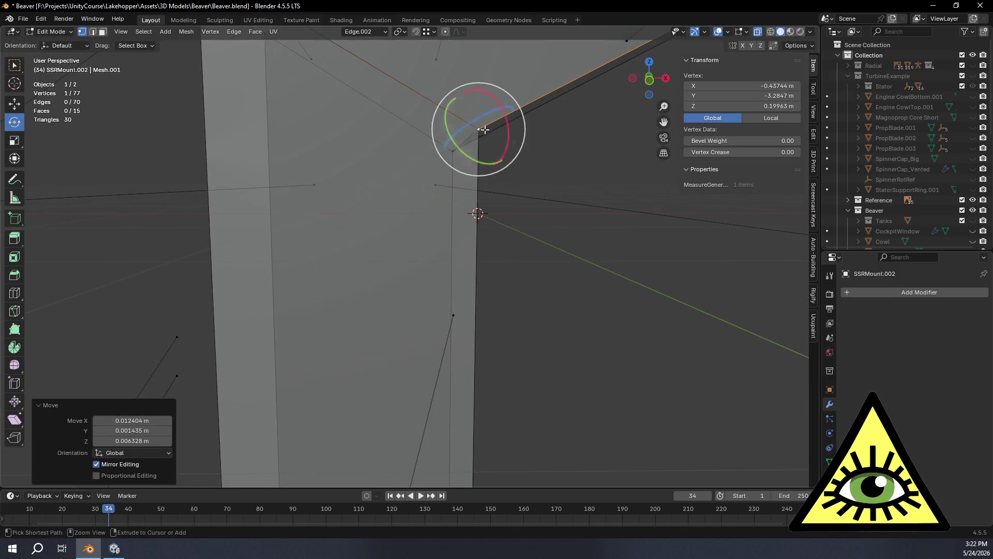
scroll(455, 165, "down", 3)
mouse_move(454, 165)
middle_mouse_down()
mouse_move(596, 195)
mouse_move(658, 190)
mouse_move(454, 301)
mouse_move(405, 277)
mouse_move(450, 288)
mouse_move(431, 241)
mouse_move(529, 216)
middle_mouse_up()
Fill a trial face between three lower-corner vertices, delete it, then view the frame from the back.
mouse_move(619, 182)
middle_mouse_down("shift")
mouse_move(361, 78)
mouse_move(507, 284)
mouse_move(485, 264)
mouse_move(454, 222)
mouse_move(523, 272)
mouse_move(405, 280)
mouse_move(375, 312)
mouse_move(396, 286)
mouse_move(437, 310)
mouse_move(416, 284)
mouse_move(440, 328)
mouse_move(422, 319)
middle_mouse_up("shift")
left_click(402, 209)
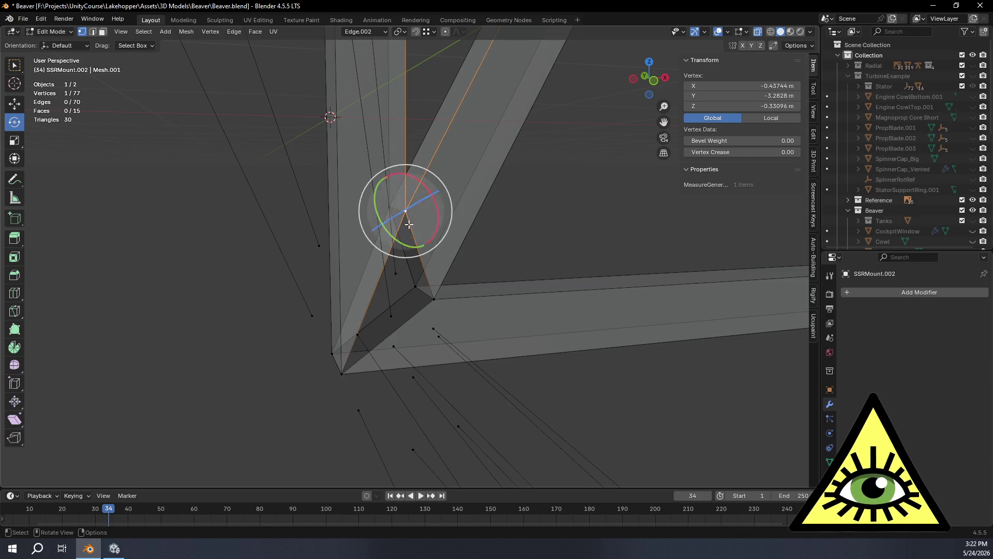
left_click(341, 373, "shift")
left_click(434, 300, "shift")
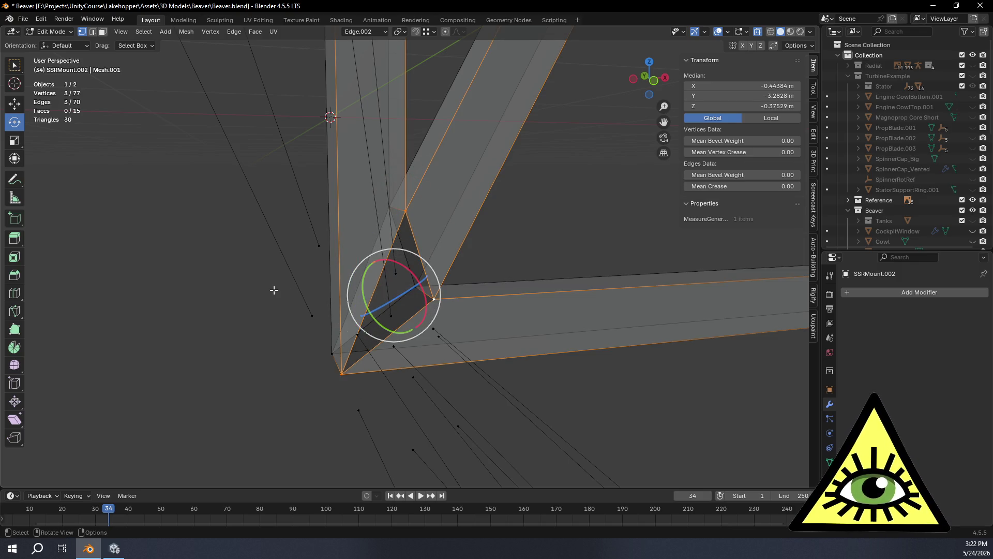
key("f")
middle_click_drag(310, 272, 412, 280)
key("x")
left_click(554, 336)
mouse_move(554, 337)
middle_mouse_down()
mouse_move(508, 343)
mouse_move(556, 337)
mouse_move(503, 368)
mouse_move(531, 344)
middle_mouse_up()
mouse_move(437, 173)
middle_mouse_down()
mouse_move(386, 157)
mouse_move(507, 339)
mouse_move(497, 228)
mouse_move(614, 113)
middle_mouse_up()
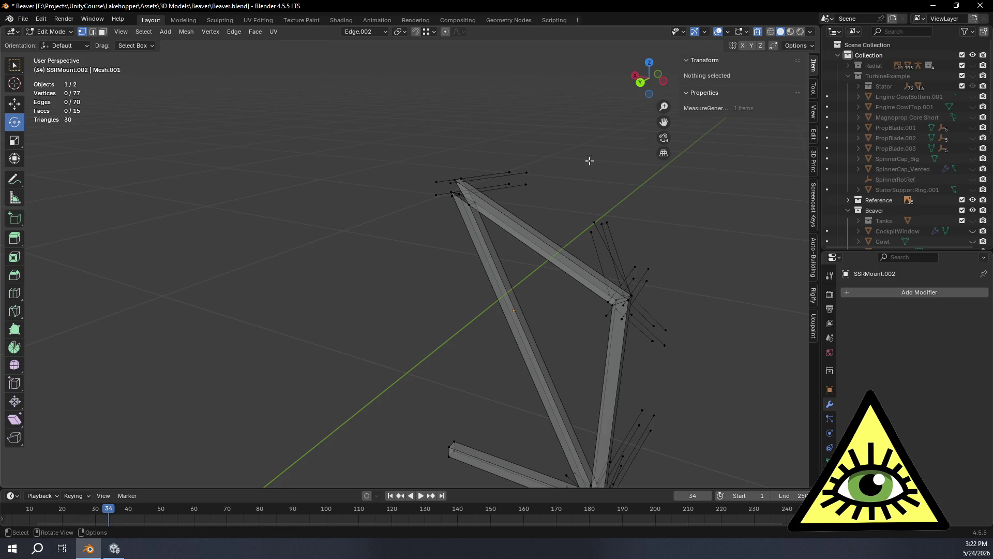
left_click(640, 81)
Zoom into the frame's upper corner and select the top corner vertex and the strut vertex below it.
scroll(632, 106, "up", 5)
scroll(525, 266, "down", 1)
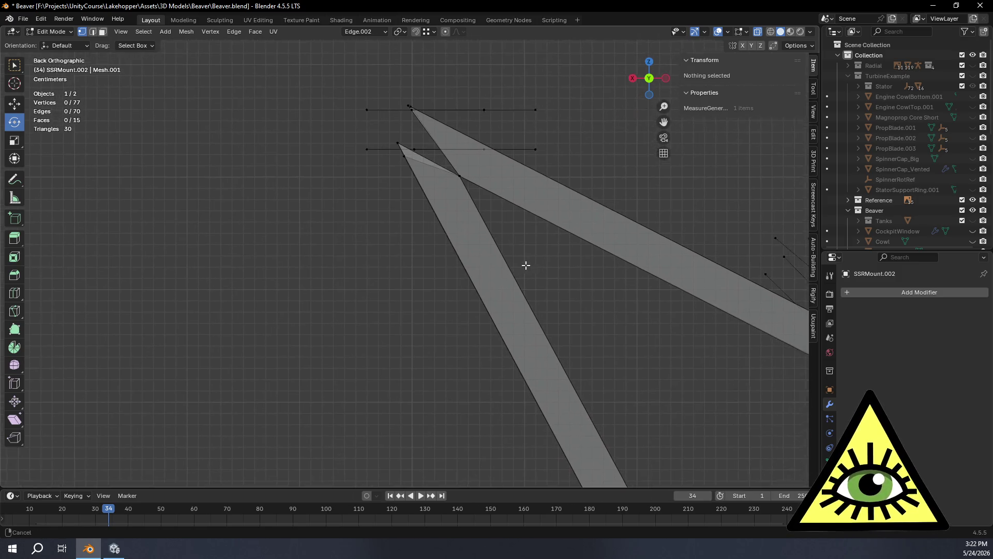
middle_click_drag(434, 186, 477, 288, "shift")
scroll(478, 288, "up", 4)
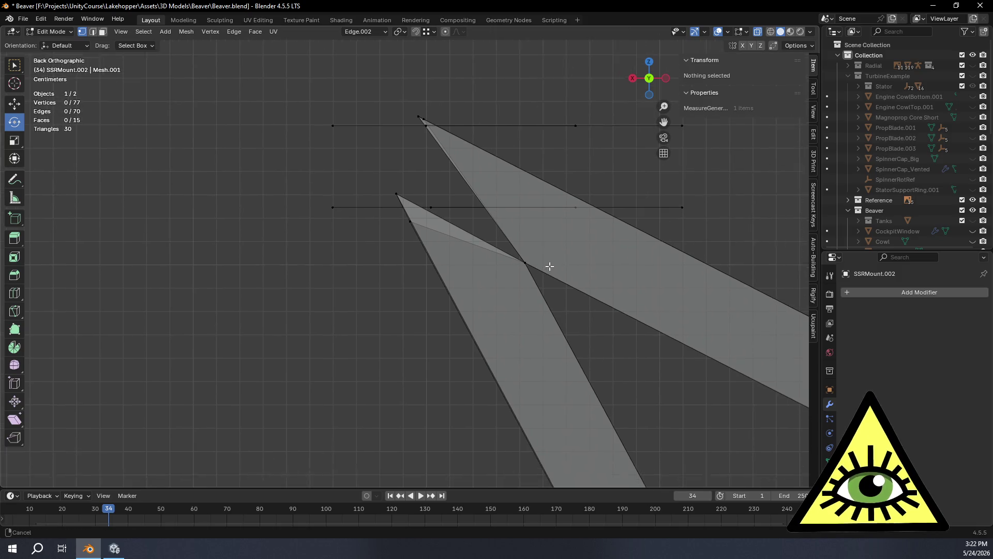
scroll(556, 260, "down", 6)
scroll(552, 255, "up", 5)
scroll(544, 258, "up", 4)
scroll(535, 234, "down", 5)
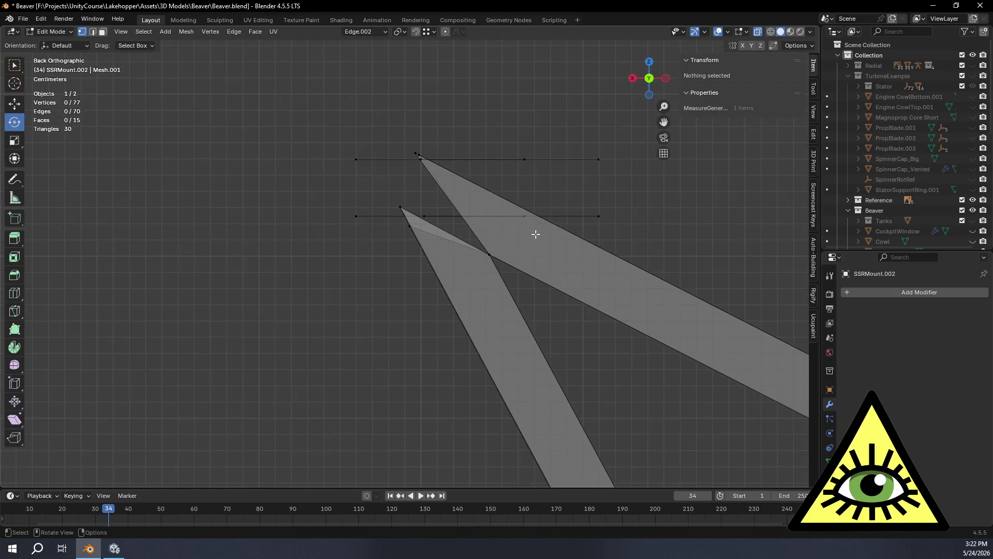
scroll(462, 114, "up", 4)
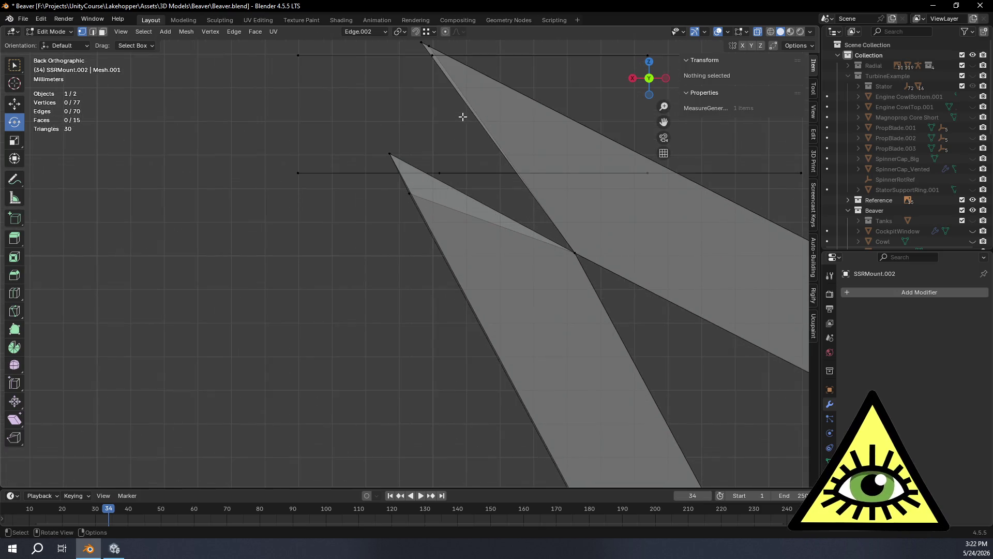
middle_click_drag(490, 99, 498, 183, "shift")
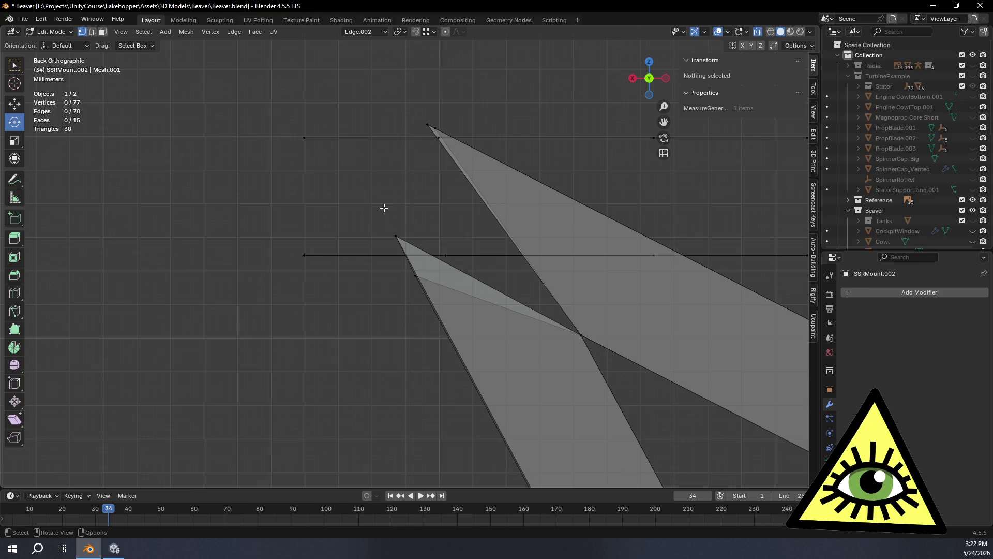
scroll(388, 211, "down", 4)
scroll(390, 213, "up", 8)
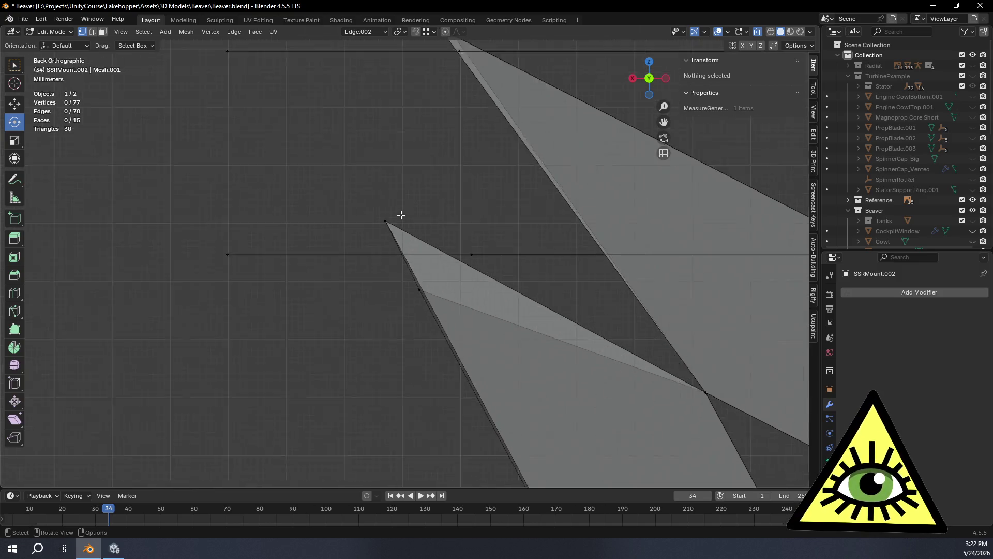
scroll(401, 216, "down", 1)
middle_click_drag(506, 295, 454, 207, "shift")
left_click(338, 136)
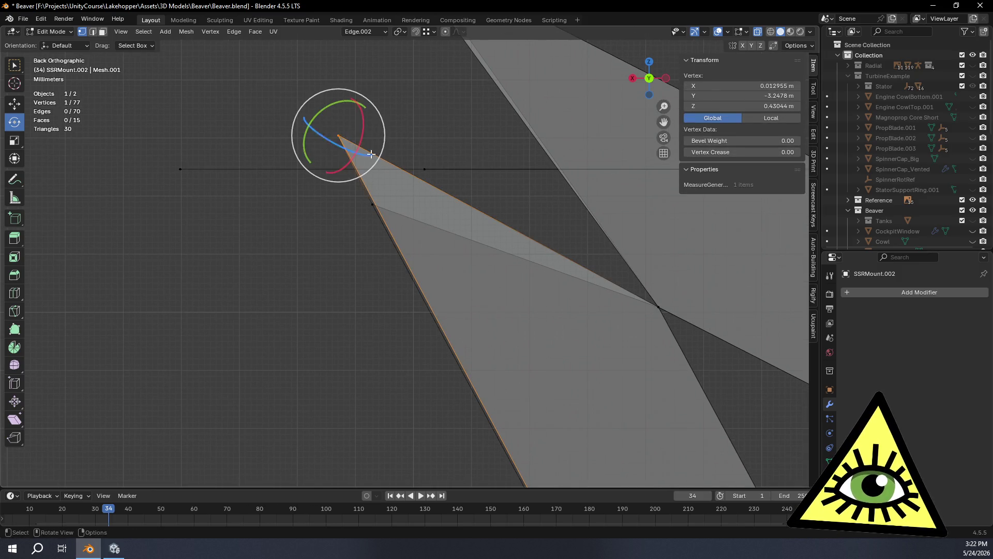
left_click(377, 203)
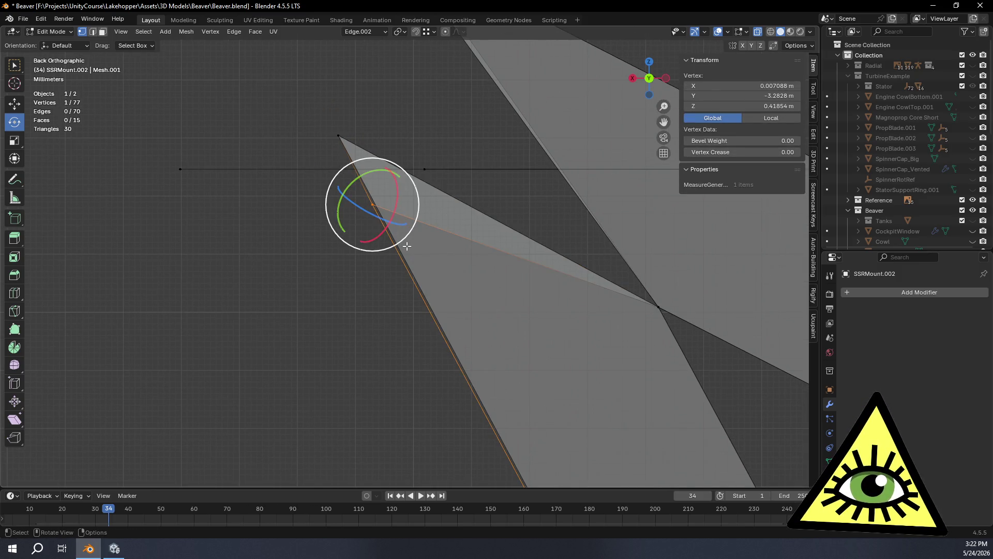
Switch to Top Orthographic view and pan across the bar and its leftover guide lines.
scroll(412, 152, "down", 1)
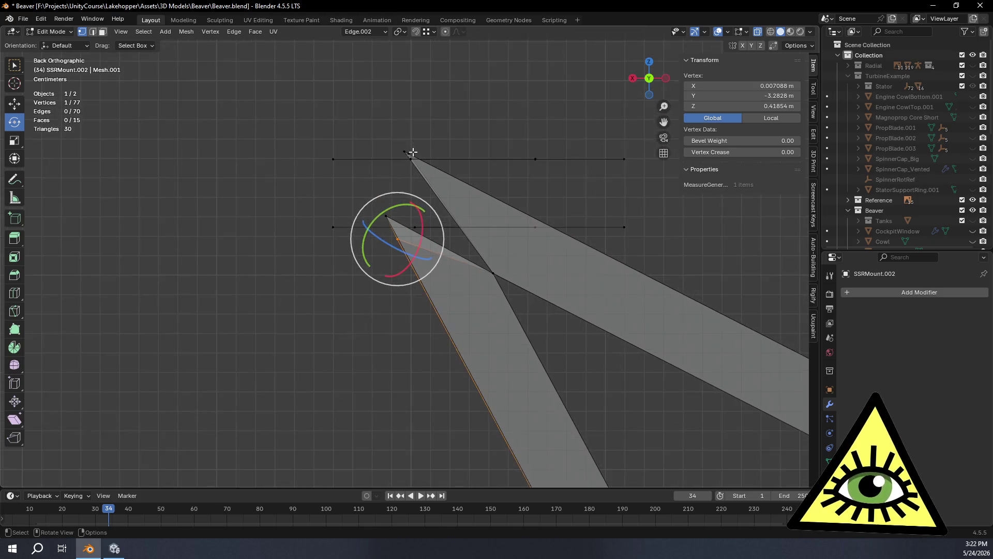
scroll(414, 164, "up", 3)
middle_click_drag(406, 166, 450, 259, "shift")
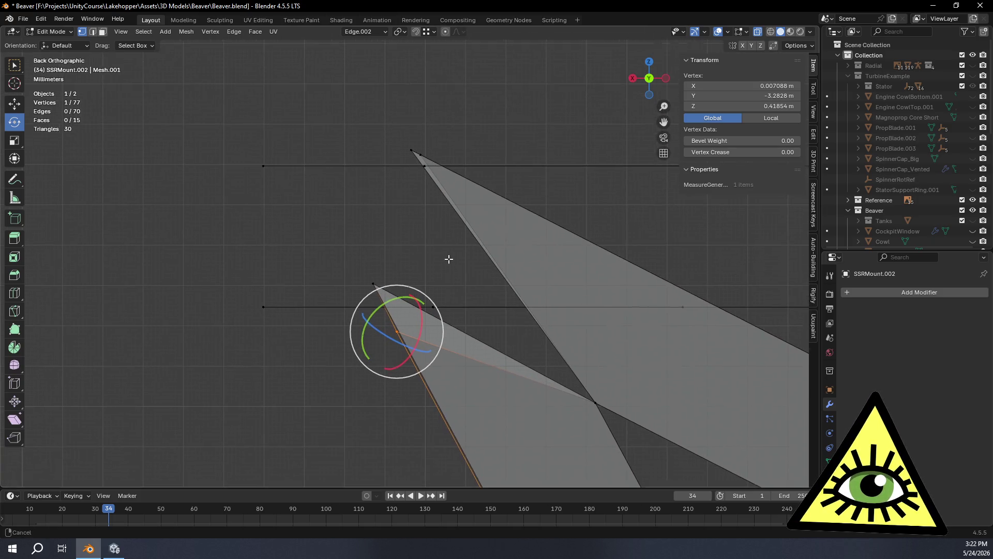
scroll(445, 252, "up", 3)
scroll(464, 222, "down", 6)
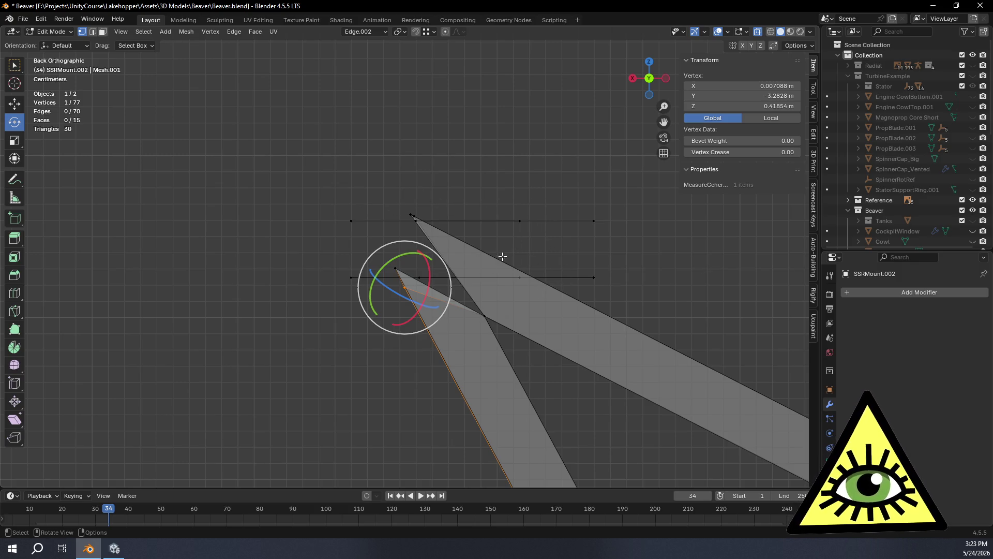
scroll(612, 283, "down", 6)
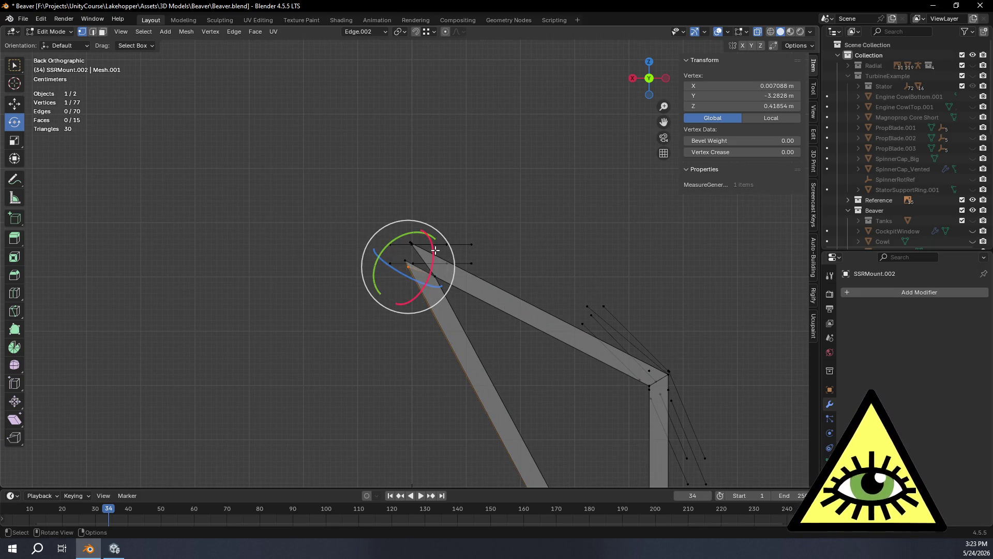
mouse_move(440, 242)
middle_mouse_down()
mouse_move(444, 231)
mouse_move(443, 305)
mouse_move(483, 279)
mouse_move(547, 273)
mouse_move(492, 336)
mouse_move(488, 216)
mouse_move(514, 293)
mouse_move(492, 218)
mouse_move(548, 284)
middle_mouse_up()
scroll(503, 250, "down", 5)
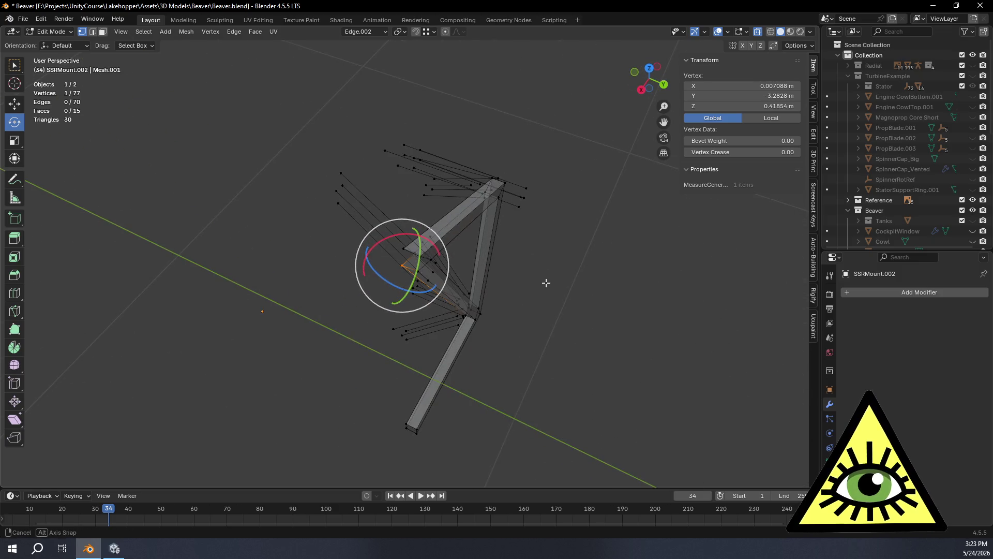
left_click(654, 70)
middle_click_drag(206, 358, 392, 276, "shift")
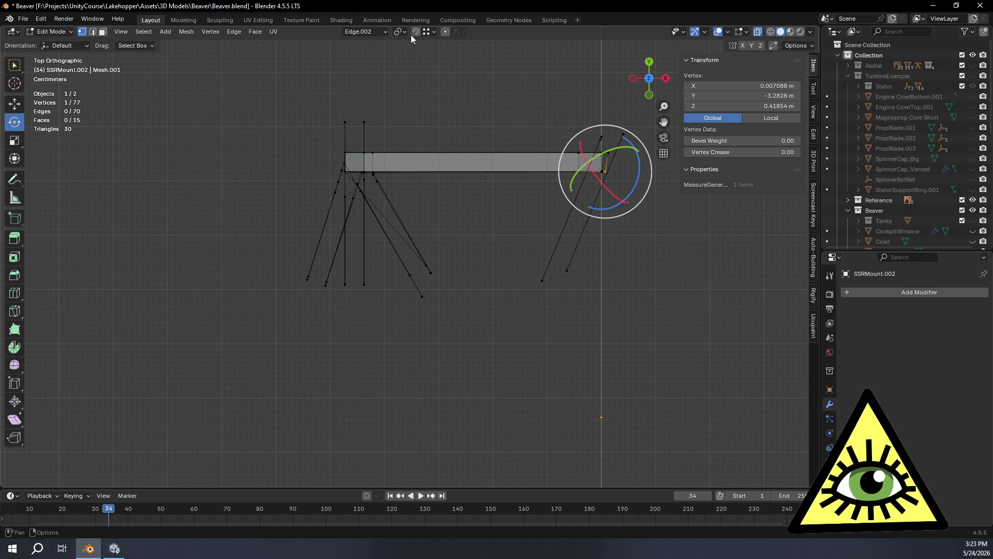
Delete the four guide-line top vertices, then the remaining guide-line edges in edge mode.
left_click_drag(235, 69, 476, 148)
key("x")
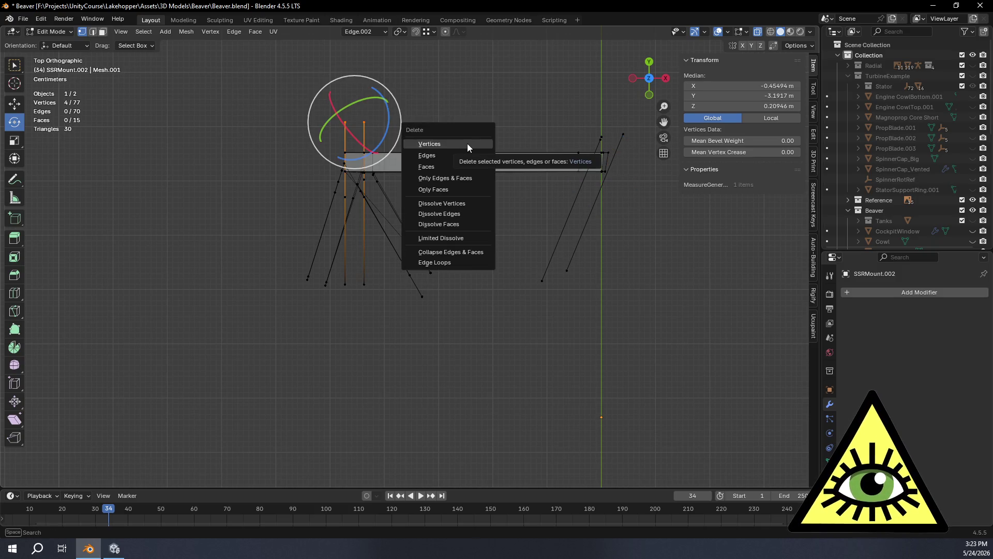
left_click(468, 143)
left_click(93, 32)
mouse_move(207, 236)
left_mouse_down()
mouse_move(739, 249)
mouse_move(706, 247)
left_mouse_up()
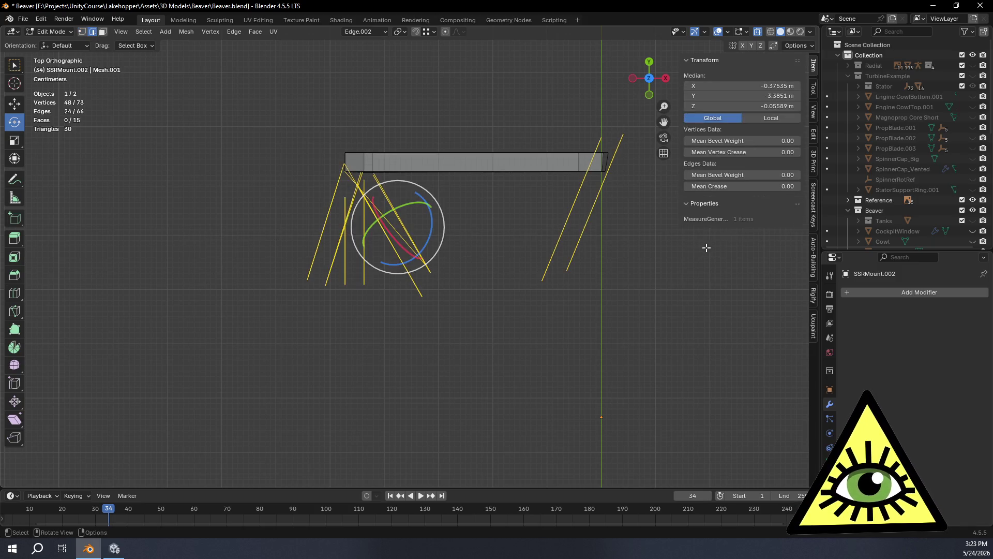
key("x")
left_click(694, 262)
Reveal hidden geometry, unhide the SSRMount ring, return to Object Mode, and select both bar and ring.
mouse_move(479, 250)
middle_mouse_down()
mouse_move(472, 163)
mouse_move(594, 362)
mouse_move(409, 170)
mouse_move(447, 168)
middle_mouse_up()
key("alt+h")
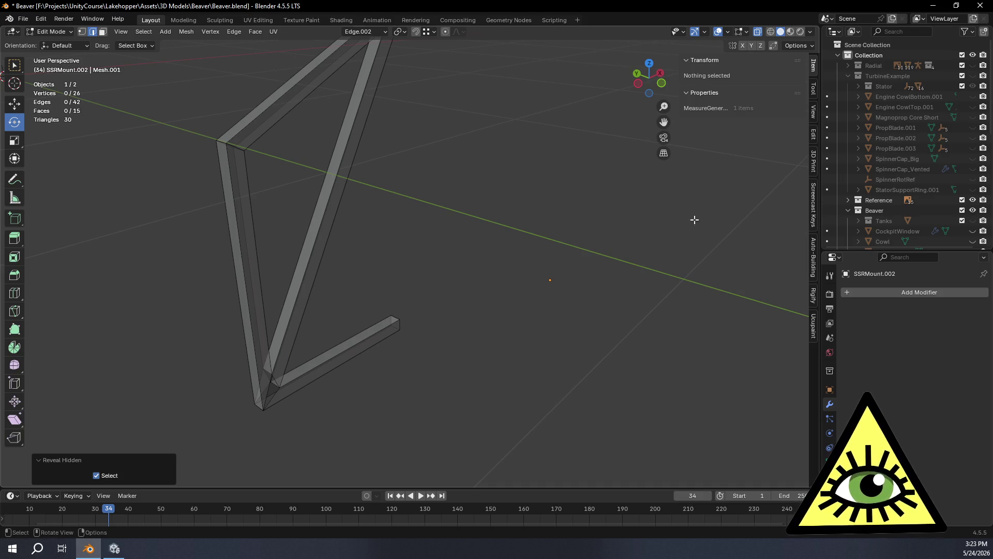
mouse_move(621, 217)
middle_mouse_down()
mouse_move(527, 211)
mouse_move(439, 224)
mouse_move(475, 229)
middle_mouse_up()
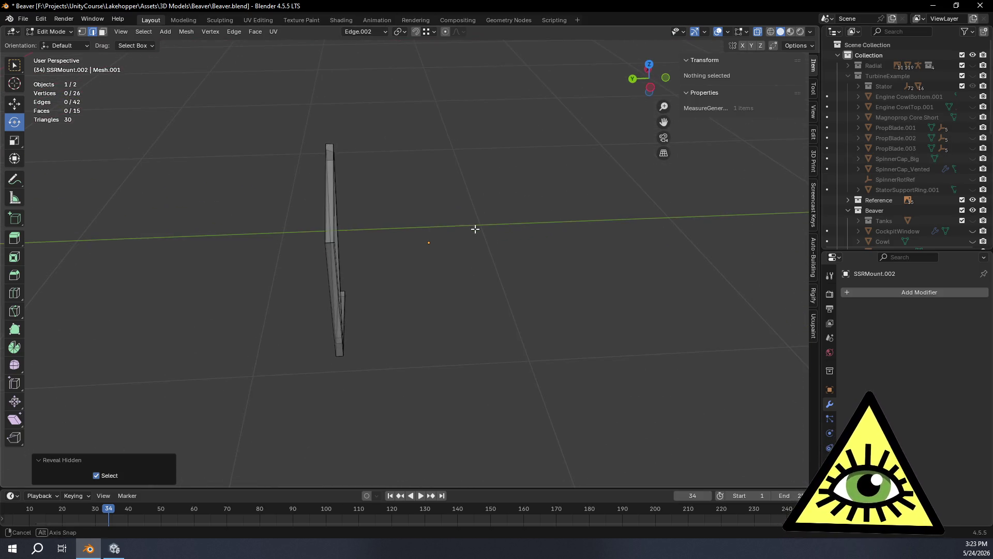
scroll(920, 156, "down", 10)
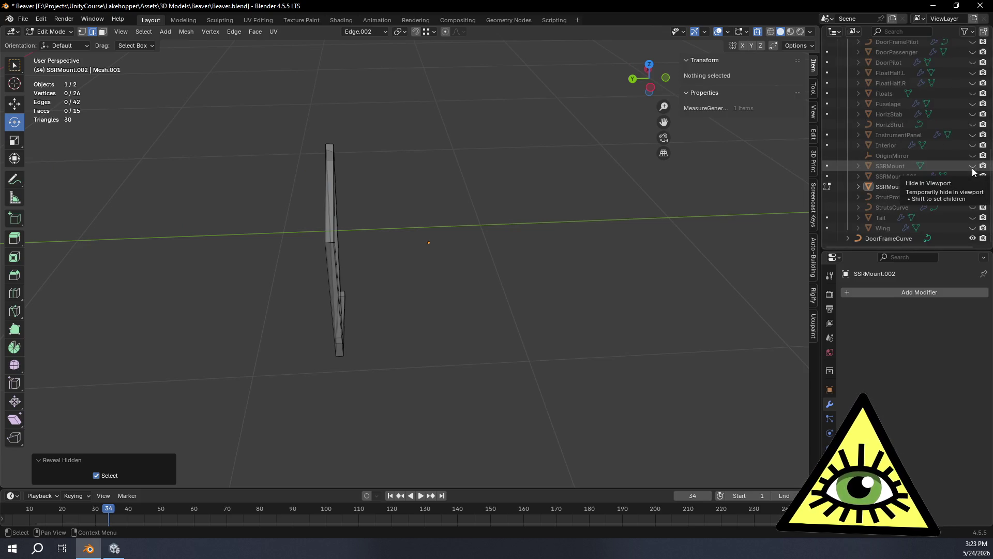
left_click(972, 166)
mouse_move(424, 212)
middle_mouse_down()
mouse_move(468, 215)
mouse_move(507, 250)
mouse_move(461, 286)
mouse_move(516, 281)
mouse_move(425, 279)
middle_mouse_up()
key("Tab")
left_click(427, 277)
left_click(454, 268, "shift")
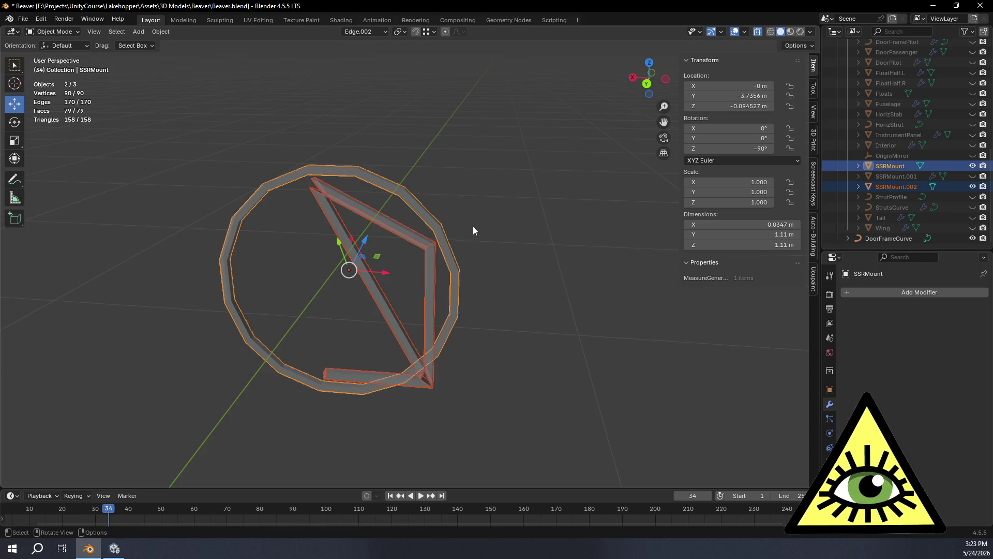
With SSRMount active and SSRMount.002 selected, join them into one 90-vertex mesh and enter Edit Mode.
middle_click_drag(473, 226, 458, 233)
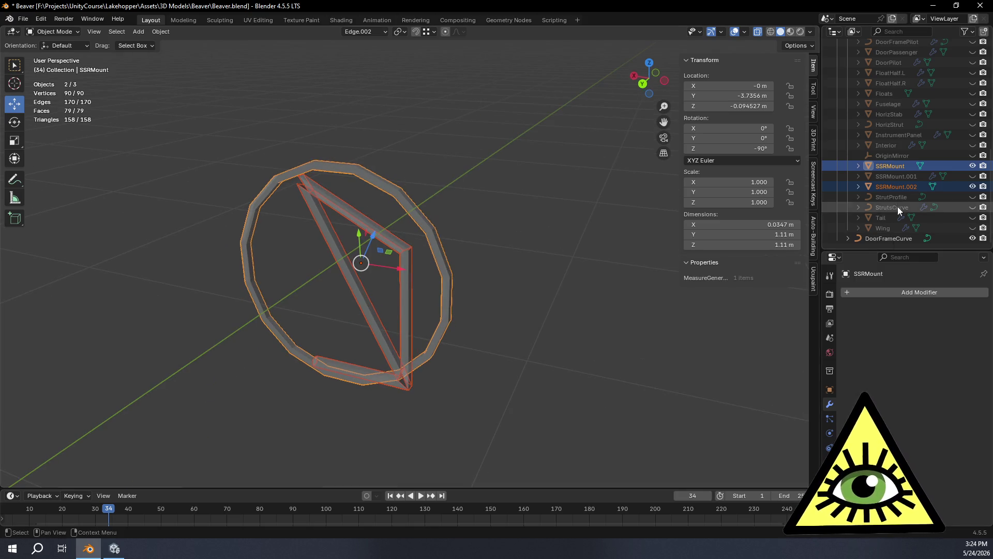
left_click(895, 187)
left_click(894, 167, "shift")
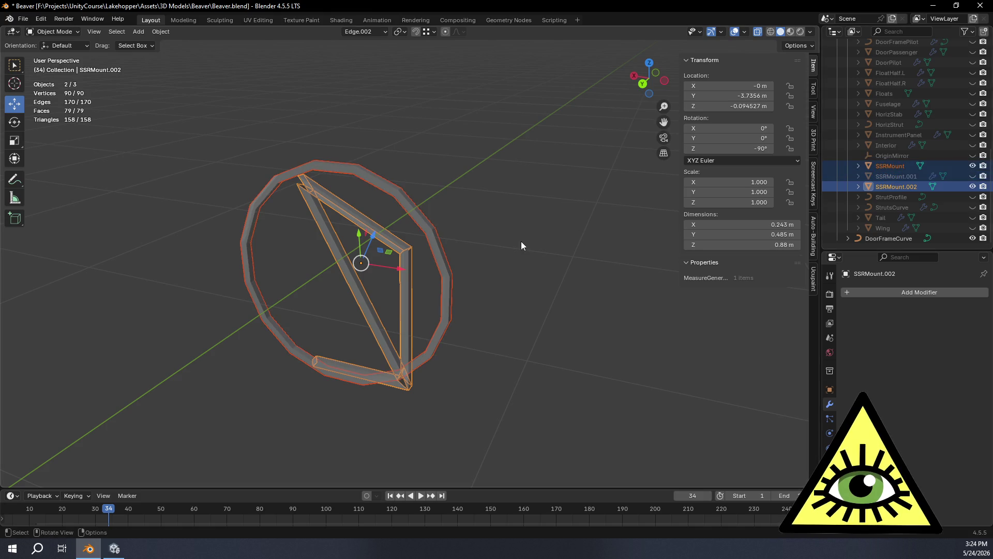
left_click(895, 189)
left_click(885, 167, "ctrl")
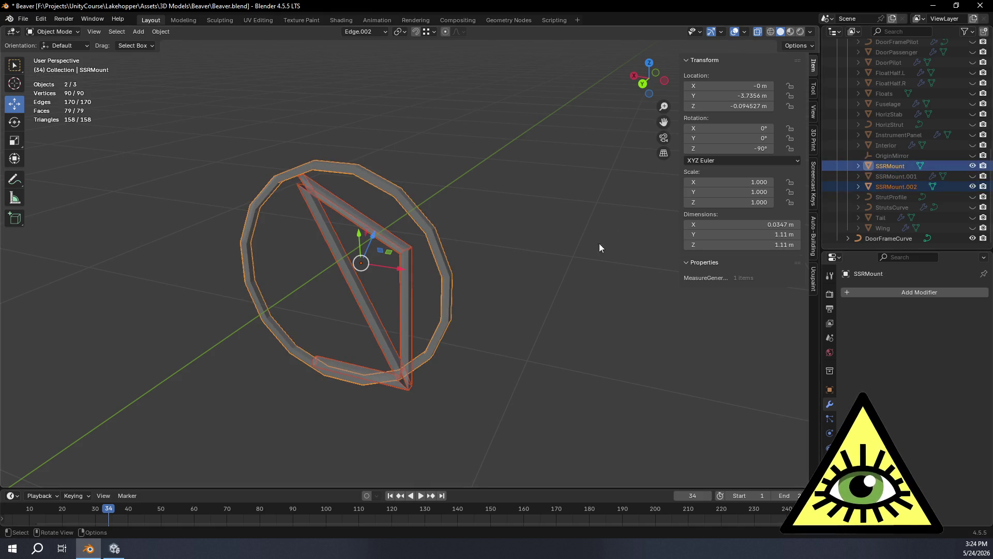
middle_click_drag(588, 252, 529, 242)
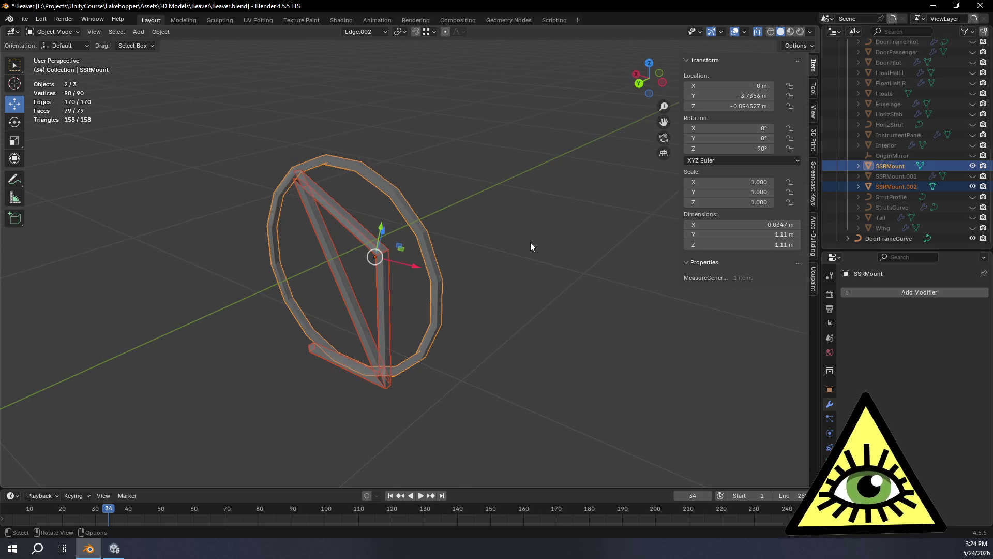
key("ctrl+j")
key("Tab")
mouse_move(340, 250)
middle_mouse_down()
mouse_move(252, 220)
mouse_move(237, 224)
mouse_move(401, 233)
mouse_move(513, 265)
mouse_move(545, 305)
mouse_move(397, 288)
mouse_move(426, 280)
mouse_move(401, 273)
mouse_move(439, 230)
mouse_move(460, 309)
mouse_move(471, 305)
mouse_move(458, 305)
middle_mouse_up()
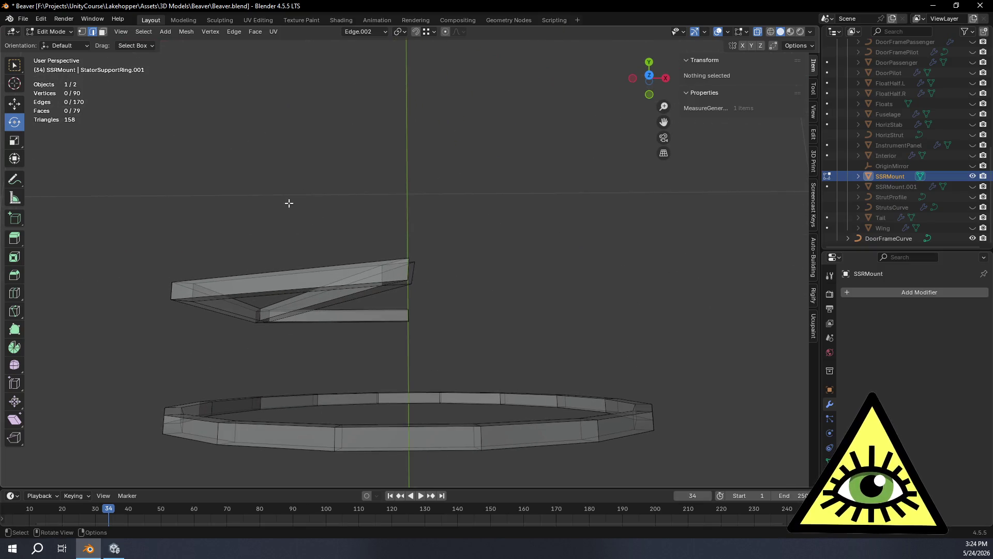
Snap the 3D cursor to the centre of the ring's selected top segment.
mouse_move(391, 351)
middle_mouse_down()
mouse_move(466, 326)
mouse_move(441, 220)
middle_mouse_up()
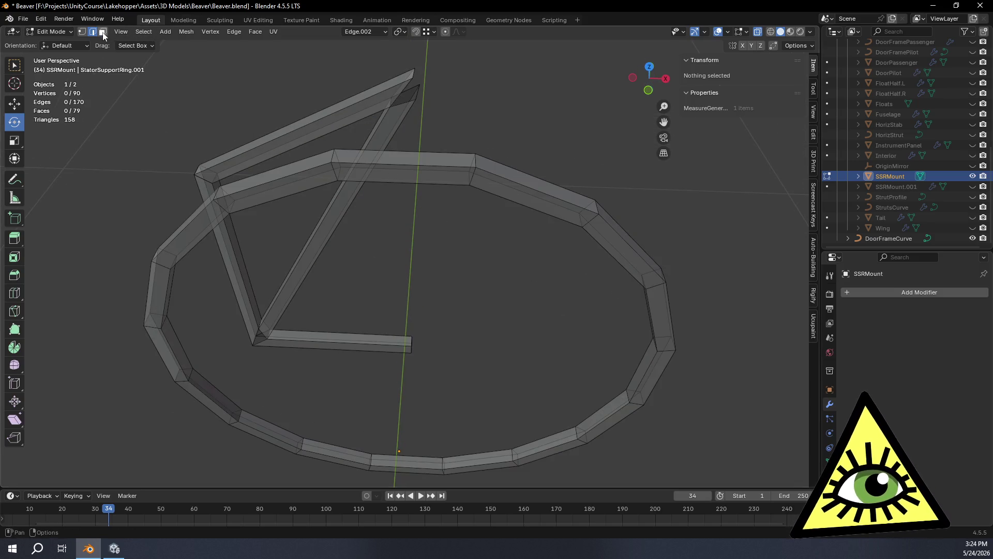
left_click(447, 131, "ctrl+alt")
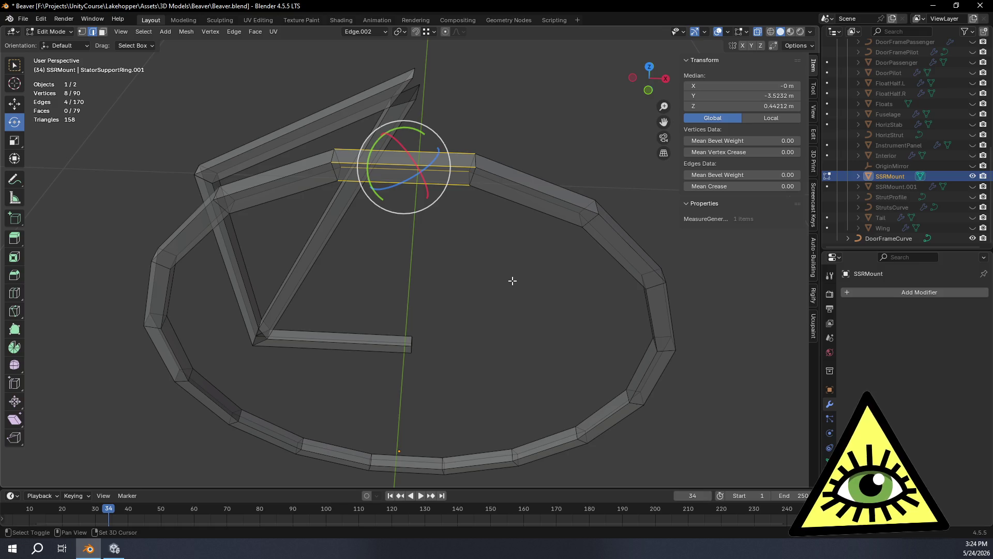
key("shift+s")
key("ctrl+z")
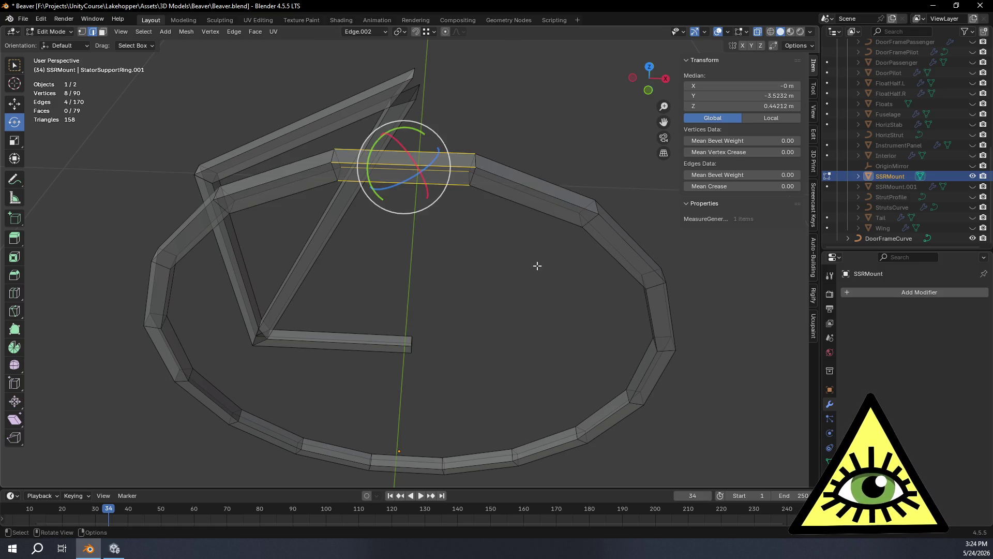
key("shift+s")
left_click(573, 338)
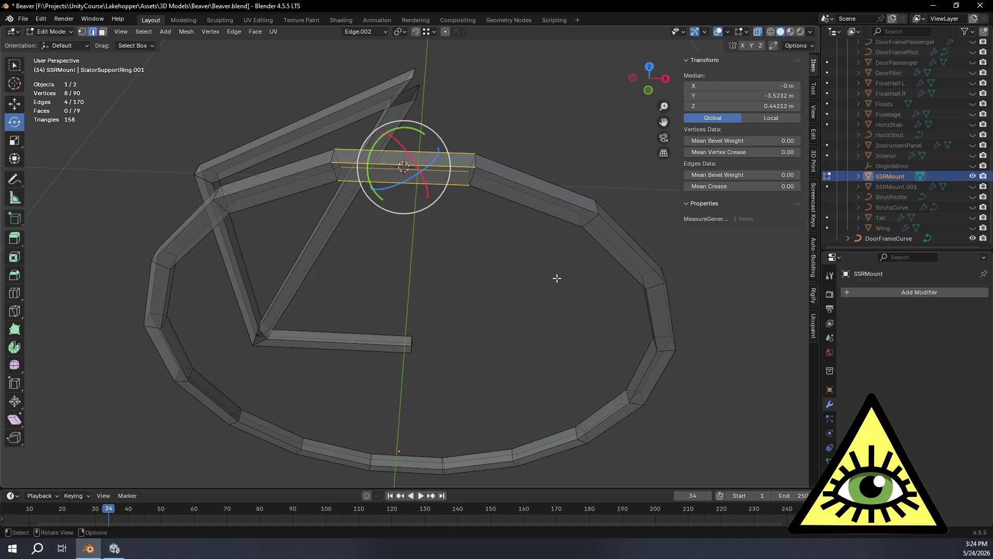
Set the transform orientation to Global and add a 2 m cube at the cursor.
left_click(365, 32)
left_click(360, 66)
mouse_move(517, 129)
middle_mouse_down()
mouse_move(642, 176)
mouse_move(587, 277)
mouse_move(519, 313)
mouse_move(517, 293)
middle_mouse_up()
key("shift+a")
left_click(498, 283)
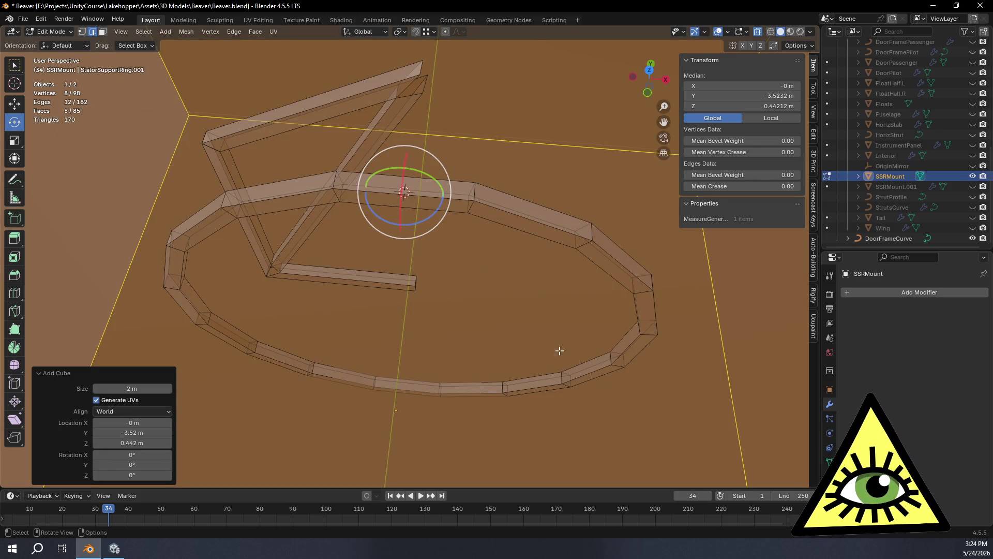
Shrink the new cube to 0.110, view it from the front, and set snapping to Edge in vertex mode.
key("s")
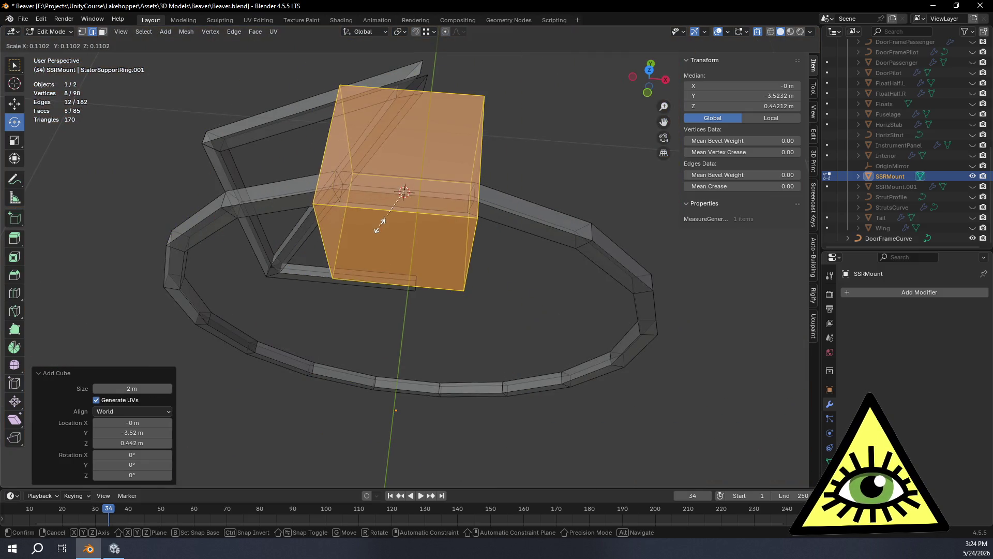
left_click(377, 229)
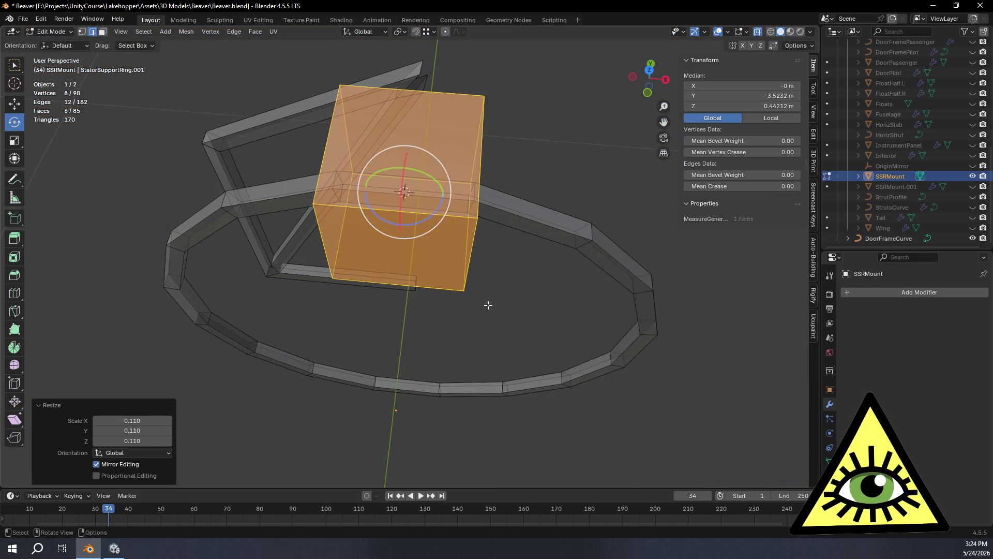
scroll(516, 345, "up", 3)
left_click(647, 93)
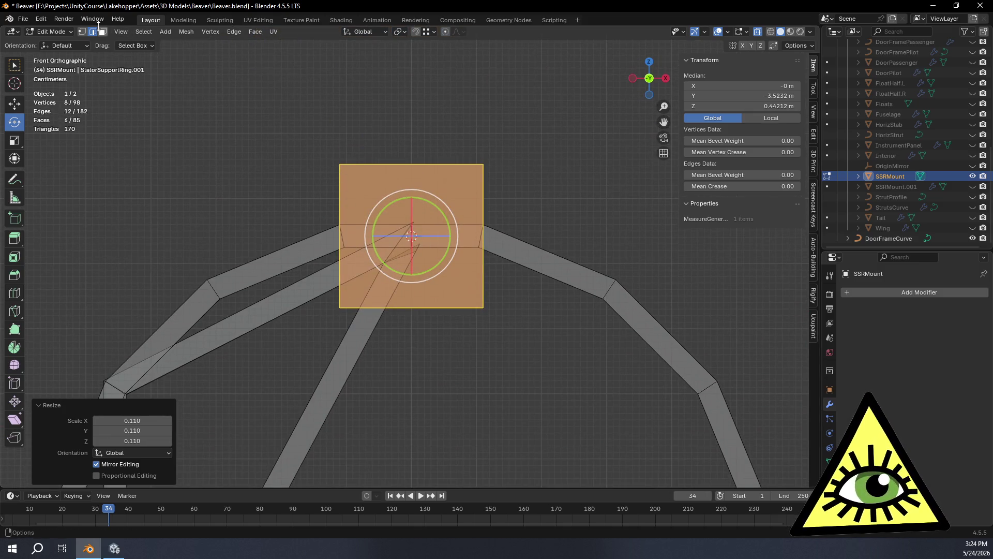
left_click(82, 32)
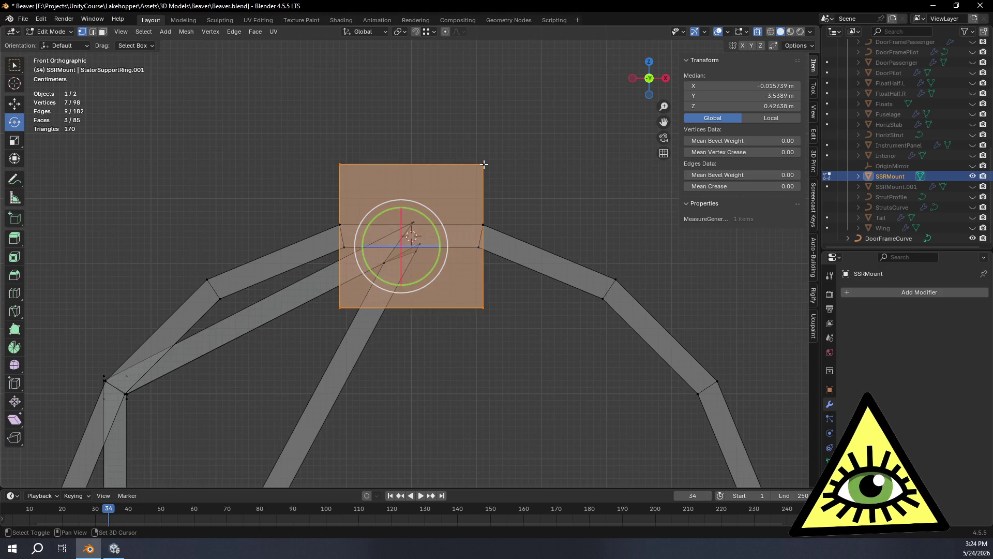
scroll(569, 165, "up", 2)
left_click(434, 33)
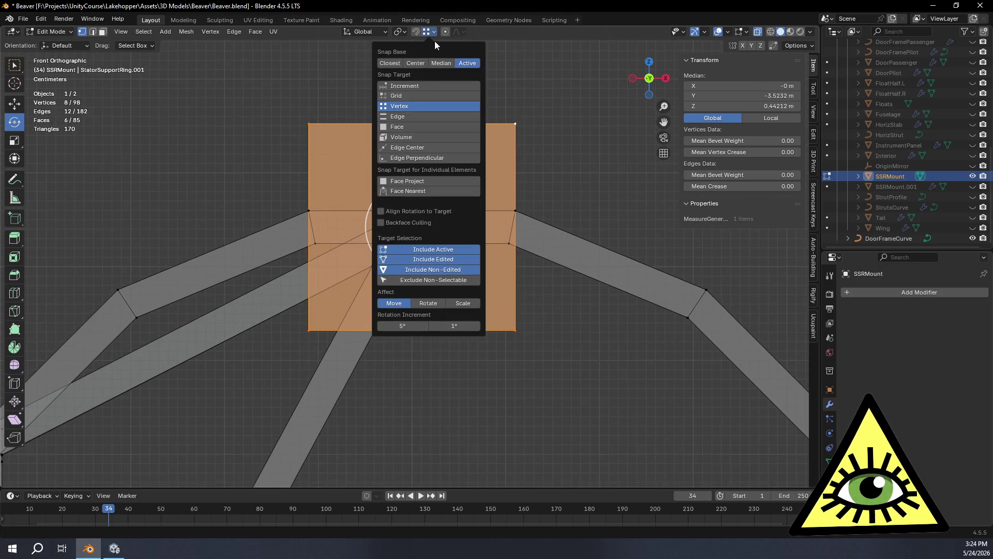
left_click(421, 115)
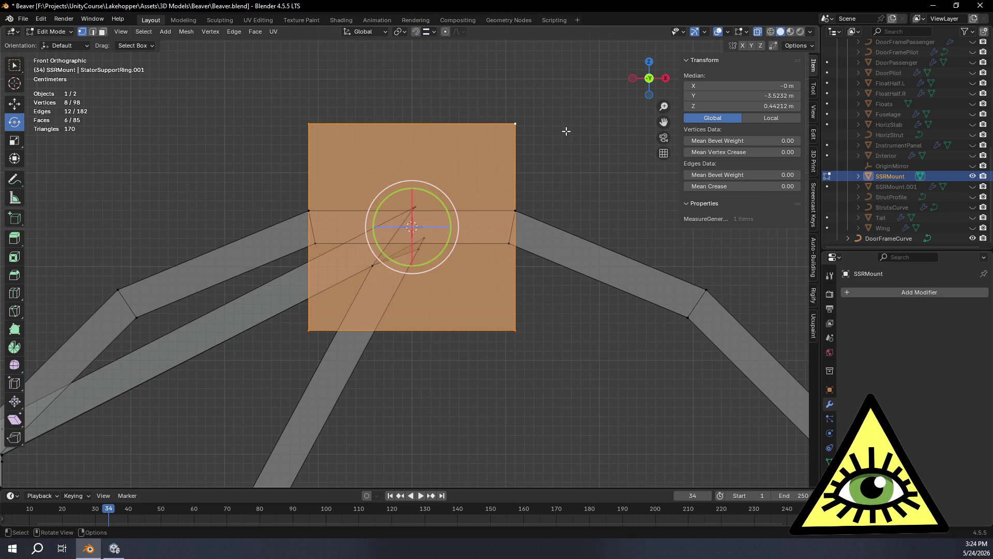
Rescale the cube's face down to 0.155.
key("s")
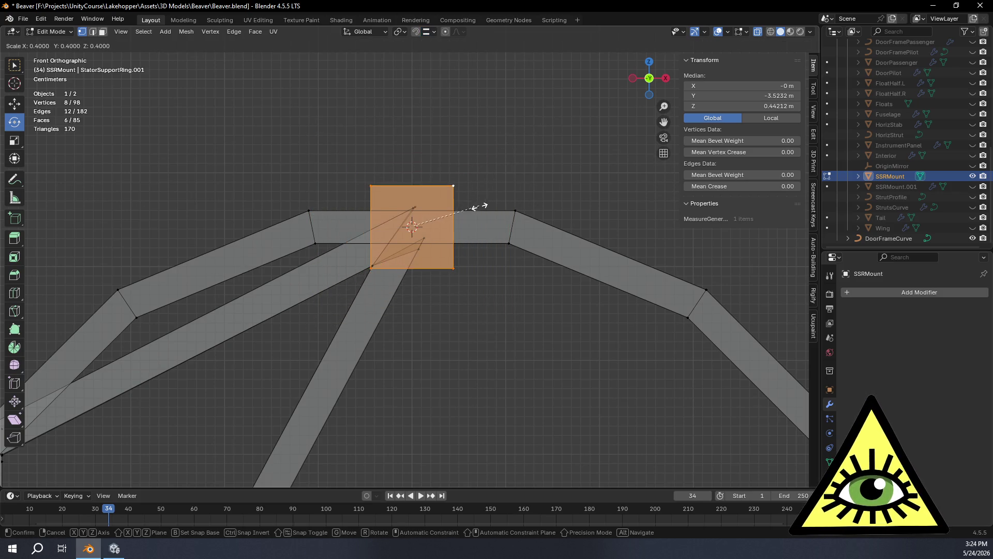
key("Escape")
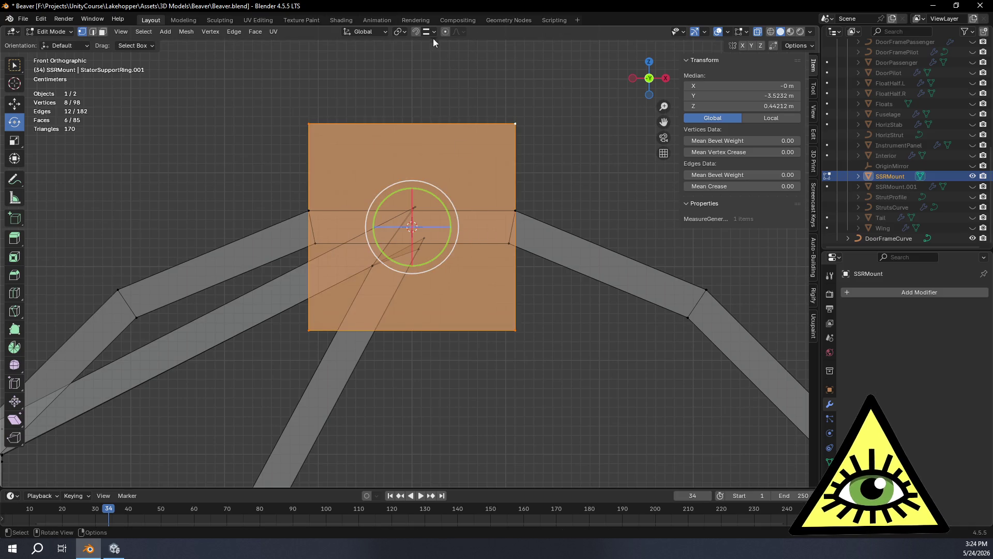
left_click(435, 34)
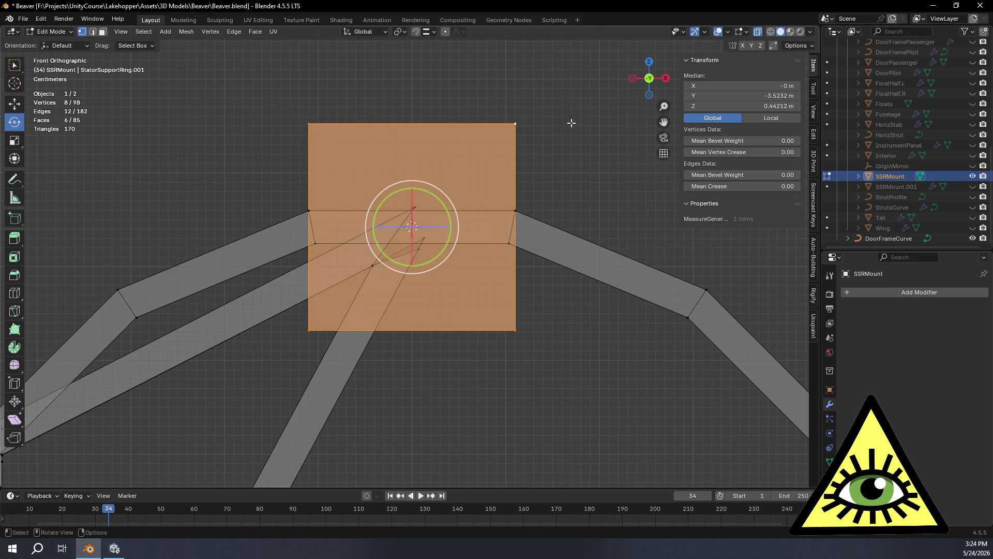
key("s")
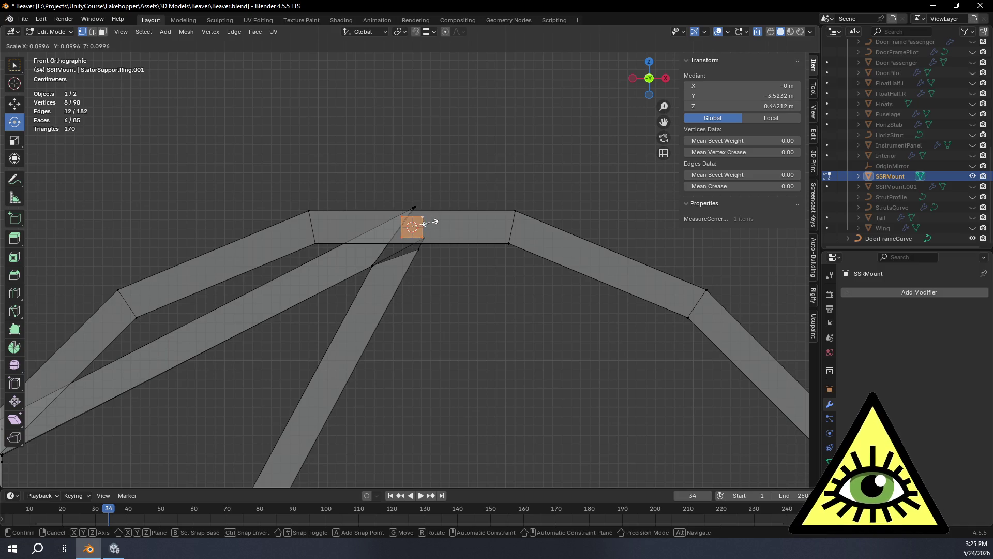
left_click(424, 223)
Zoom in on the small block and enlarge it by 1.02.
scroll(526, 205, "up", 10)
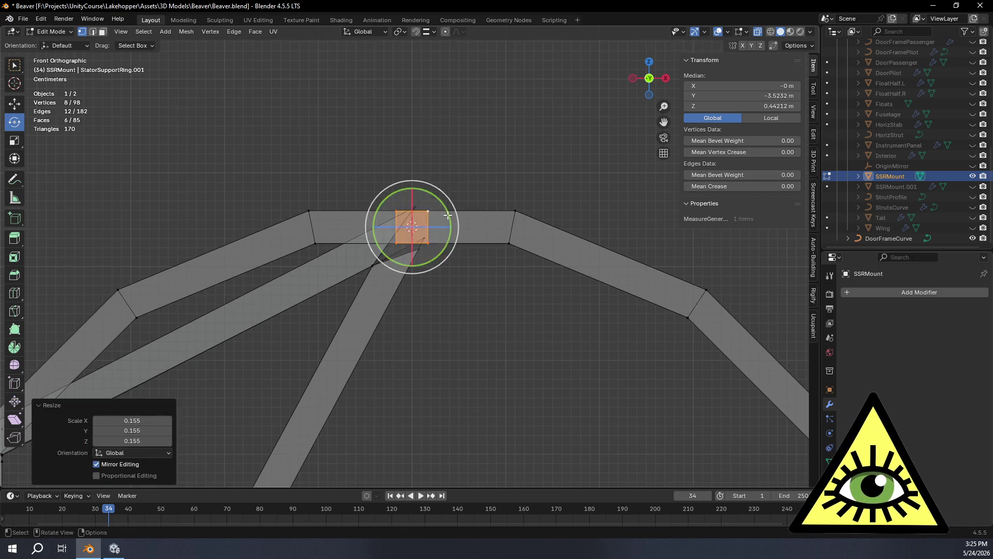
middle_click_drag(528, 127, 485, 307, "shift")
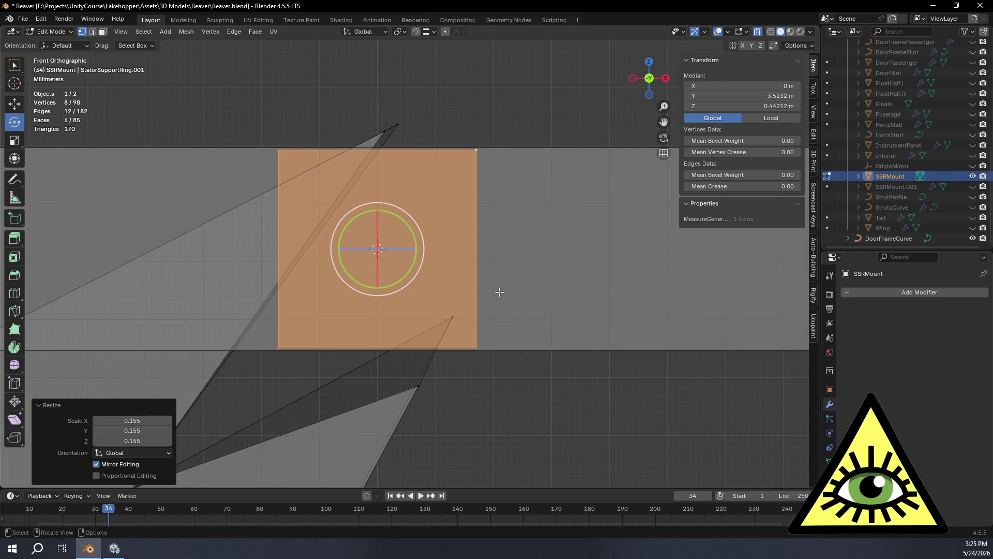
key("s")
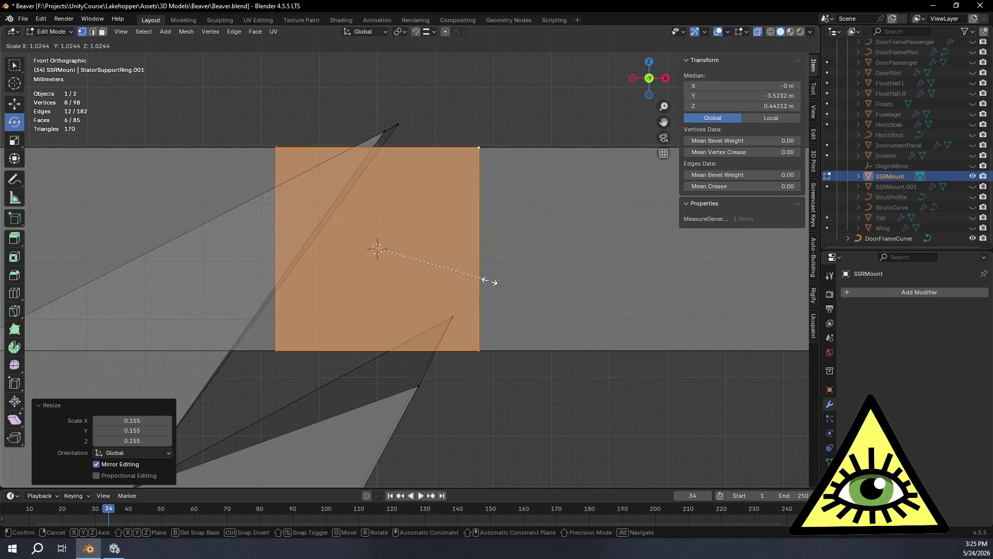
left_click(489, 281)
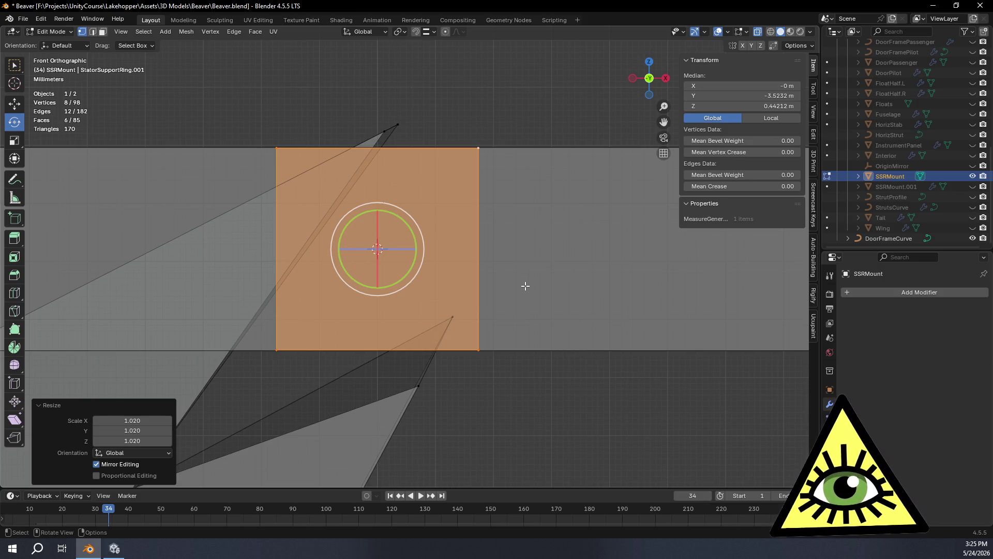
mouse_move(525, 285)
middle_mouse_down()
mouse_move(486, 255)
mouse_move(459, 253)
mouse_move(464, 288)
middle_mouse_up()
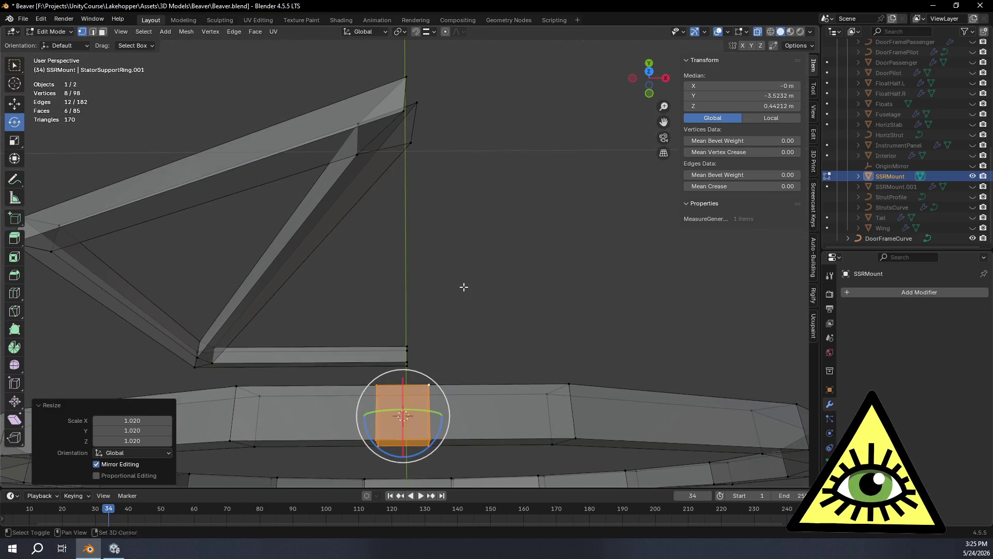
From Top view, slide the square face up along Y toward the strut frame.
left_click(650, 72)
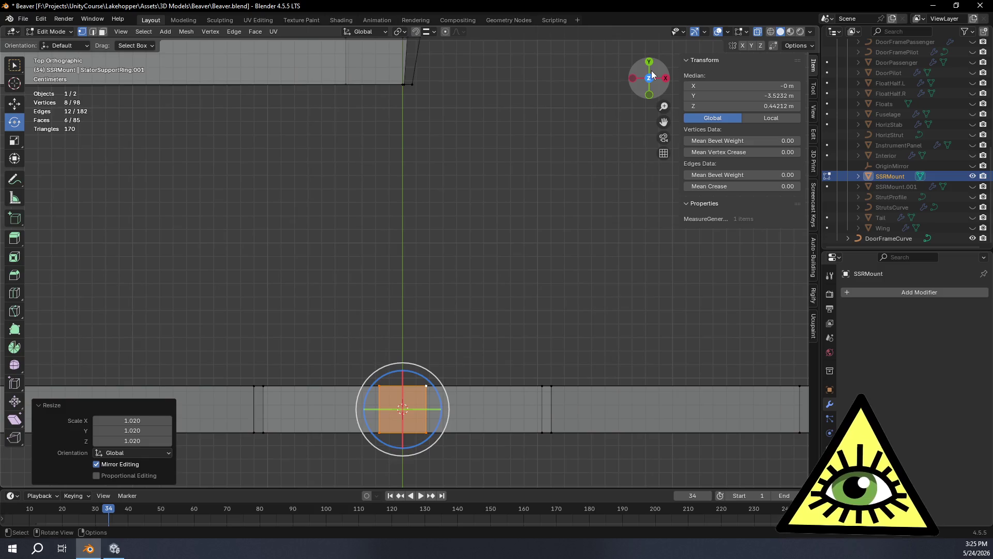
scroll(492, 177, "down", 2)
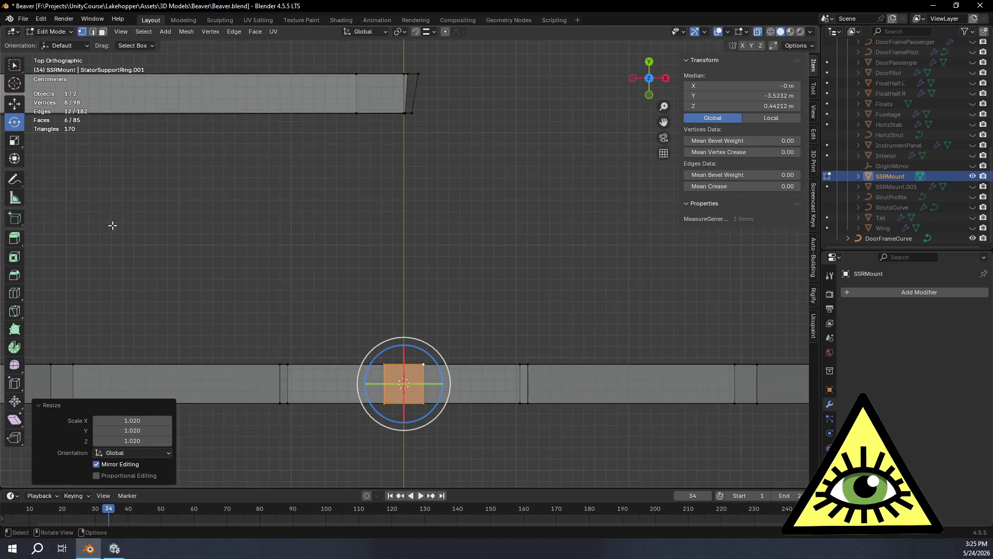
left_click(14, 103)
mouse_move(403, 341)
left_mouse_down()
mouse_move(411, 230)
mouse_move(402, 185)
left_mouse_up()
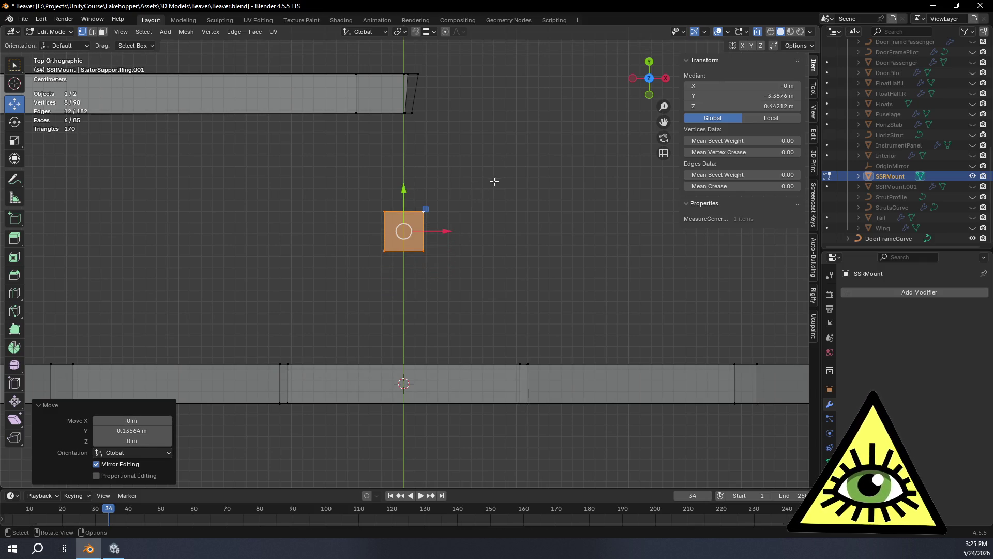
Stretch the face about 5.75 times along Y into a long bar and nudge it slightly.
key("s")
key("y")
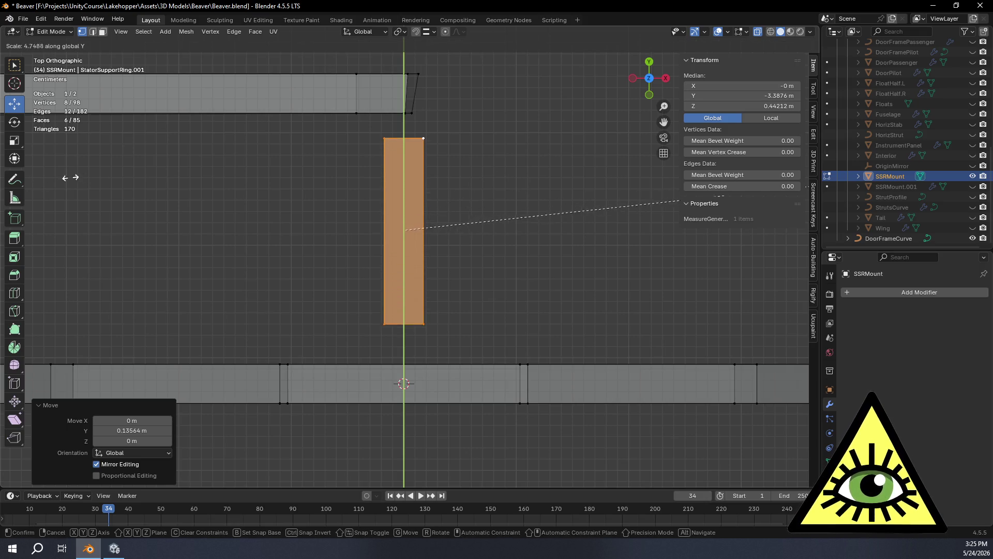
left_click(170, 185)
left_click_drag(403, 188, 405, 193)
mouse_move(405, 194)
middle_mouse_down()
mouse_move(419, 154)
mouse_move(402, 131)
mouse_move(349, 241)
middle_mouse_up()
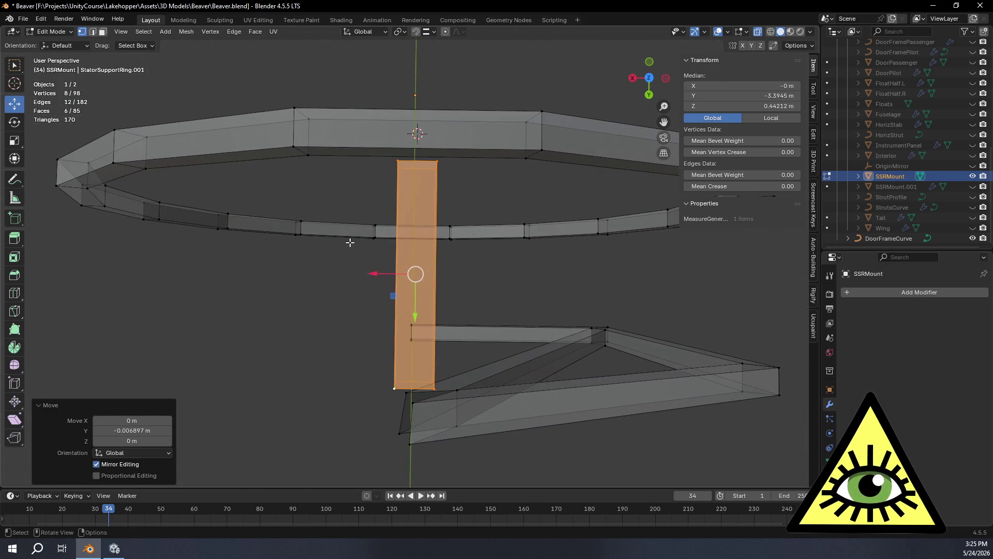
left_click(14, 122)
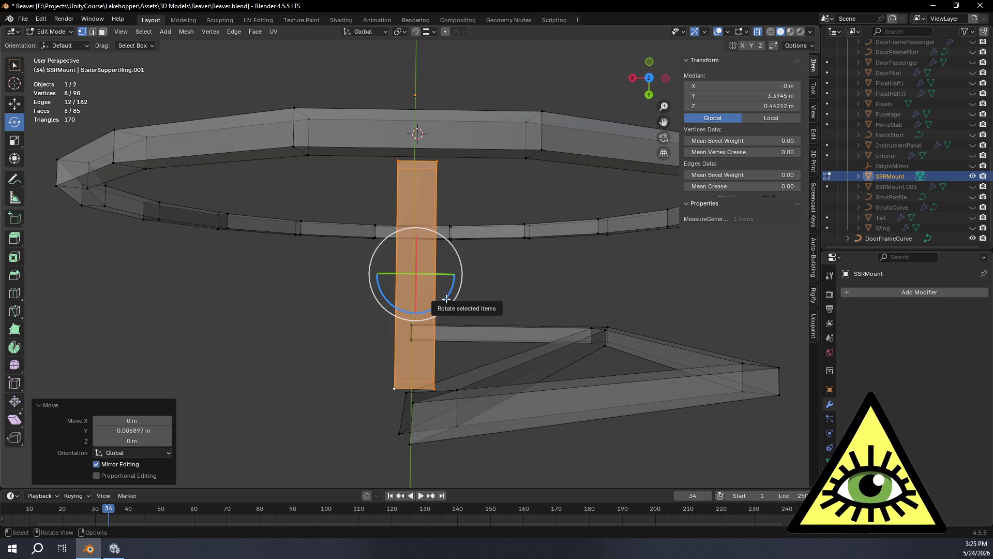
middle_click_drag(561, 272, 518, 213, "shift")
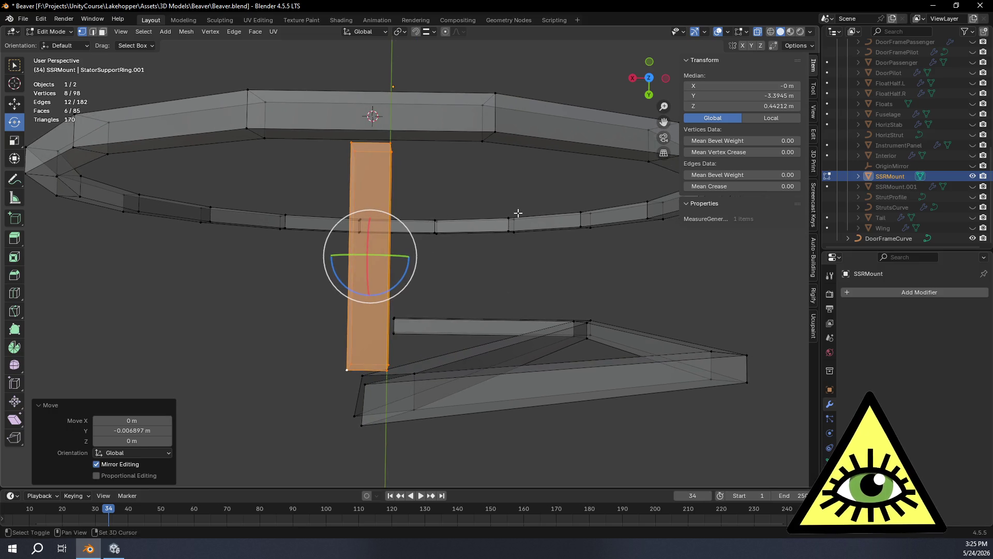
mouse_move(382, 349)
middle_mouse_down()
mouse_move(363, 321)
mouse_move(331, 362)
middle_mouse_up()
left_click_drag(312, 360, 409, 382)
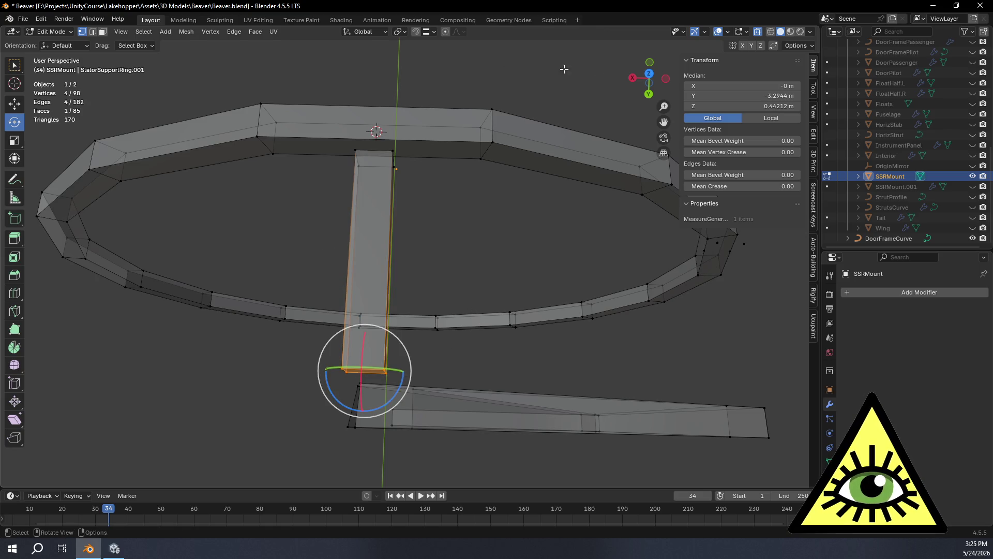
left_click(648, 74)
scroll(526, 302, "up", 2)
mouse_move(526, 302)
middle_mouse_down("shift")
mouse_move(517, 326)
mouse_move(525, 294)
mouse_move(552, 295)
middle_mouse_up("shift")
left_click_drag(372, 408, 486, 423)
left_click(14, 104)
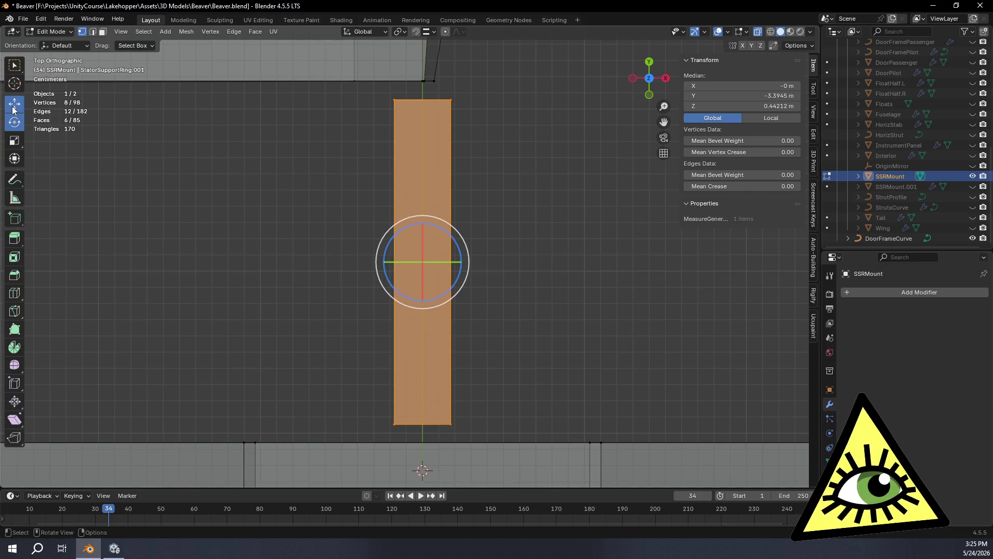
Shift the bar slightly along X and set the pivot point to the 3D Cursor.
mouse_move(464, 262)
left_mouse_down()
mouse_move(430, 262)
mouse_move(411, 241)
mouse_move(416, 231)
left_mouse_up()
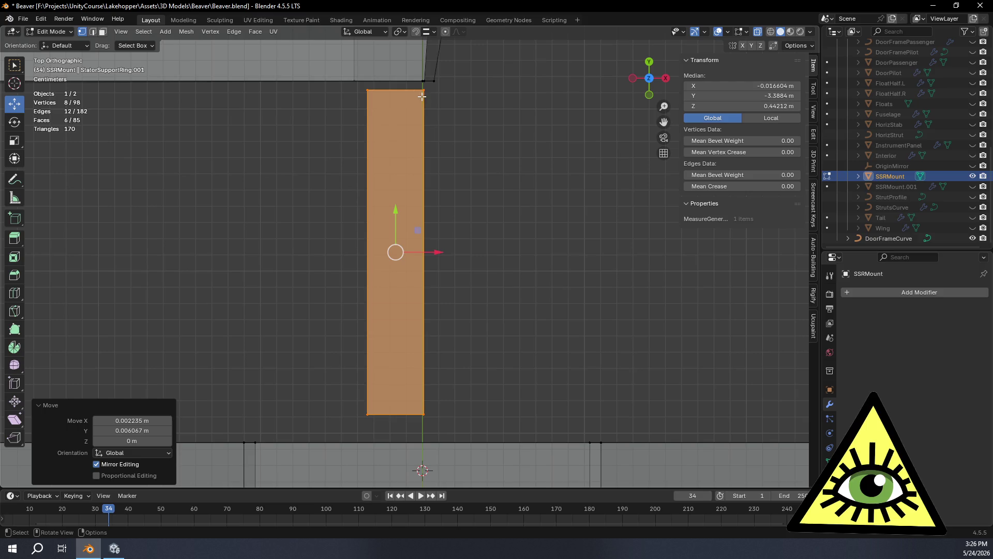
mouse_move(350, 83)
left_mouse_down()
mouse_move(448, 99)
mouse_move(413, 84)
left_mouse_up()
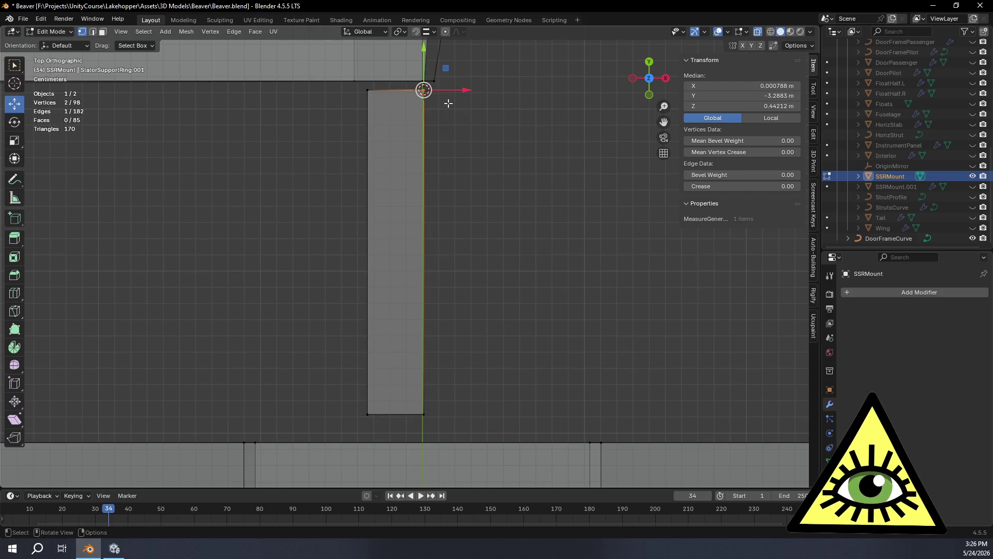
left_click(400, 32)
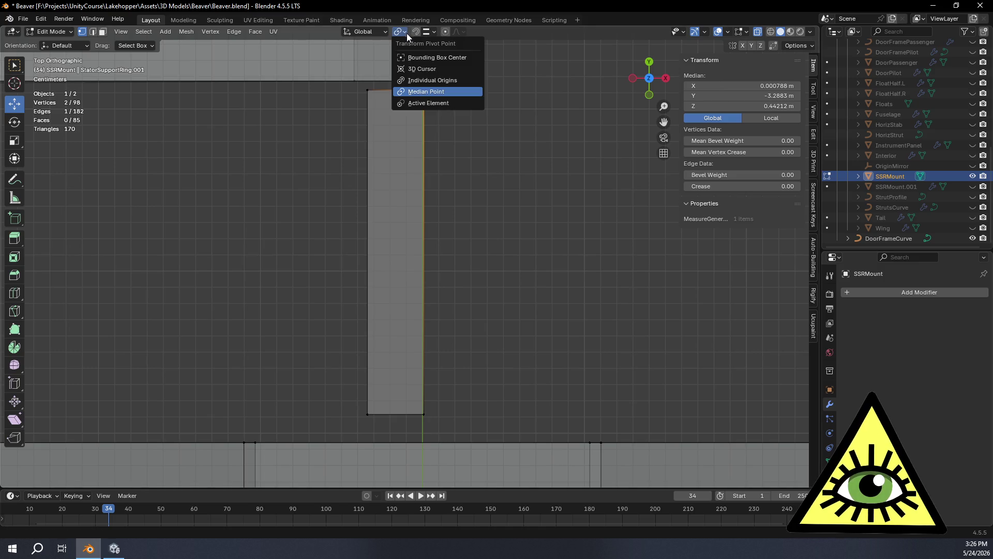
left_click(425, 67)
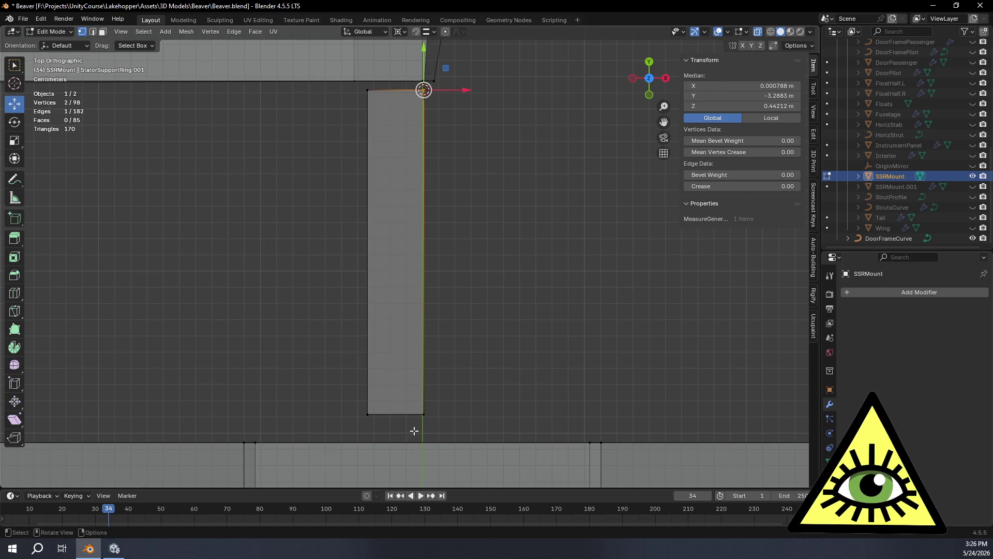
Select the whole bar with its left corner vertex active and change the snap target.
key("ctrl+KP_Add")
middle_click_drag(418, 380, 329, 300)
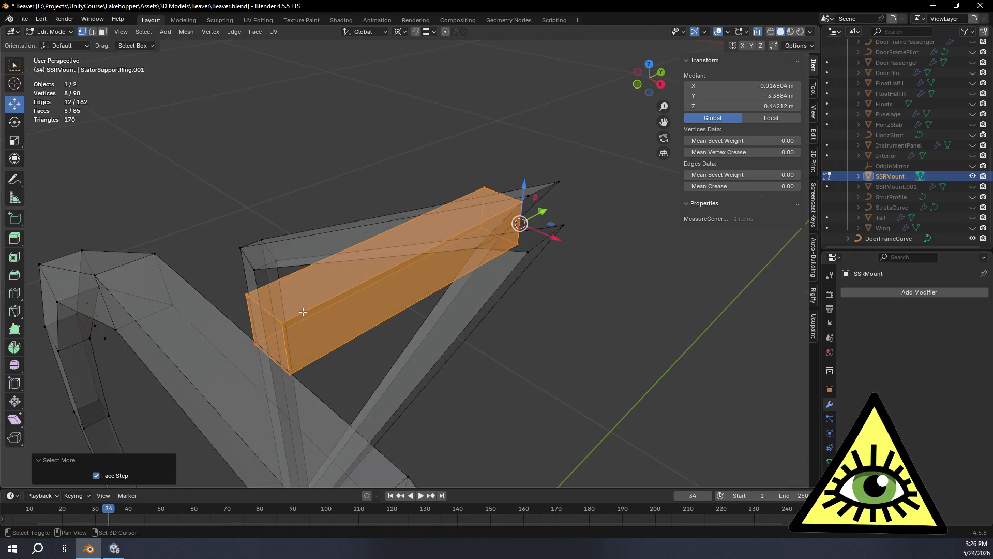
left_click(245, 294, "shift")
left_click(245, 295, "shift")
mouse_move(193, 216)
middle_mouse_down()
mouse_move(248, 258)
mouse_move(317, 281)
mouse_move(405, 117)
middle_mouse_up()
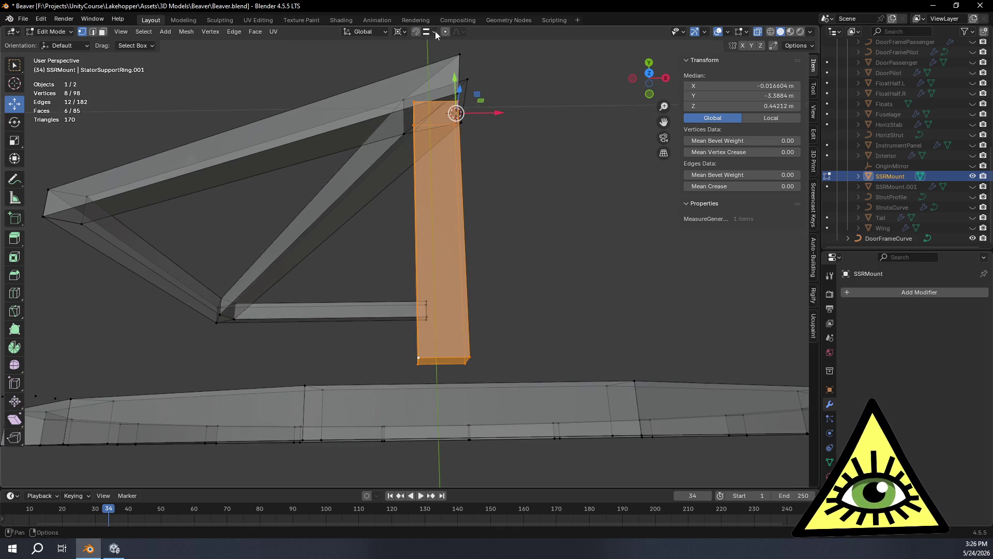
left_click(434, 31)
left_click(409, 106)
key("KP_8")
key("KP_8")
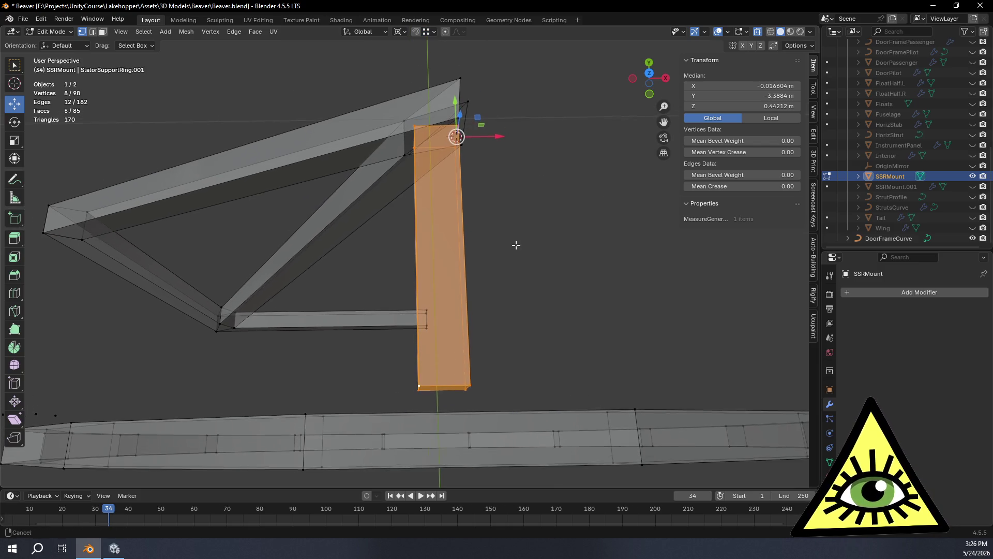
Rotate the bar -15.7° about Z around the 3D cursor, viewed from the top.
left_click(648, 78)
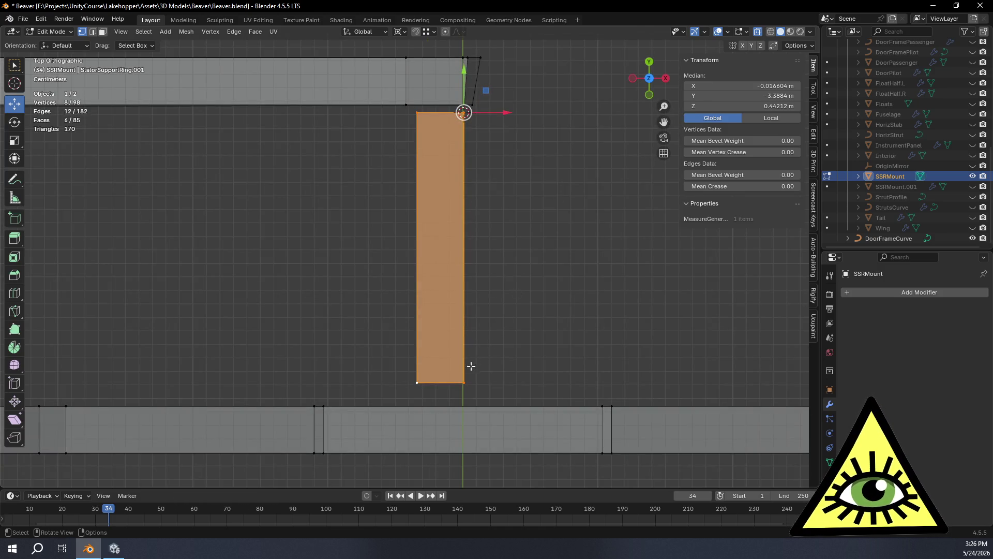
key("r")
key("z")
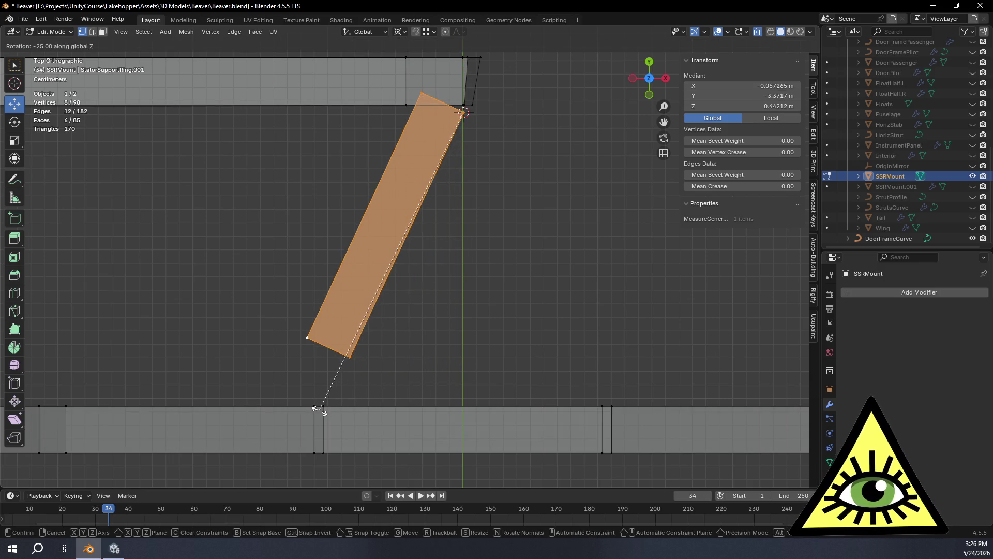
right_click(335, 399)
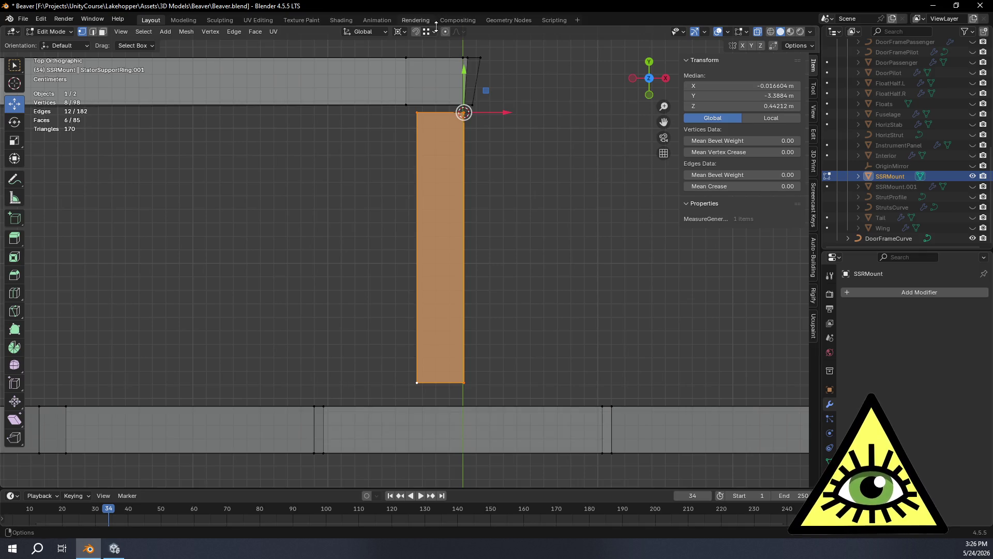
left_click(434, 31)
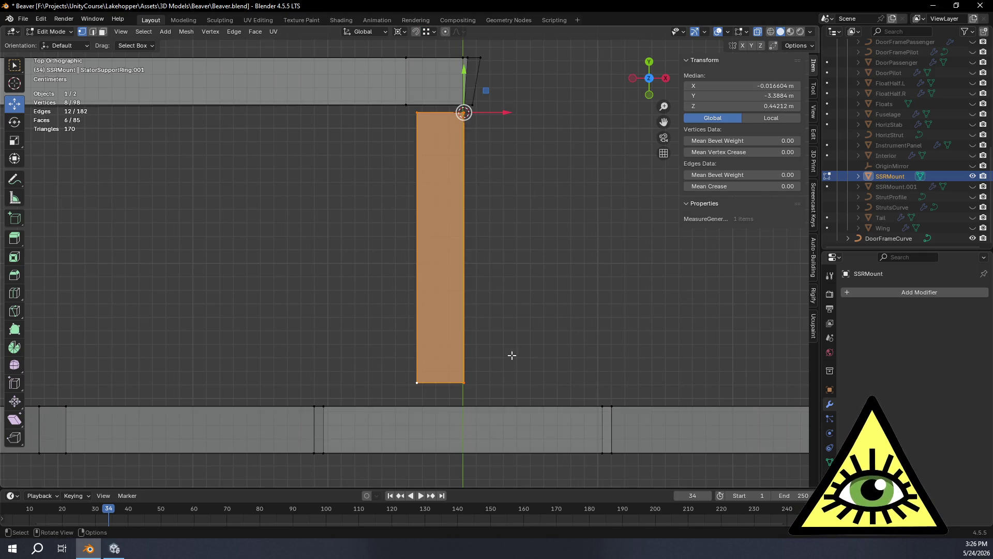
key("r")
key("z")
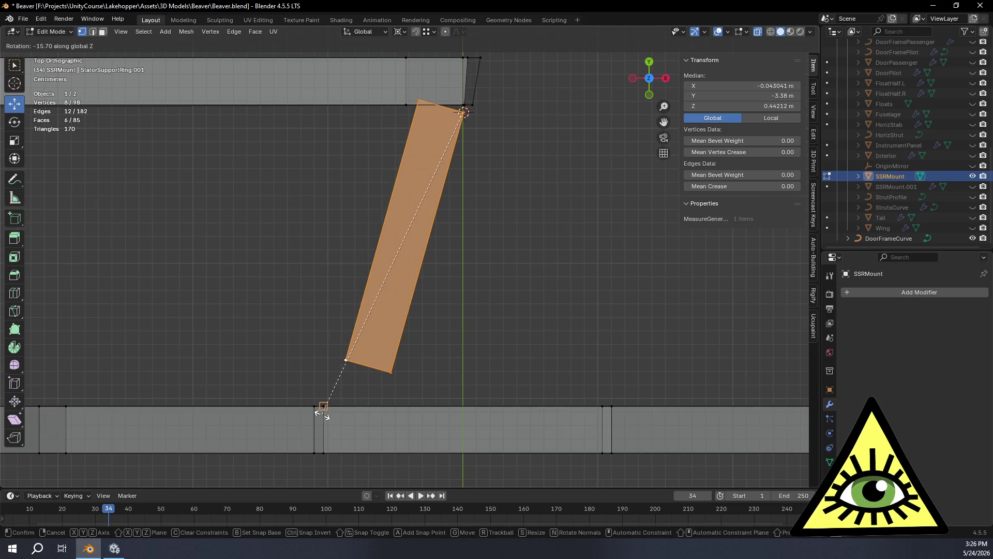
left_click(321, 411)
mouse_move(321, 411)
middle_mouse_down()
mouse_move(442, 323)
mouse_move(425, 325)
middle_mouse_up()
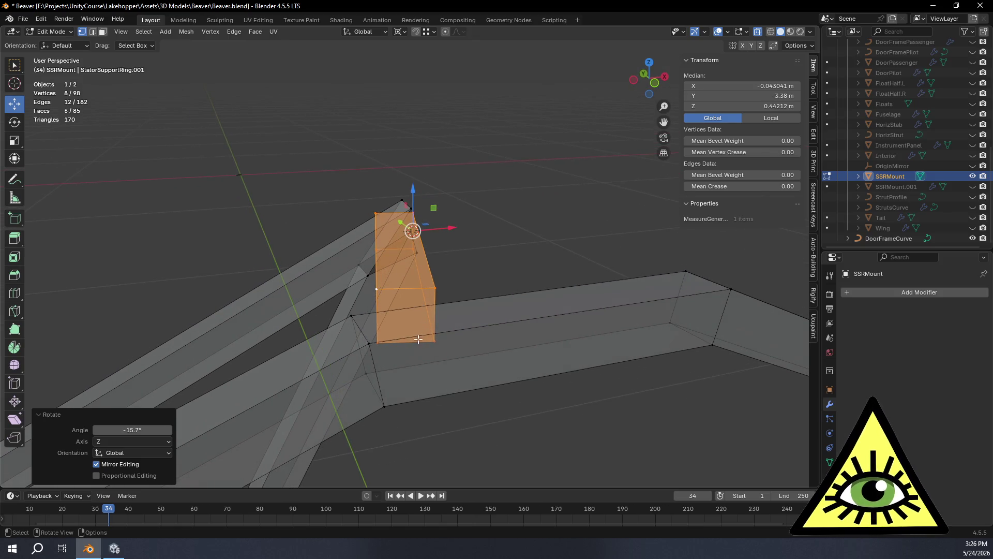
Add a further -1.47° Z rotation, then select the bar's top edge in orthographic view for snapping.
key("r")
key("z")
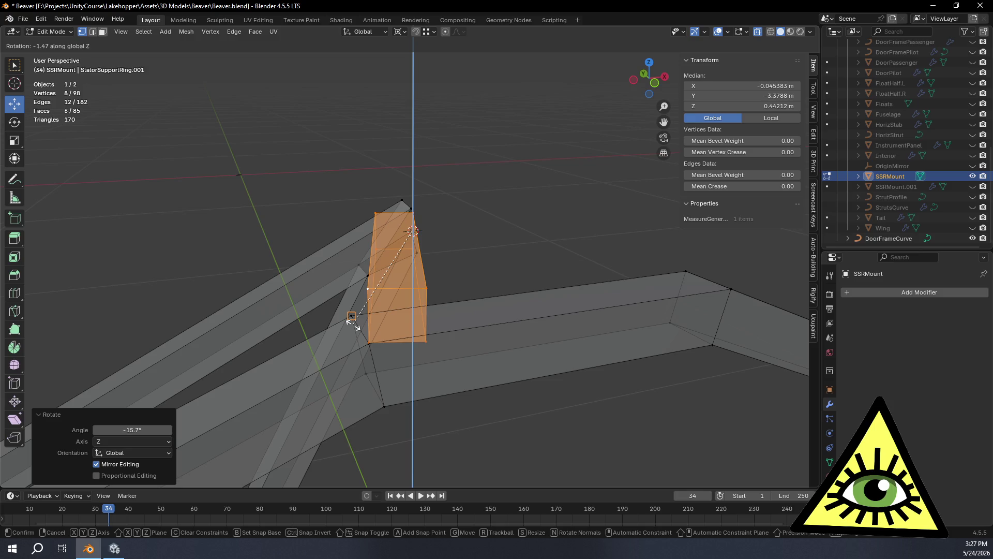
left_click(352, 322)
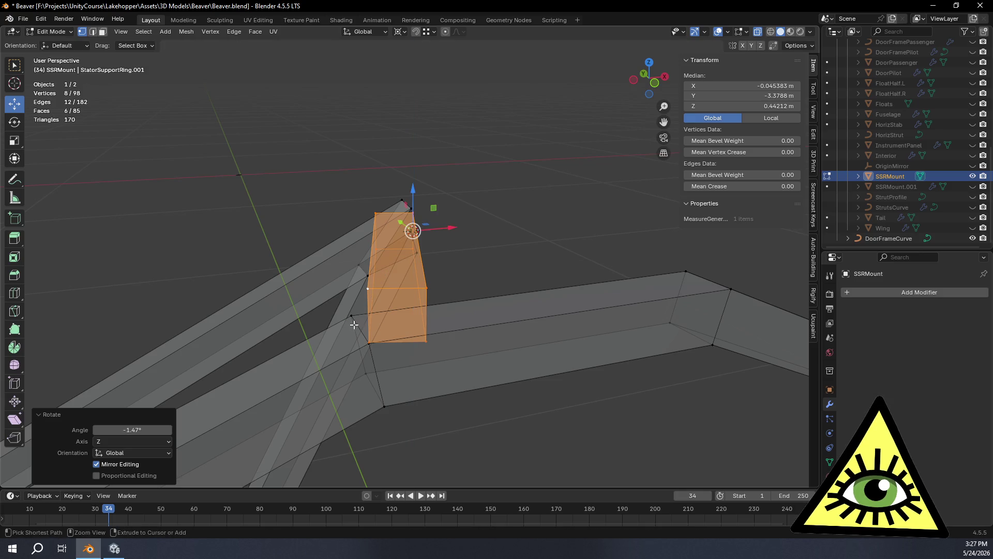
left_click(662, 155)
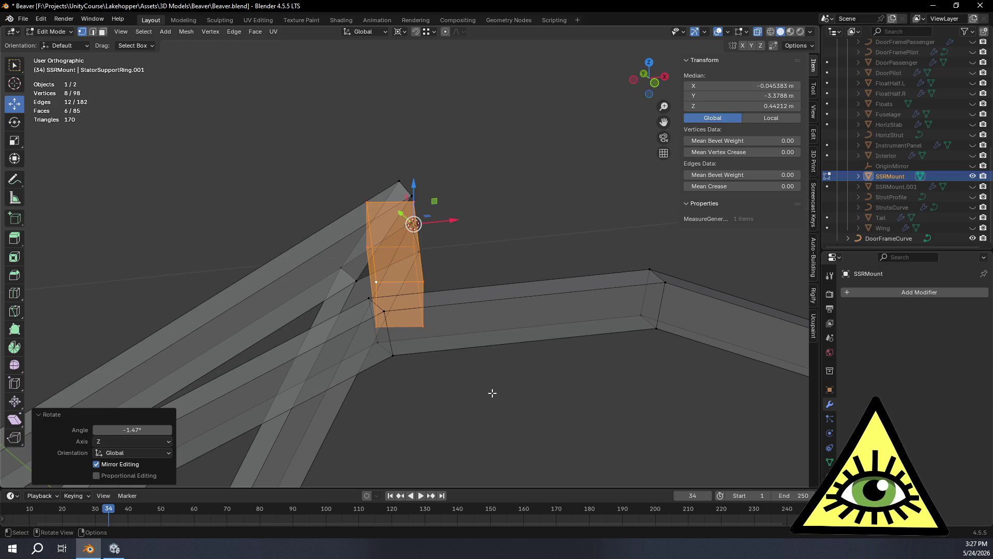
left_click(366, 247, "alt")
key("shift+s")
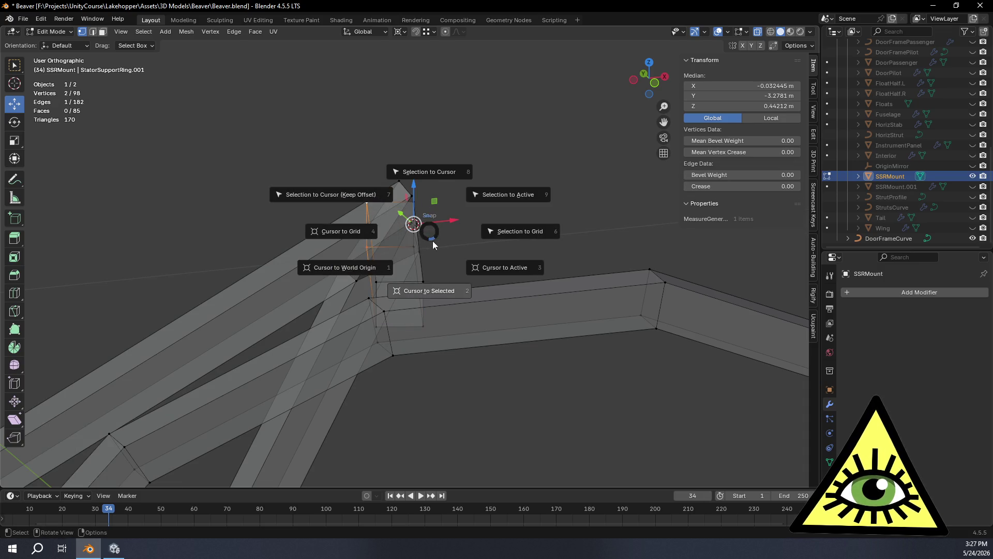
Snap the 3D cursor to the selected top edge and select the whole bar with a corner vertex active.
left_click(433, 295)
scroll(450, 329, "up", 3)
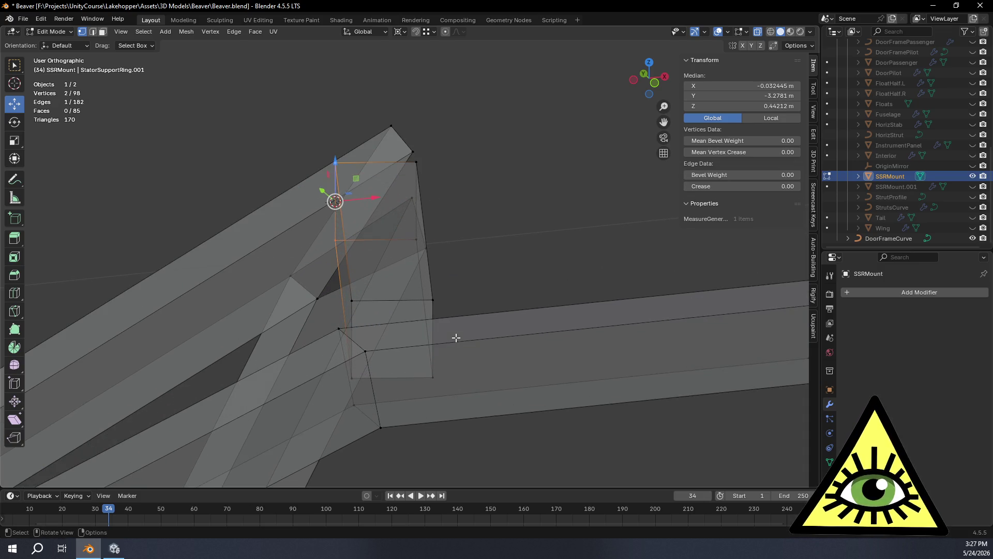
key("ctrl+KP_Add")
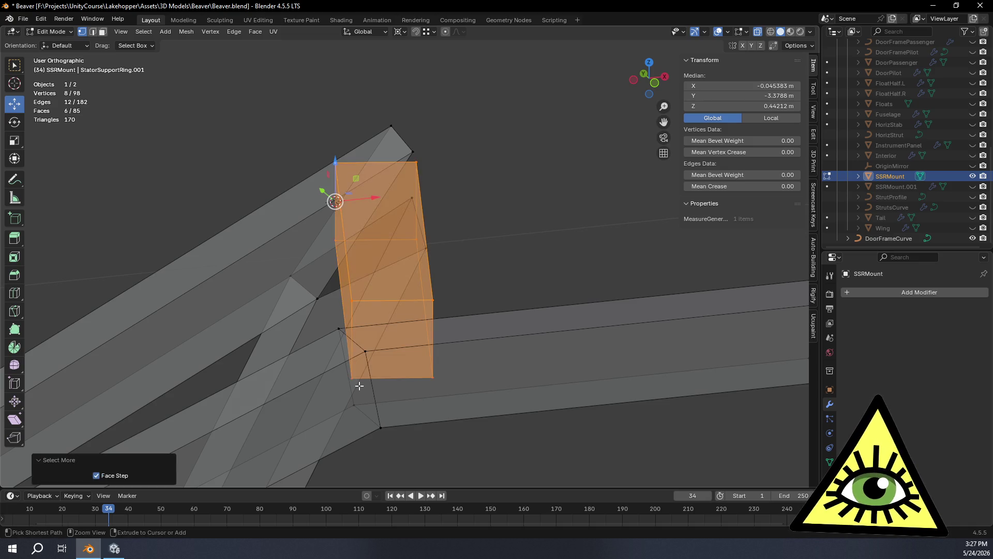
left_click(362, 301, "shift")
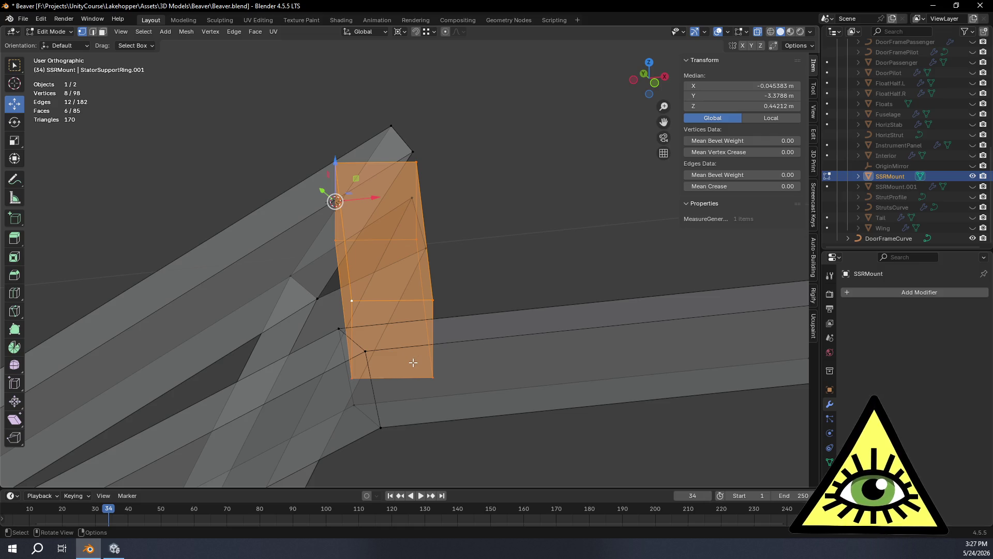
mouse_move(414, 213)
middle_mouse_down()
mouse_move(428, 218)
mouse_move(413, 224)
mouse_move(412, 291)
middle_mouse_up()
Rotate the bar -1.67° about its local Z, then vertex-slide its end at factor -0.203.
key("r")
key("z")
key("z")
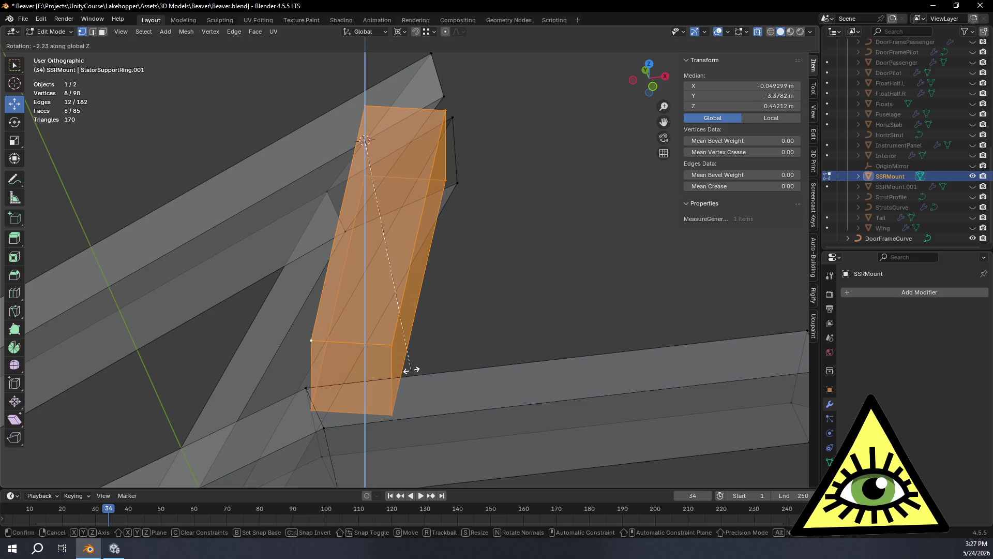
left_click(310, 389)
mouse_move(448, 287)
middle_mouse_down()
mouse_move(465, 281)
mouse_move(467, 257)
mouse_move(538, 236)
middle_mouse_up()
left_click(646, 83)
mouse_move(439, 206)
middle_mouse_down()
mouse_move(447, 198)
mouse_move(468, 281)
mouse_move(501, 149)
middle_mouse_up()
mouse_move(491, 270)
middle_mouse_down()
mouse_move(492, 177)
mouse_move(497, 250)
mouse_move(388, 261)
mouse_move(445, 262)
mouse_move(479, 366)
mouse_move(489, 368)
middle_mouse_up()
key("shift+v")
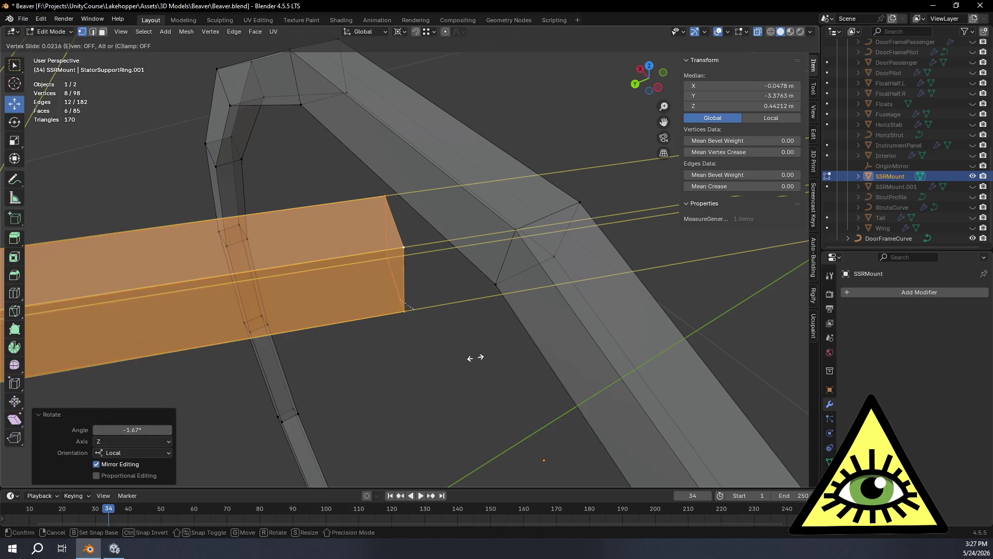
left_click(516, 226)
Turn on the Edge Length overlay in Top view and frame the whole bar.
mouse_move(517, 227)
middle_mouse_down()
mouse_move(516, 269)
mouse_move(508, 269)
mouse_move(521, 348)
mouse_move(377, 269)
mouse_move(393, 241)
mouse_move(377, 262)
mouse_move(102, 260)
mouse_move(523, 213)
mouse_move(528, 248)
mouse_move(476, 288)
mouse_move(498, 310)
mouse_move(480, 317)
mouse_move(439, 239)
mouse_move(455, 235)
mouse_move(461, 253)
mouse_move(466, 244)
middle_mouse_up()
left_click(649, 84)
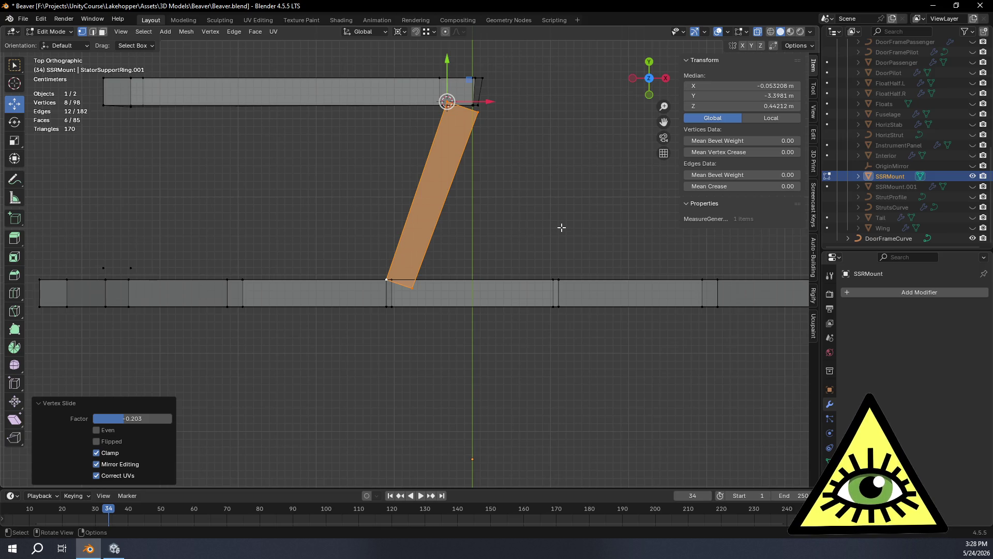
middle_click_drag(570, 191, 533, 235, "shift")
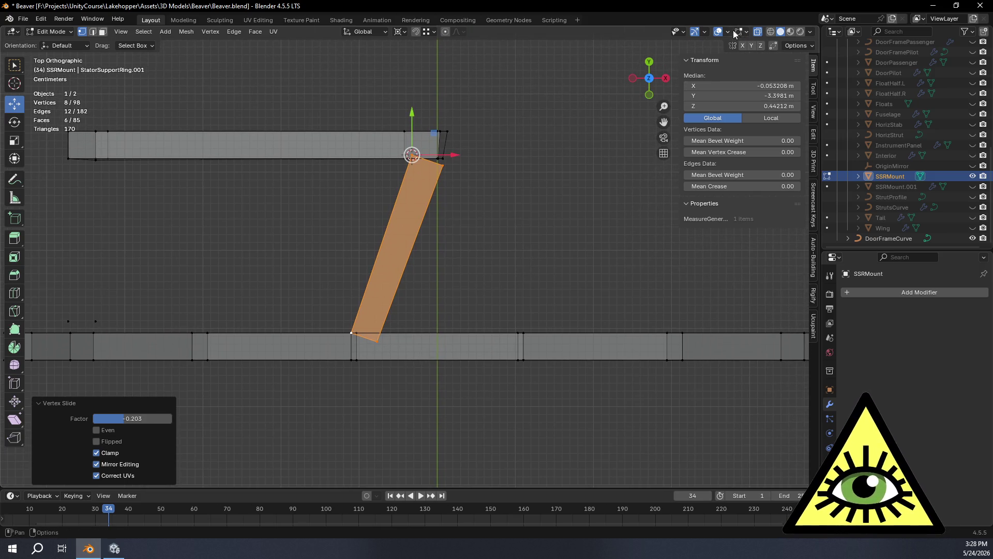
left_click(746, 32)
left_click(700, 174)
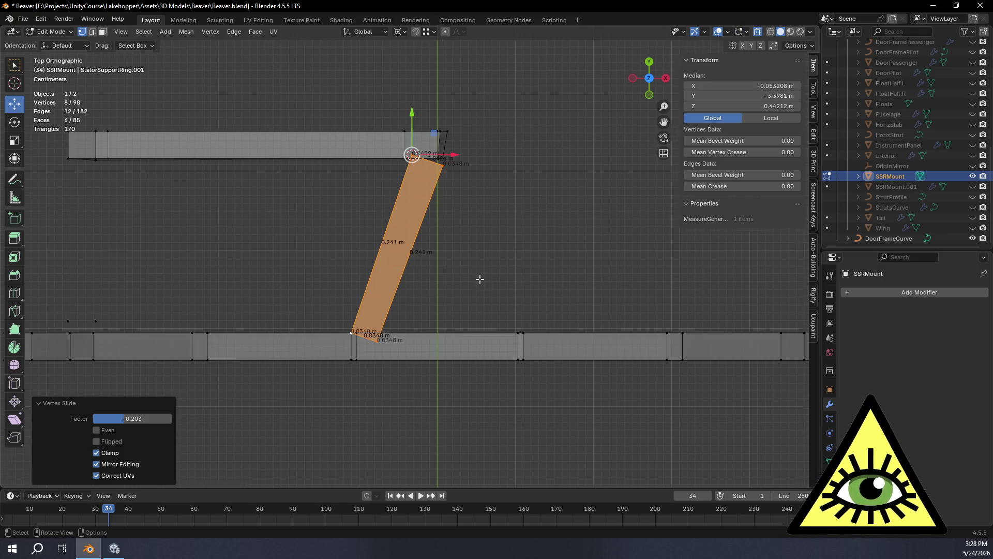
scroll(479, 279, "up", 5)
mouse_move(492, 273)
middle_mouse_down("shift")
mouse_move(505, 290)
mouse_move(528, 222)
mouse_move(608, 461)
middle_mouse_up("shift")
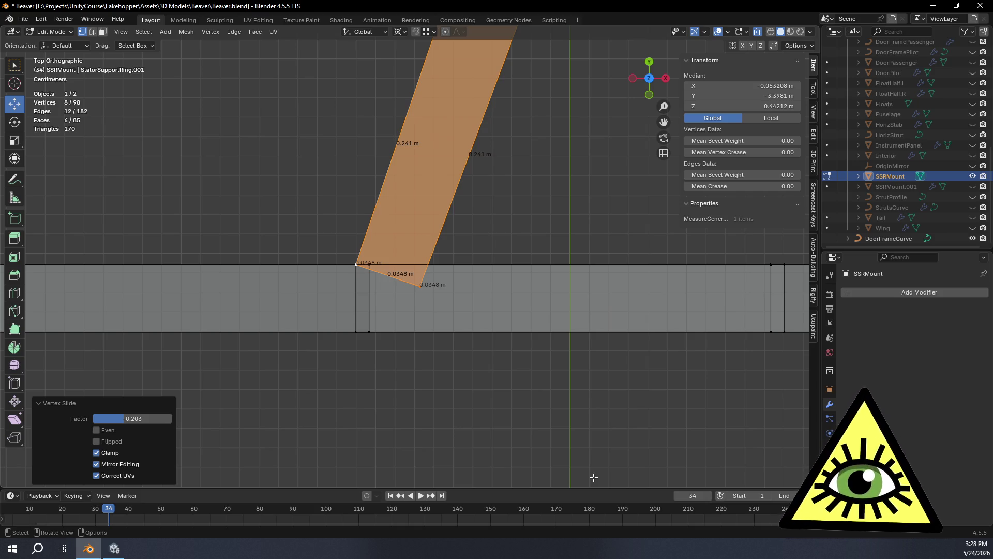
scroll(521, 293, "down", 5)
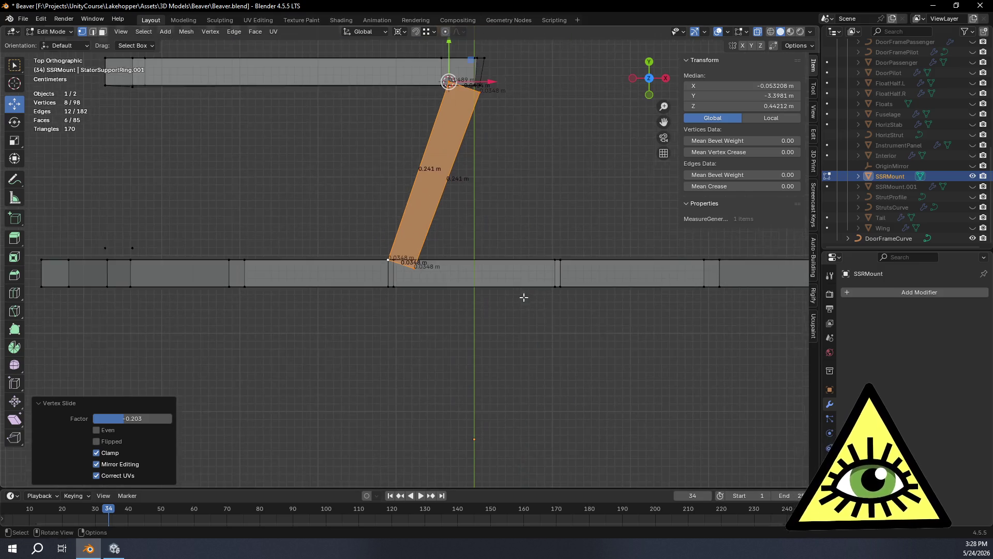
middle_click_drag(508, 171, 520, 235, "shift")
Undo the slide and slide the lower end face unclamped onto the lower beam, making the bar 0.241 m long.
key("ctrl+z")
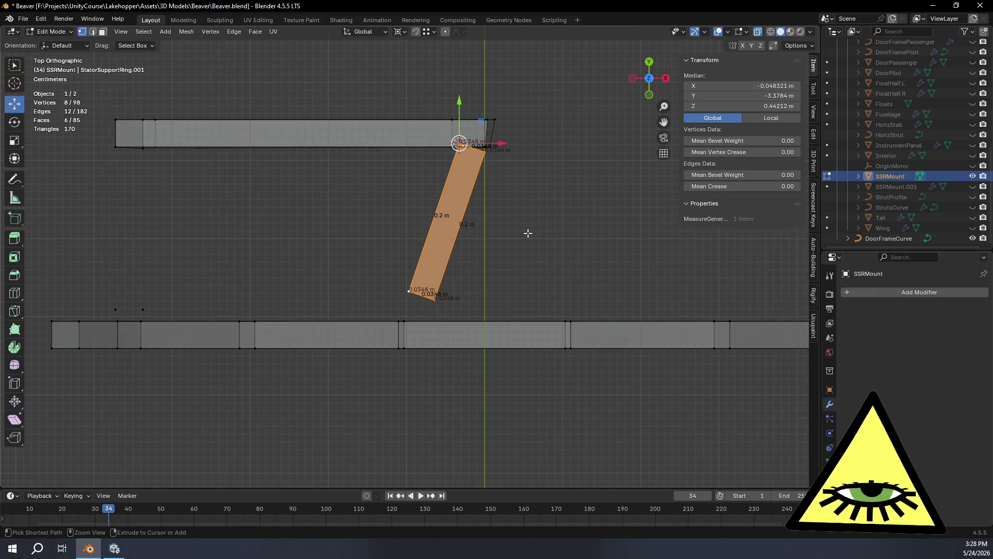
key("ctrl+shift+z")
key("ctrl+z")
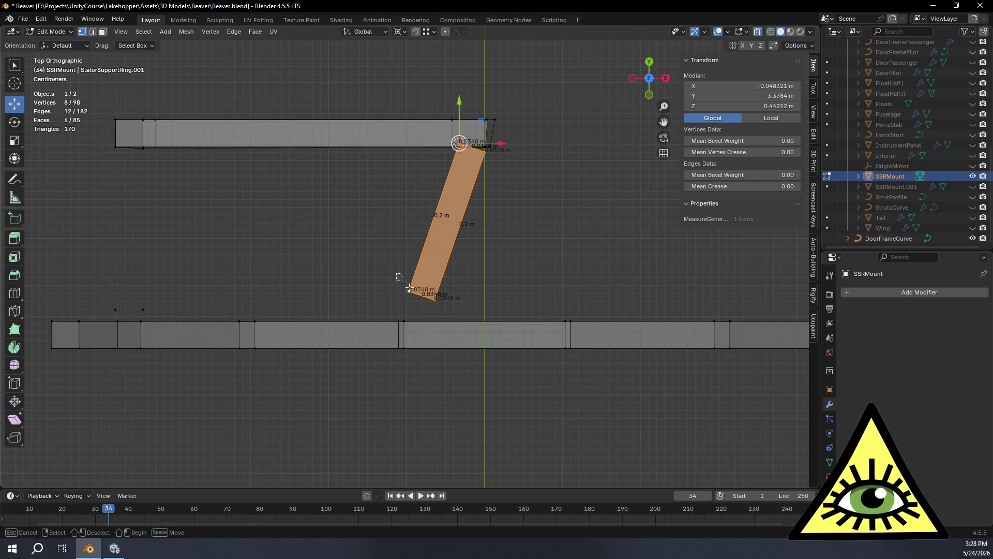
left_click(453, 313)
scroll(456, 314, "up", 2)
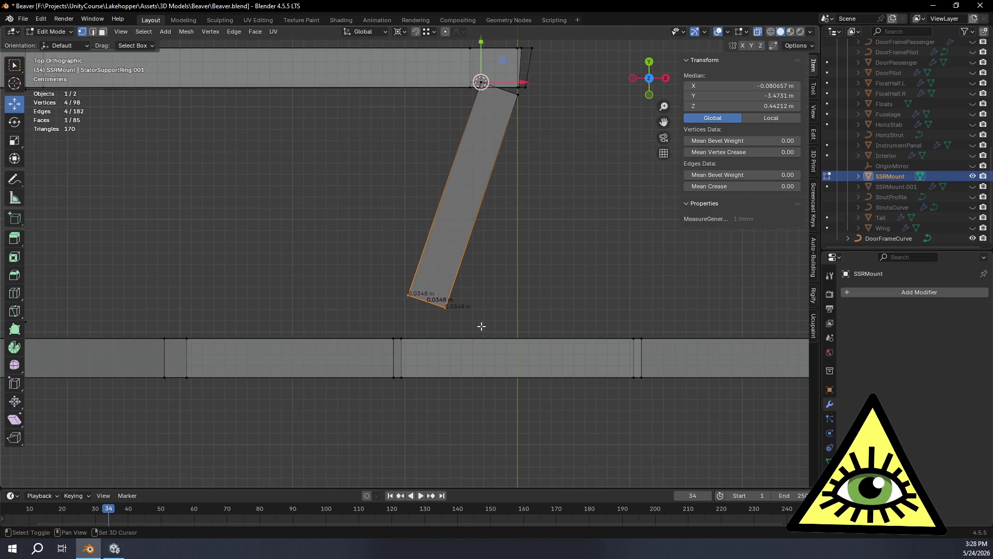
scroll(481, 326, "down", 10)
mouse_move(459, 432)
middle_mouse_down("ctrl")
mouse_move(457, 453)
mouse_move(496, 274)
mouse_move(488, 217)
mouse_move(516, 308)
middle_mouse_up("ctrl")
key("shift+v")
key("c")
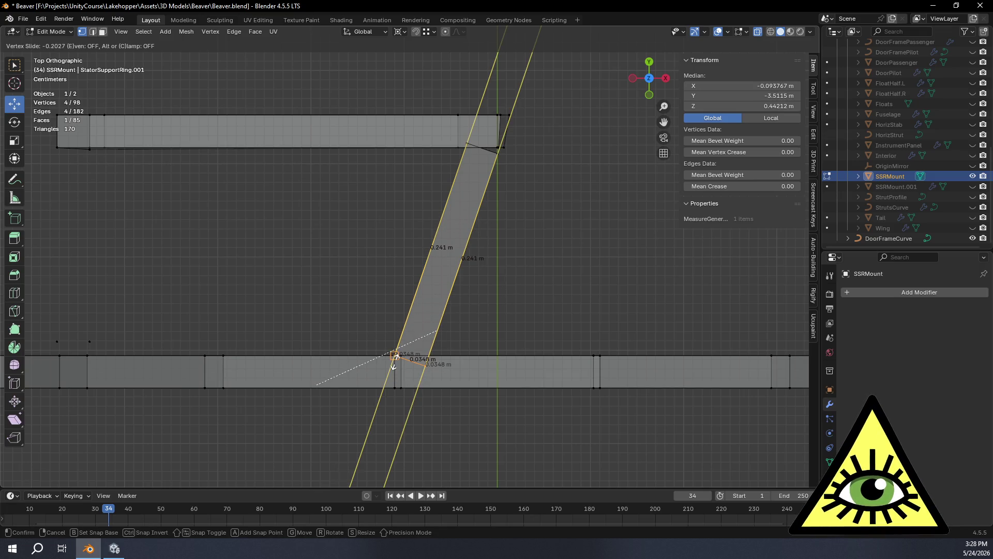
left_click(394, 360)
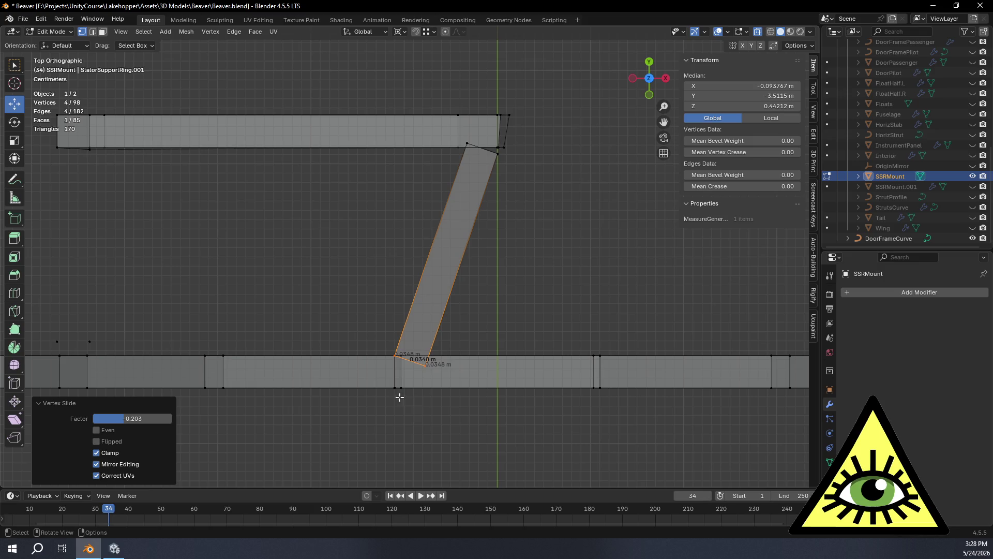
middle_click_drag(426, 420, 443, 216)
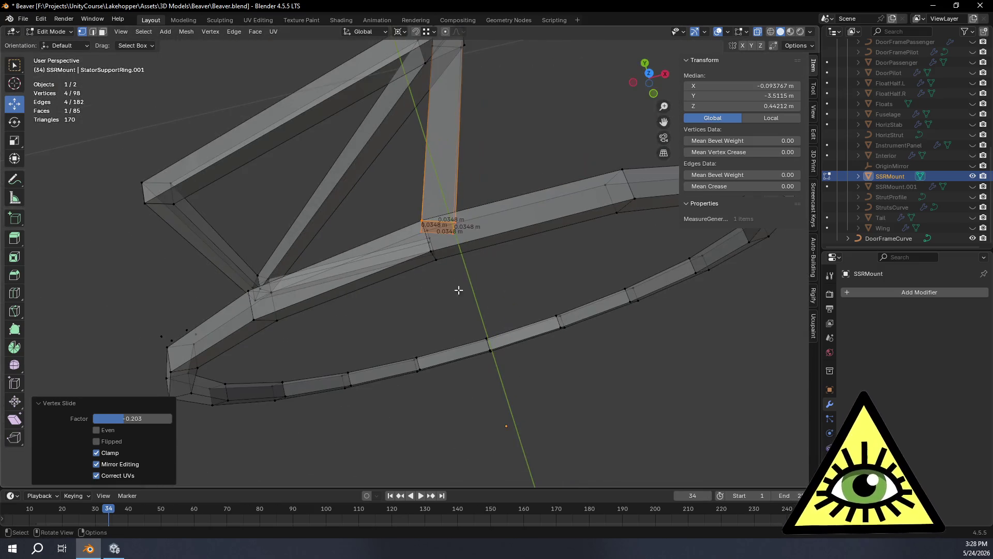
Select the bar's two upper vertices and snap the 3D cursor to that edge.
scroll(443, 216, "down", 3)
scroll(437, 273, "up", 3)
left_click(466, 402)
mouse_move(466, 402)
middle_mouse_down()
mouse_move(578, 343)
mouse_move(614, 277)
mouse_move(567, 243)
mouse_move(520, 242)
mouse_move(498, 328)
mouse_move(455, 362)
mouse_move(413, 350)
middle_mouse_up()
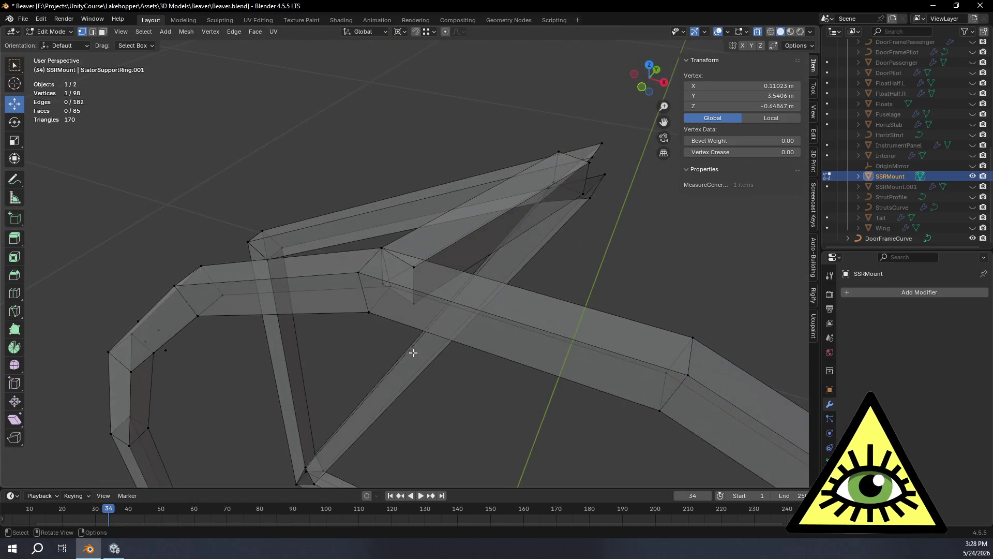
middle_click_drag(542, 346, 486, 398, "shift")
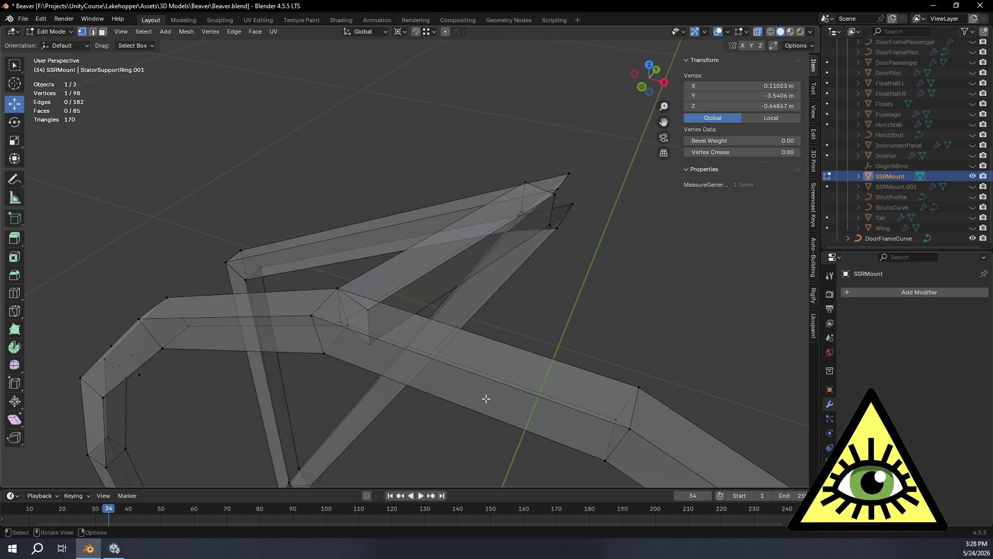
mouse_move(479, 331)
middle_mouse_down()
mouse_move(492, 344)
mouse_move(501, 403)
mouse_move(479, 377)
mouse_move(416, 354)
mouse_move(399, 357)
mouse_move(404, 388)
mouse_move(535, 346)
mouse_move(491, 313)
mouse_move(527, 266)
mouse_move(675, 294)
mouse_move(529, 297)
mouse_move(543, 293)
mouse_move(535, 324)
middle_mouse_up()
key("ctrl+z")
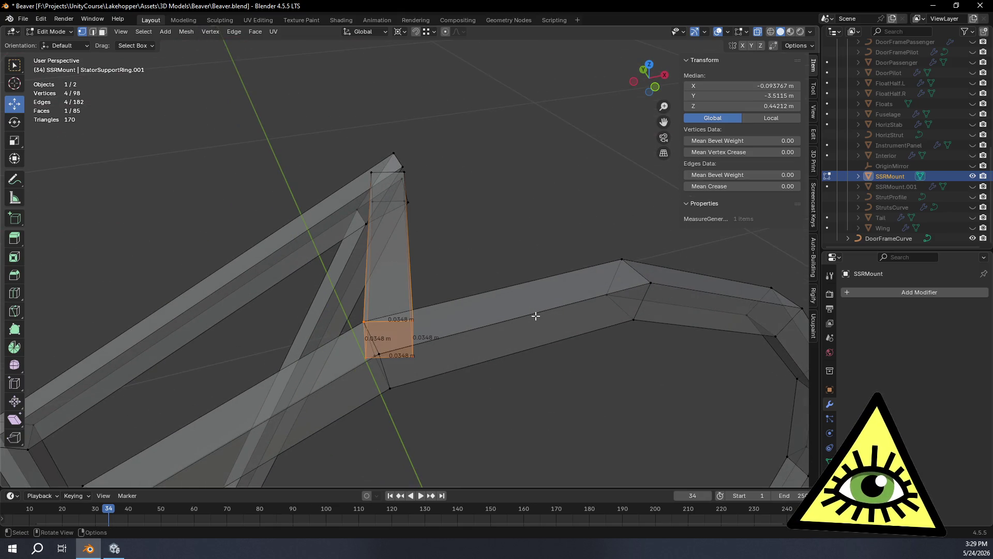
middle_click_drag(501, 255, 488, 250)
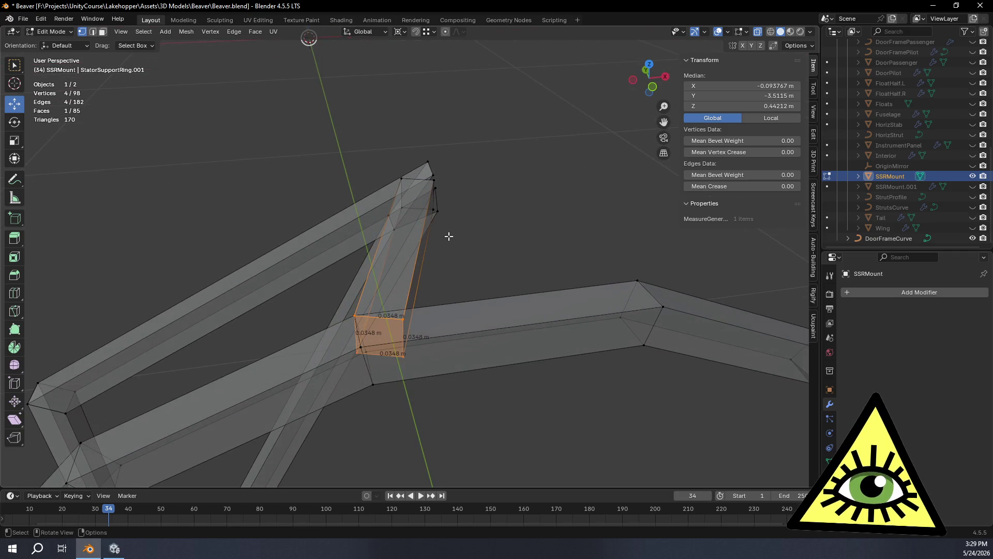
left_click(406, 208)
left_click(430, 203, "shift")
key("shift+s")
left_click(488, 309)
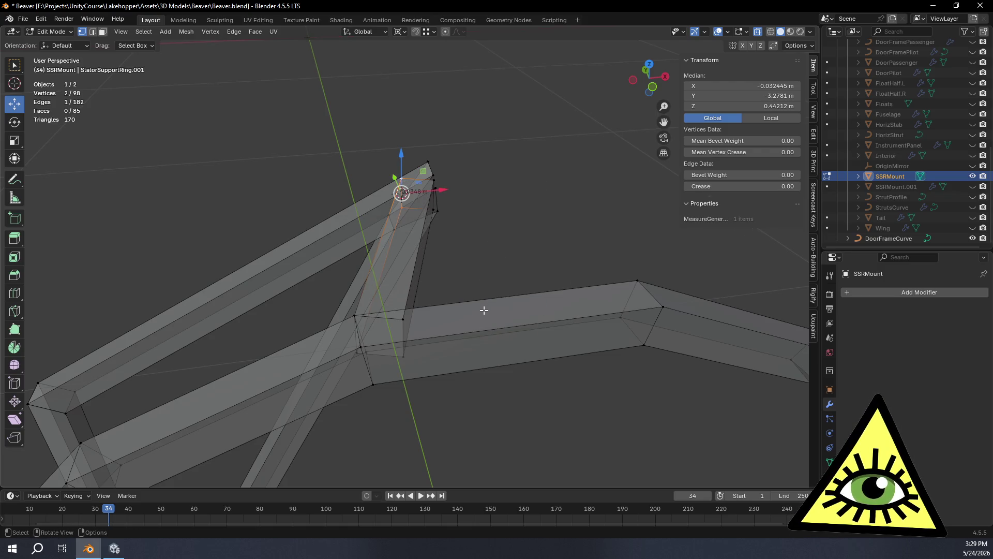
Select the whole bar and frame its base on the lower beam from Top view.
middle_click_drag(379, 358, 561, 259)
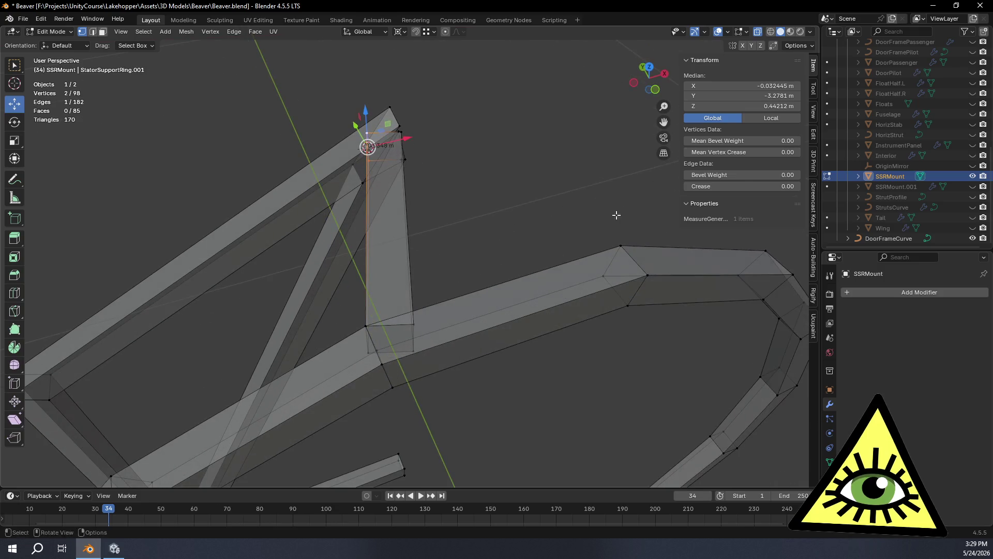
left_click(649, 77)
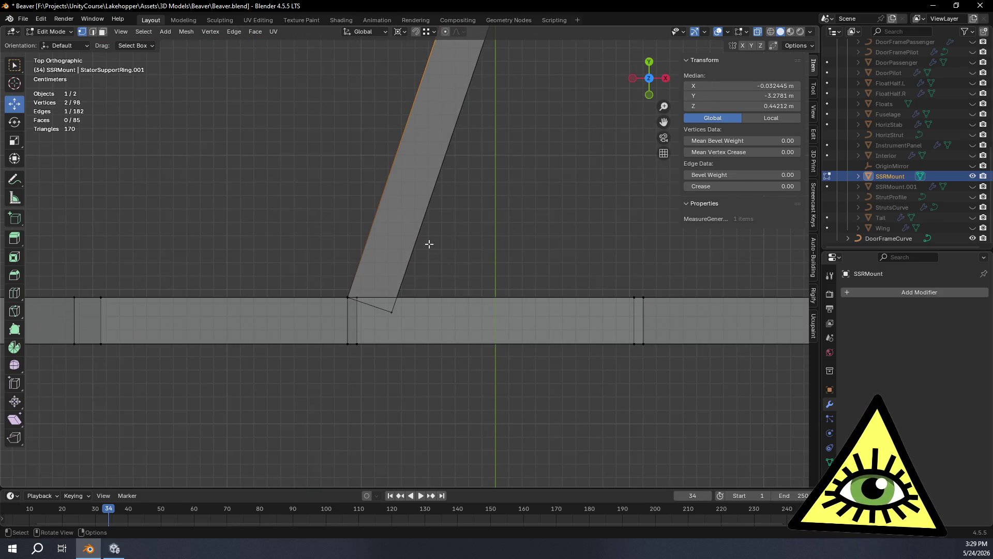
middle_click_drag(429, 248, 450, 266, "shift")
middle_click_drag(384, 335, 404, 264)
key("ctrl+KP_Add")
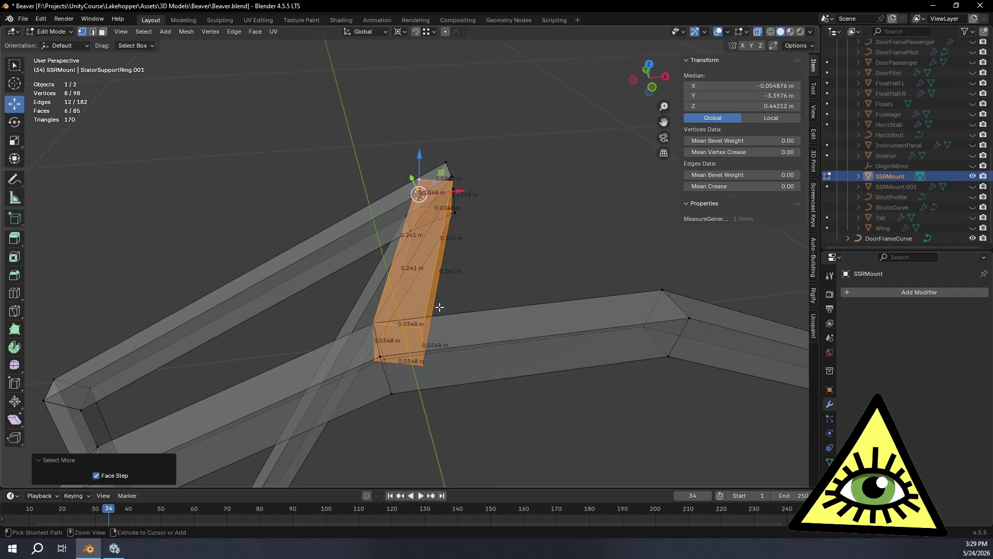
mouse_move(421, 370)
middle_mouse_down()
mouse_move(440, 366)
mouse_move(496, 226)
middle_mouse_up()
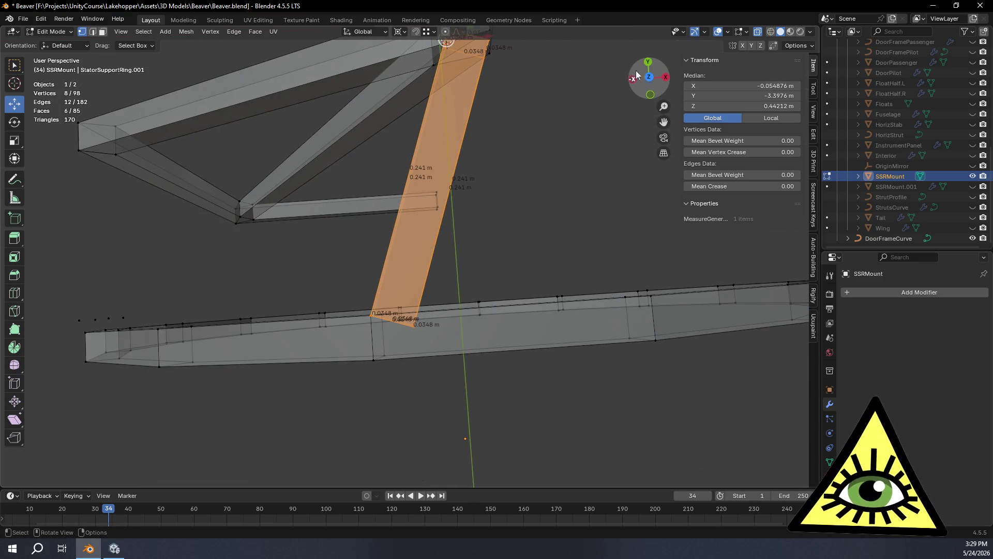
left_click(648, 76)
scroll(419, 354, "up", 3)
middle_click_drag(354, 376, 393, 342, "shift")
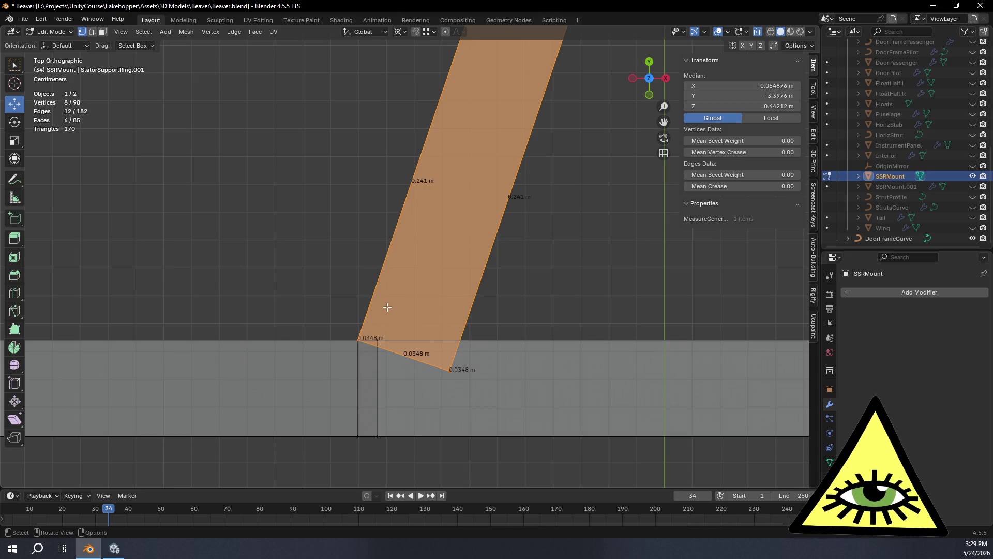
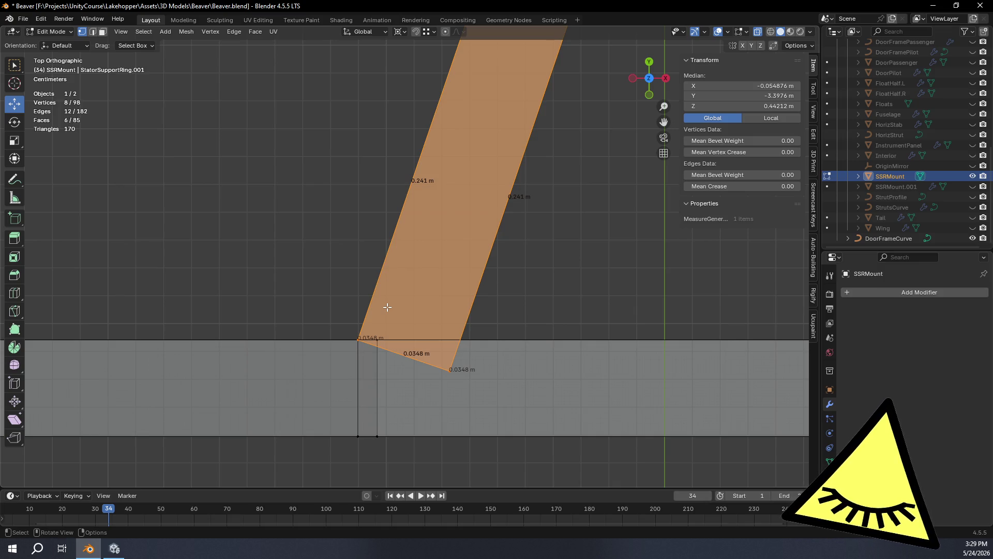
Rotate the slanted brace 1.58° about its local Z axis.
left_click(274, 234)
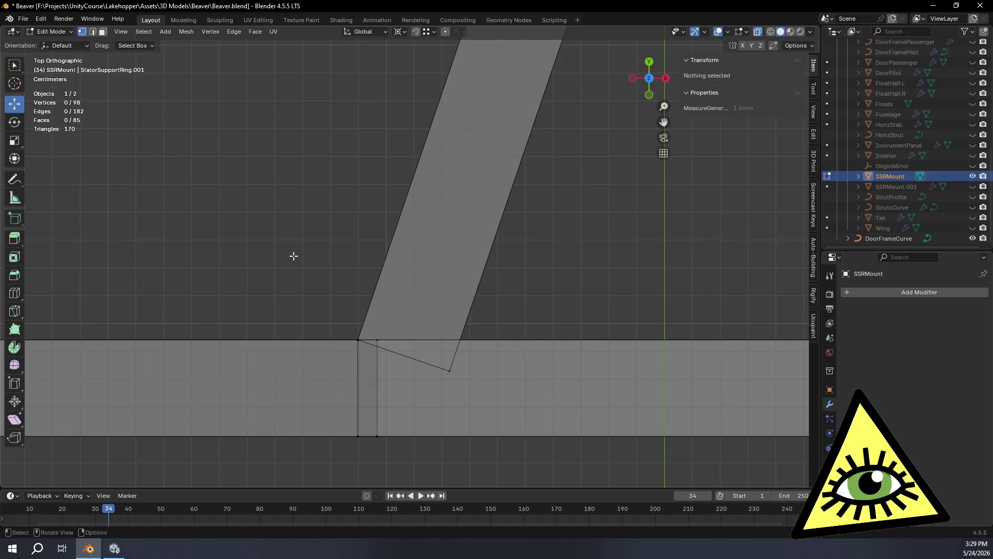
key("ctrl+z")
mouse_move(476, 459)
middle_mouse_down()
mouse_move(432, 352)
mouse_move(440, 399)
middle_mouse_up()
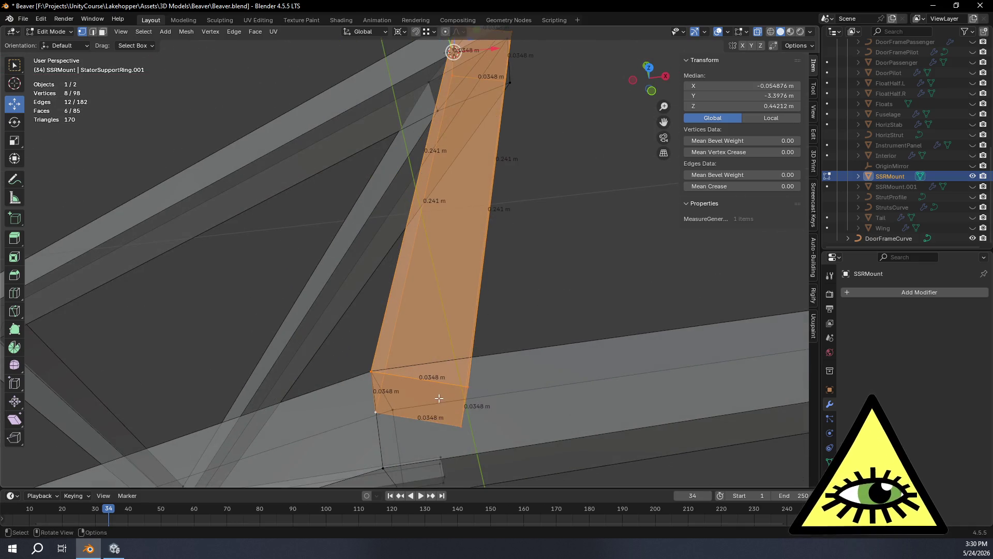
key("r")
key("z")
key("z")
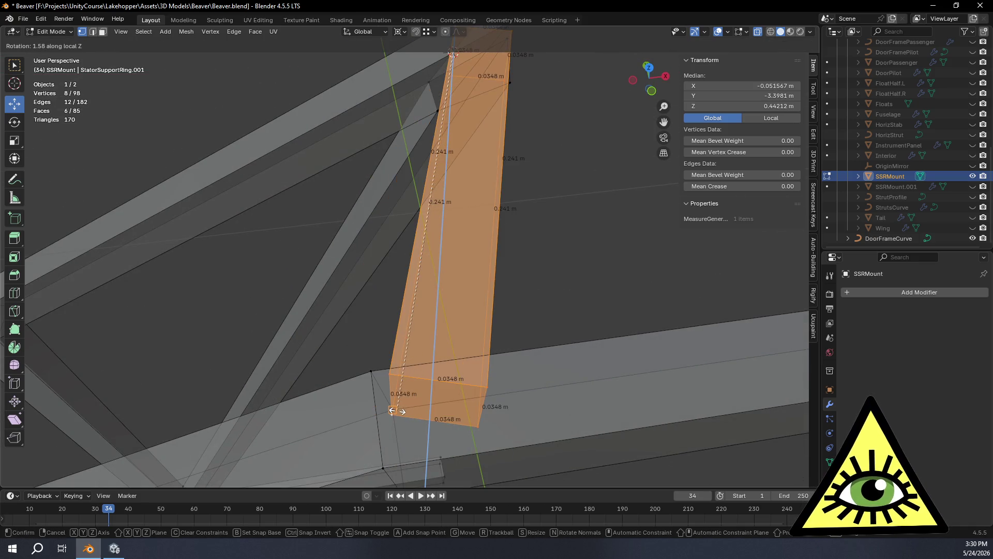
left_click(514, 378)
mouse_move(514, 378)
middle_mouse_down()
mouse_move(506, 442)
mouse_move(514, 451)
mouse_move(510, 393)
mouse_move(529, 273)
mouse_move(638, 294)
mouse_move(568, 362)
mouse_move(544, 425)
middle_mouse_up()
Slide the brace's end edges 0.009 so the end meets the angled frame tube.
key("shift+v")
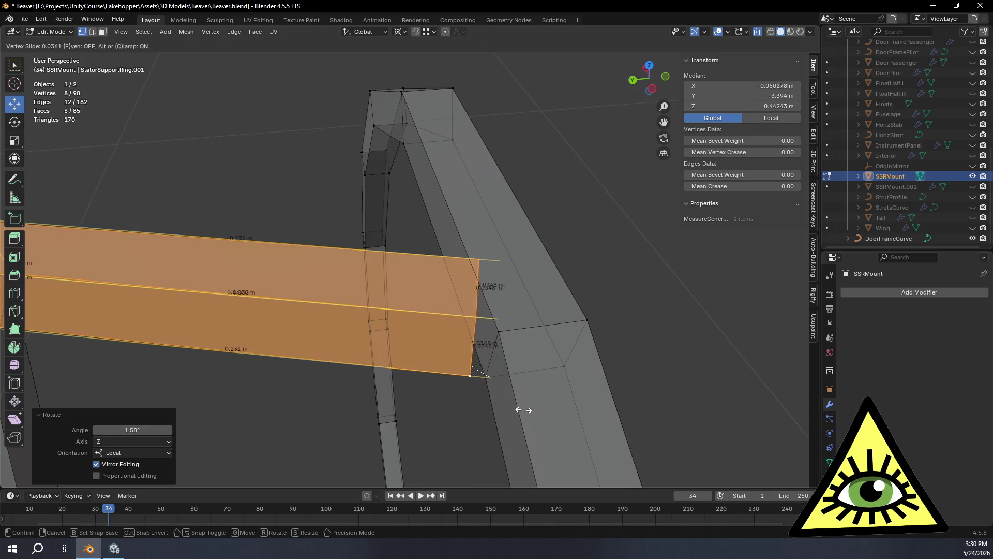
key("Escape")
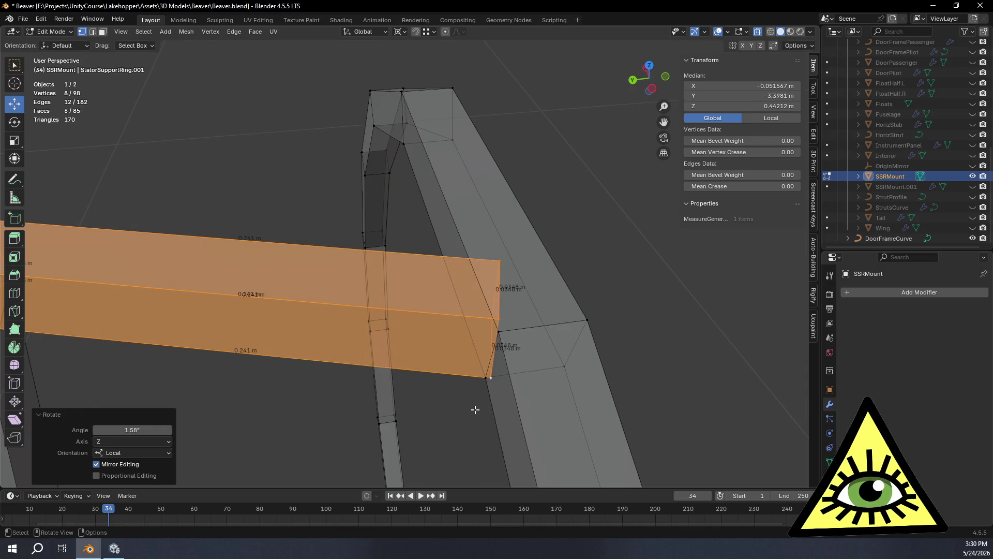
left_click_drag(457, 424, 527, 247)
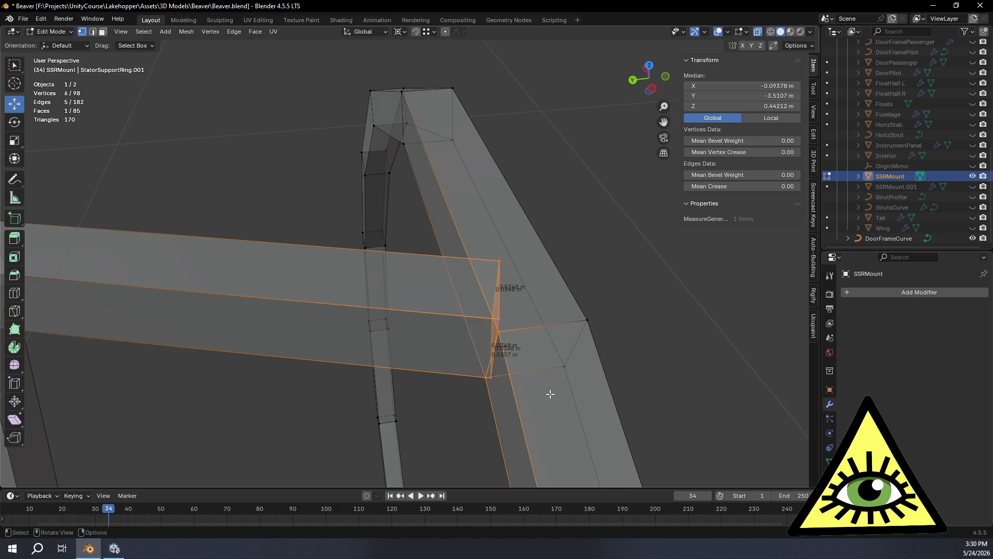
left_click(499, 285, "alt")
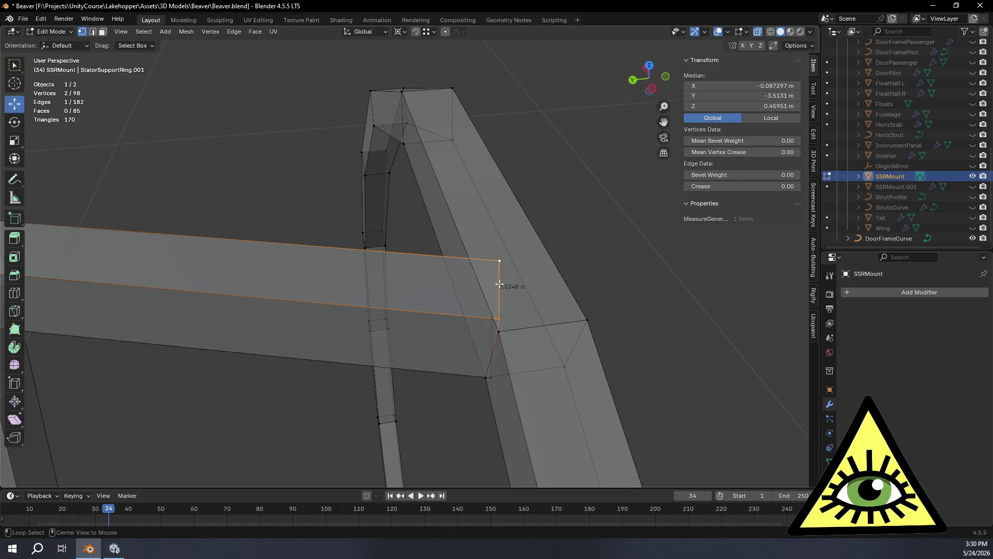
left_click(490, 341, "alt+shift")
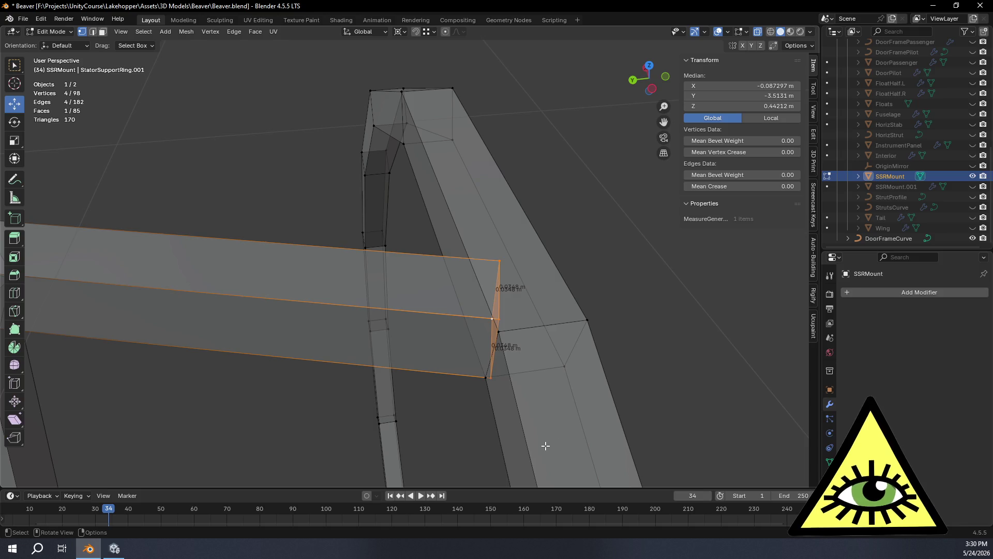
key("g")
key("g")
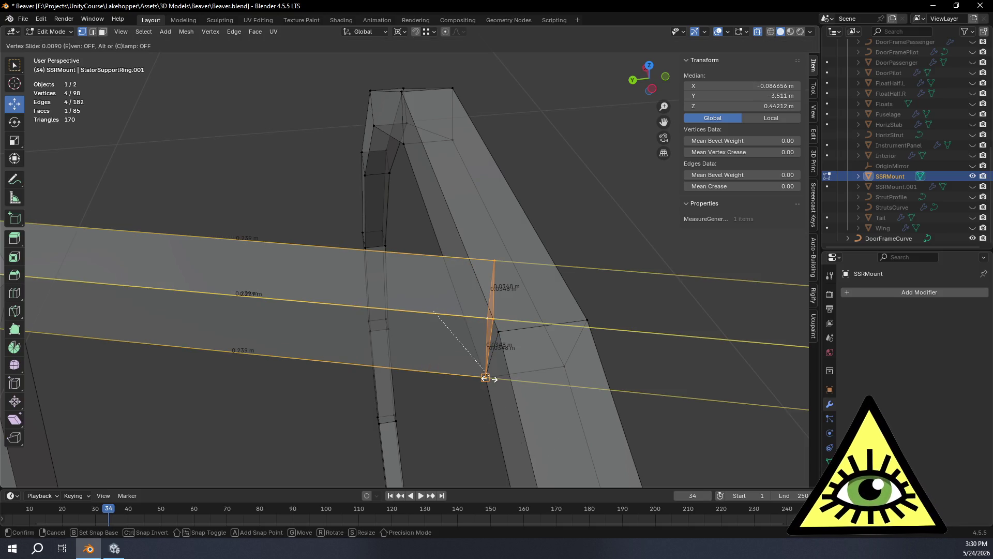
left_click(505, 387)
mouse_move(505, 388)
middle_mouse_down()
mouse_move(590, 421)
mouse_move(564, 394)
middle_mouse_up()
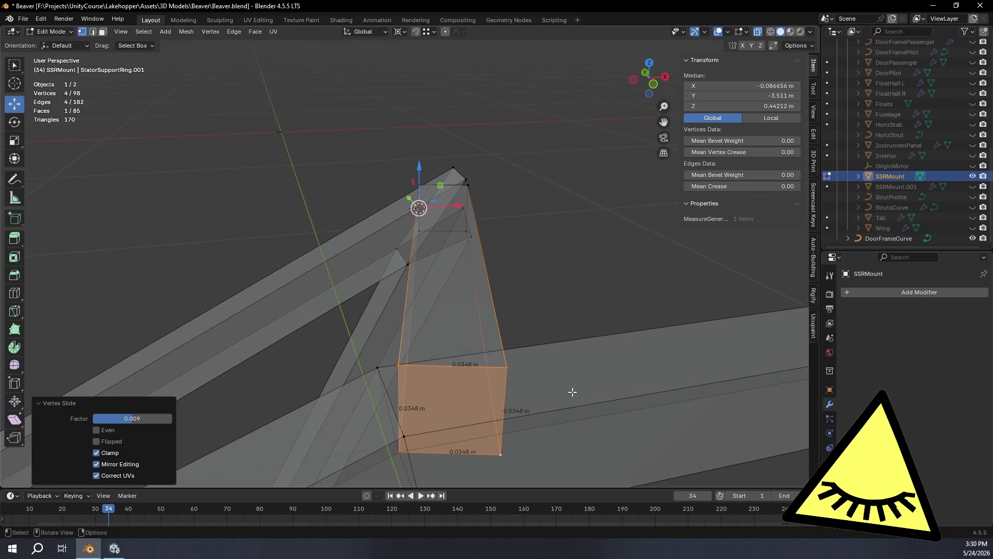
Select the four stray loose vertices beside the frame and delete them, leaving 94 vertices.
mouse_move(467, 294)
middle_mouse_down()
mouse_move(366, 355)
mouse_move(511, 351)
mouse_move(514, 281)
mouse_move(517, 301)
middle_mouse_up()
scroll(511, 351, "down", 5)
scroll(537, 250, "up", 5)
mouse_move(537, 249)
middle_mouse_down()
mouse_move(561, 159)
mouse_move(548, 144)
mouse_move(573, 208)
mouse_move(531, 63)
mouse_move(470, 184)
mouse_move(439, 153)
mouse_move(499, 150)
mouse_move(463, 243)
middle_mouse_up()
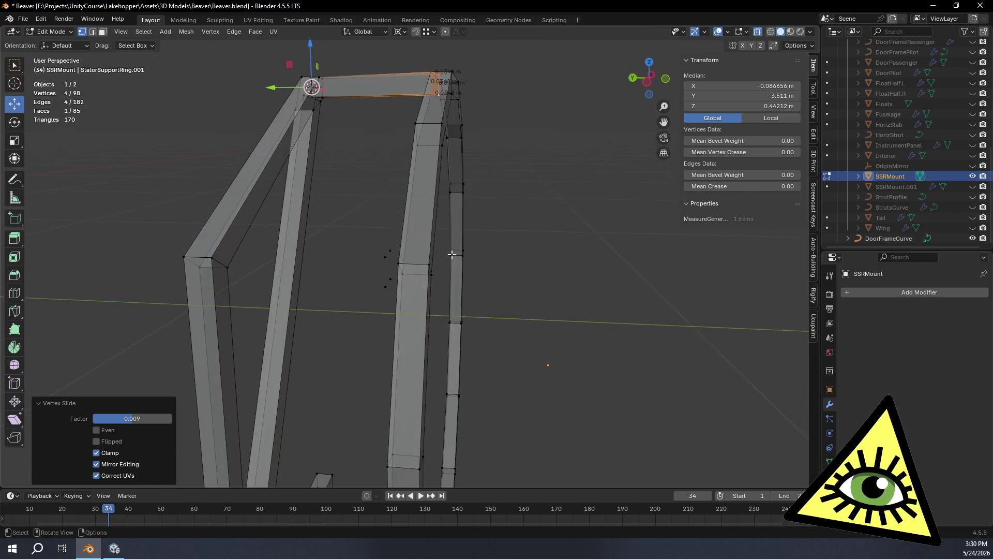
scroll(398, 295, "up", 4)
left_click(371, 307)
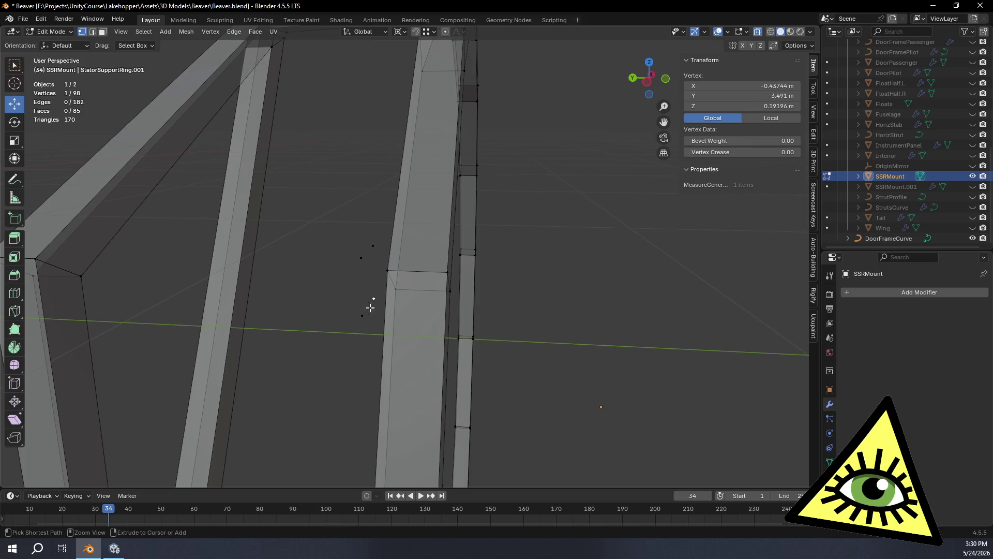
left_click(371, 253, "ctrl")
left_click(361, 316, "ctrl")
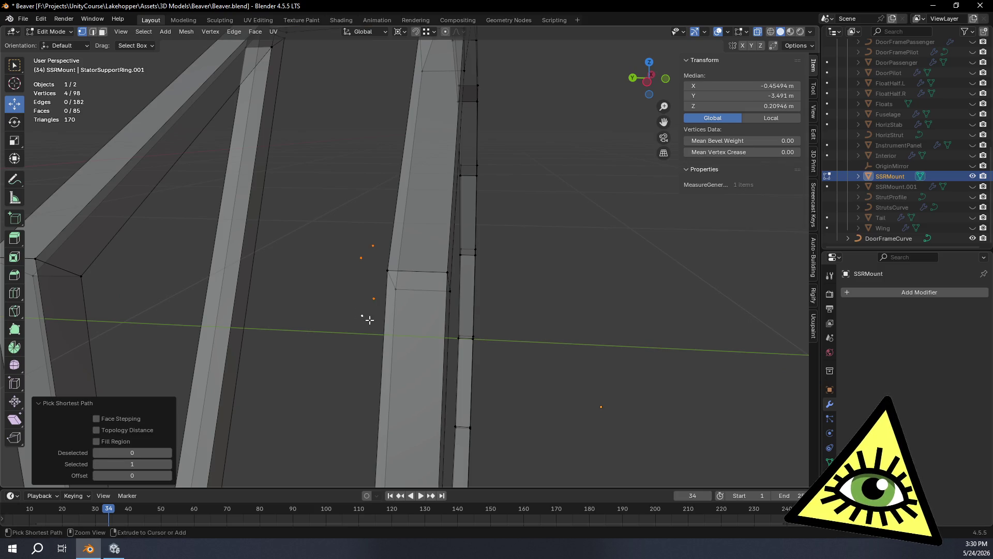
key("x")
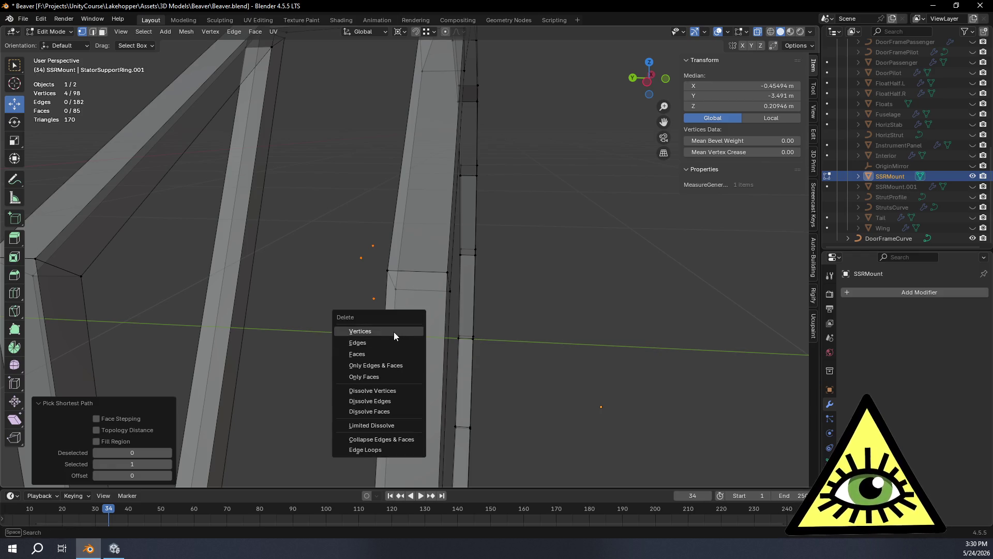
left_click(393, 331)
mouse_move(546, 246)
middle_mouse_down()
mouse_move(541, 166)
mouse_move(515, 279)
mouse_move(528, 186)
mouse_move(461, 175)
mouse_move(406, 252)
mouse_move(514, 153)
middle_mouse_up()
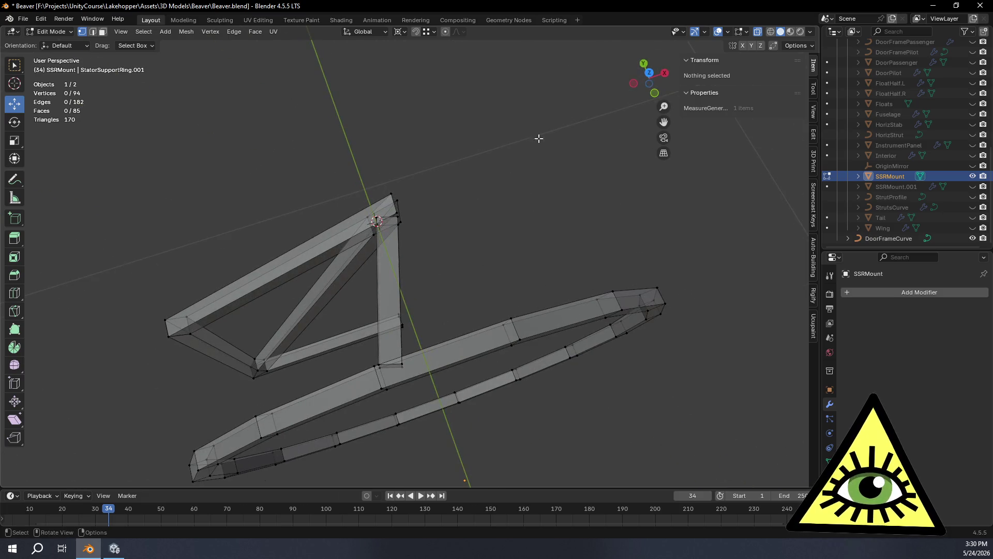
left_click(649, 78)
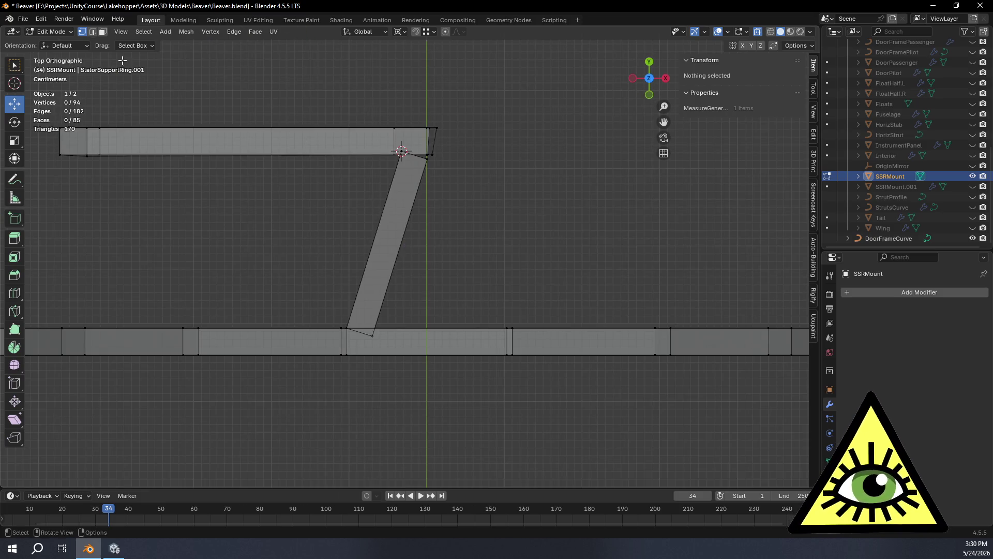
In face select mode, box-select the ring's middle bar faces and bring up the Snap menu.
left_click(102, 31)
key("b")
left_click_drag(372, 231, 412, 247)
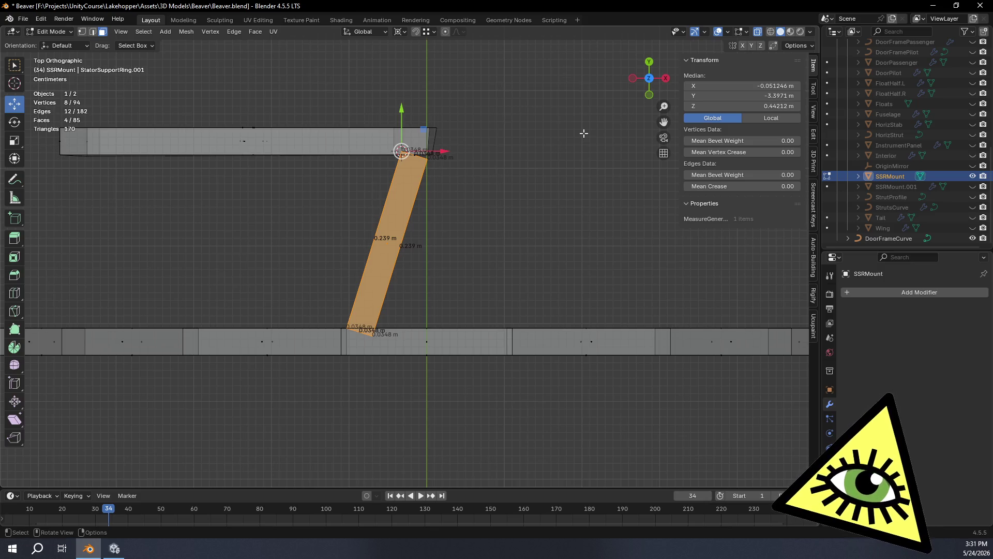
mouse_move(589, 138)
middle_mouse_down()
mouse_move(505, 248)
mouse_move(514, 257)
middle_mouse_up()
left_click(514, 257)
middle_click_drag(511, 294, 520, 259)
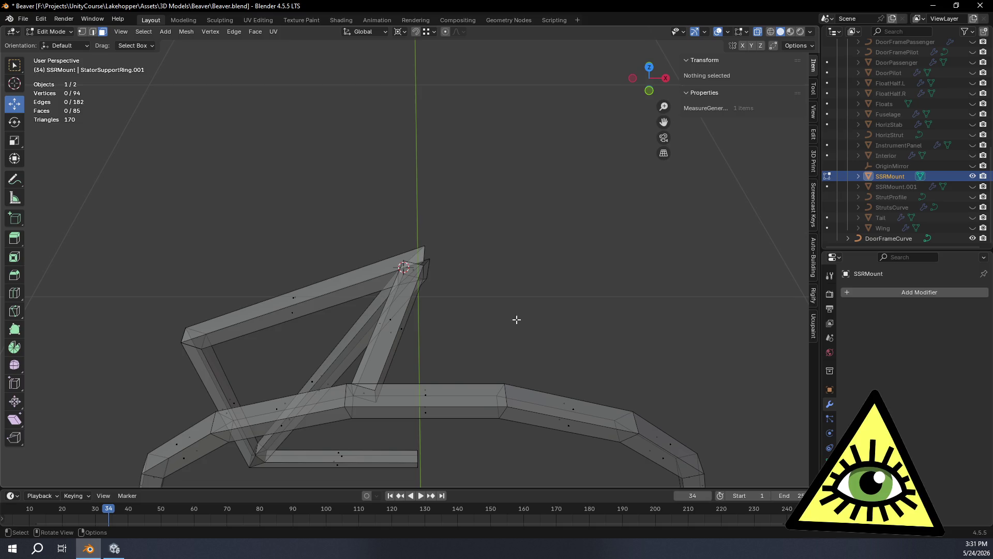
left_click_drag(406, 374, 457, 448)
key("shift+s")
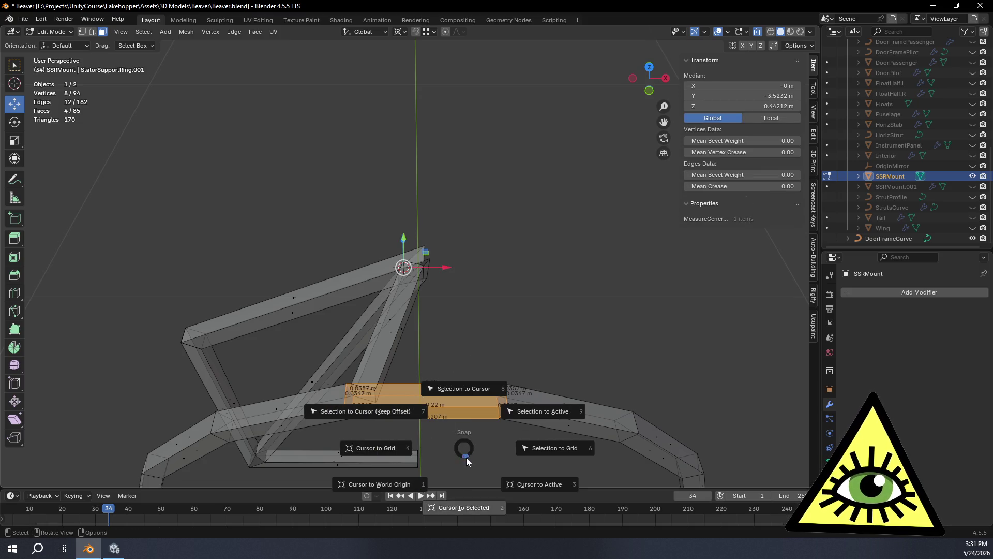
Snap the 3D cursor to the ring bar's centre and add a 0.035 m cube there.
left_click(461, 504)
left_click(505, 330)
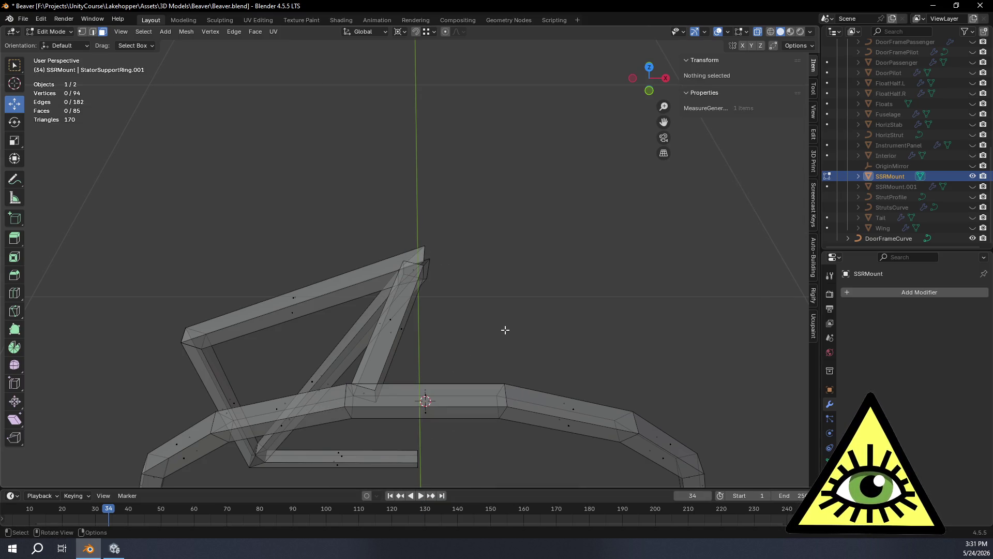
key("shift+a")
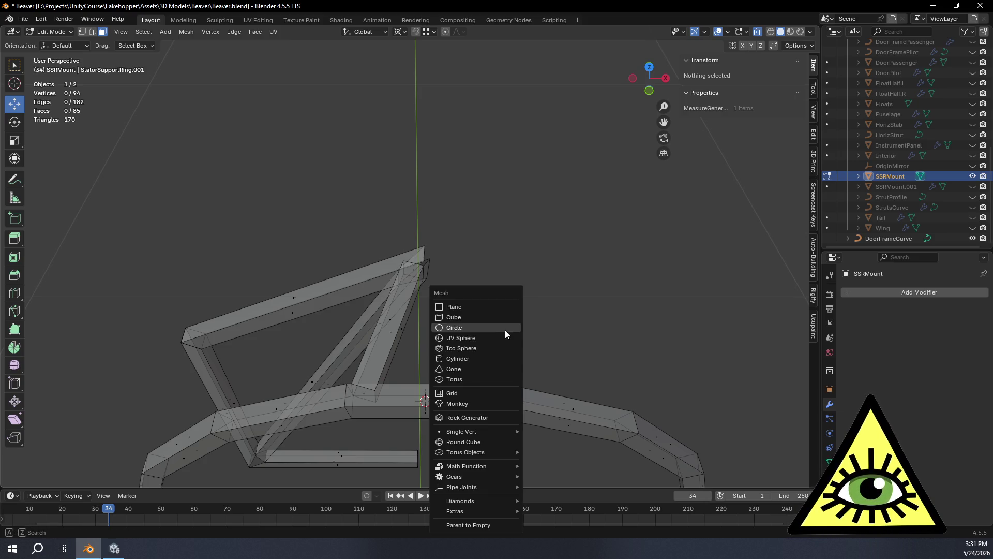
left_click(486, 325)
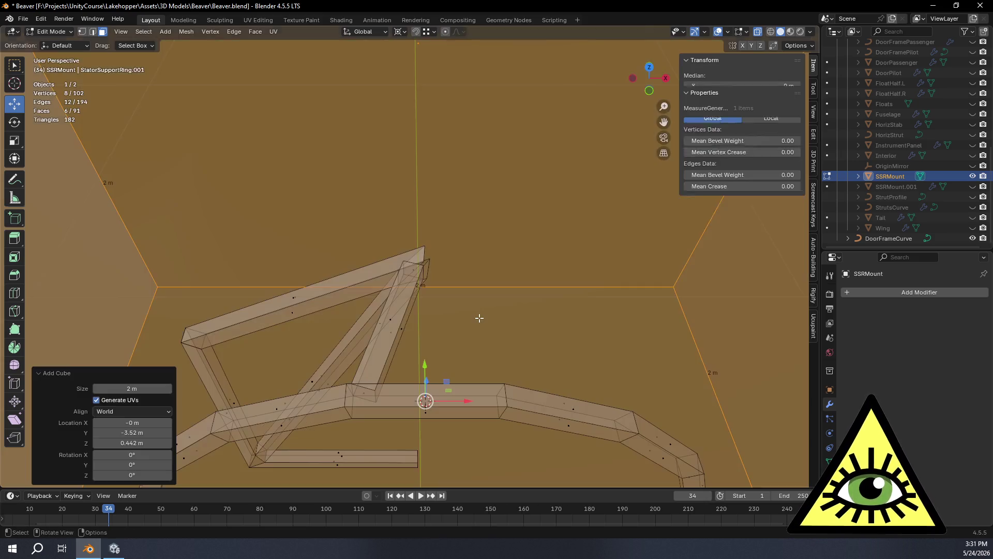
left_click(147, 391)
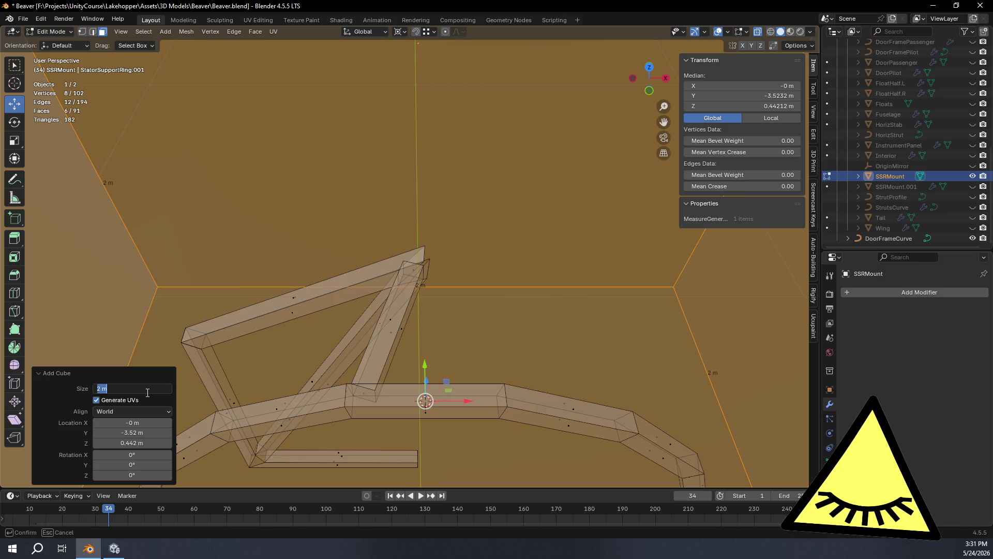
key("BackSpace")
key("Return")
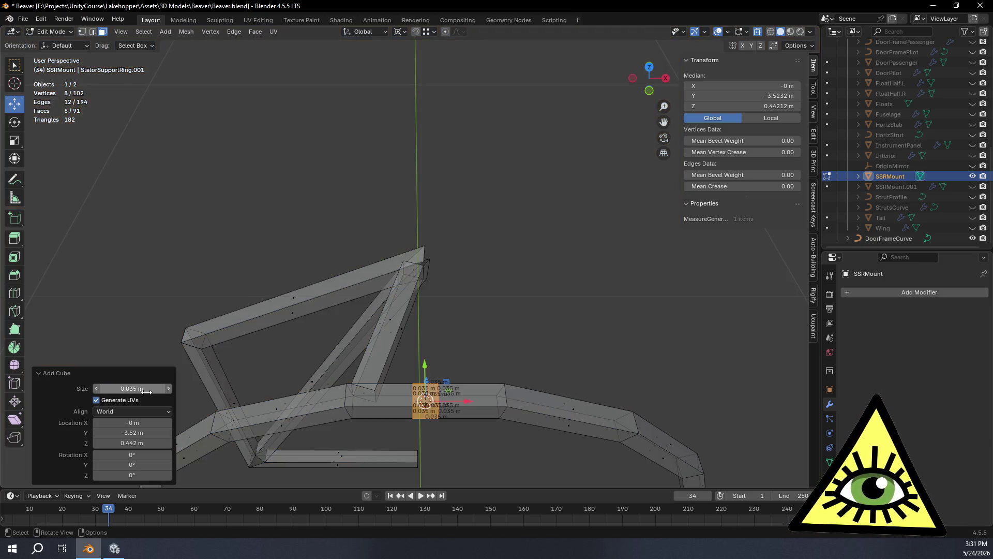
Orbit around the new cube and check it from the back orthographic view.
scroll(393, 348, "up", 4)
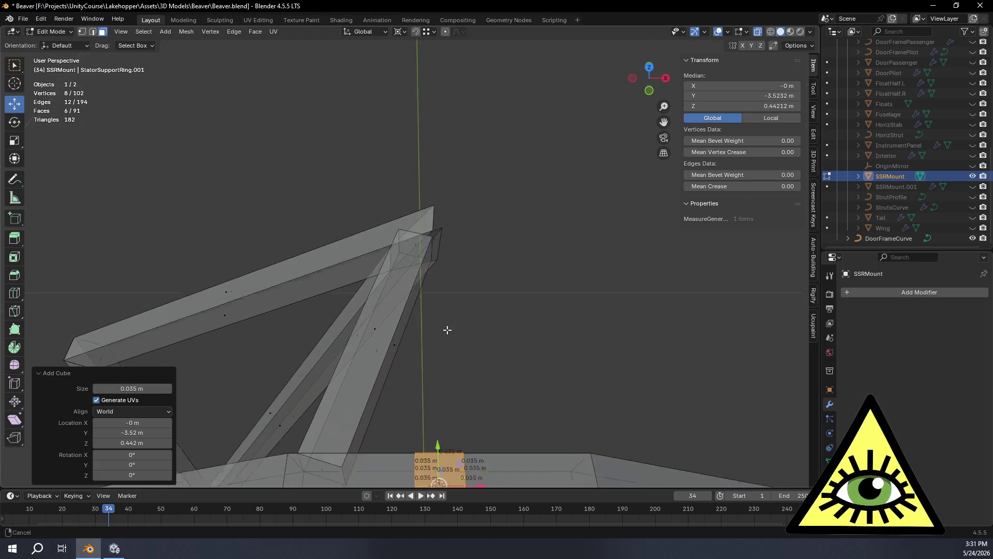
middle_click_drag(445, 343, 413, 73, "shift")
scroll(439, 160, "up", 7)
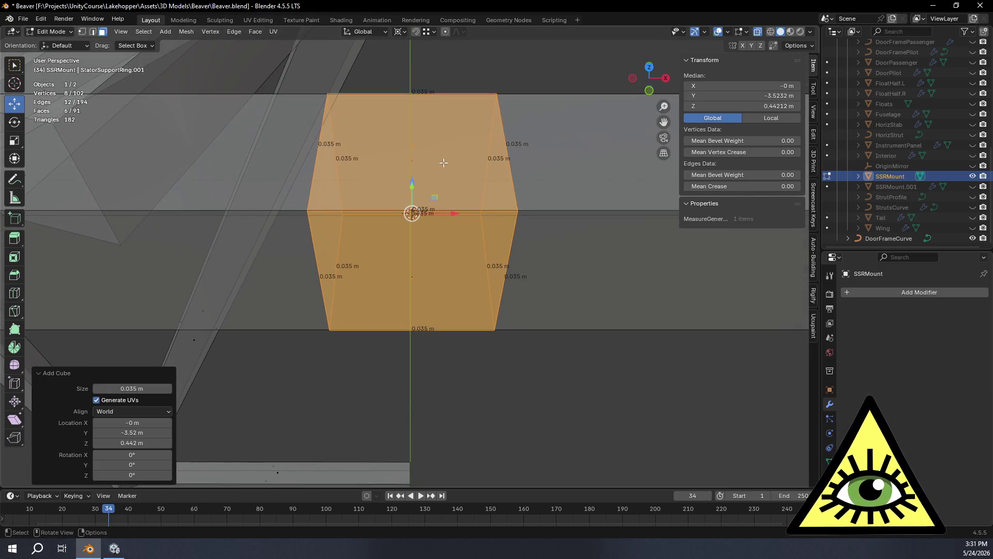
scroll(441, 163, "down", 6)
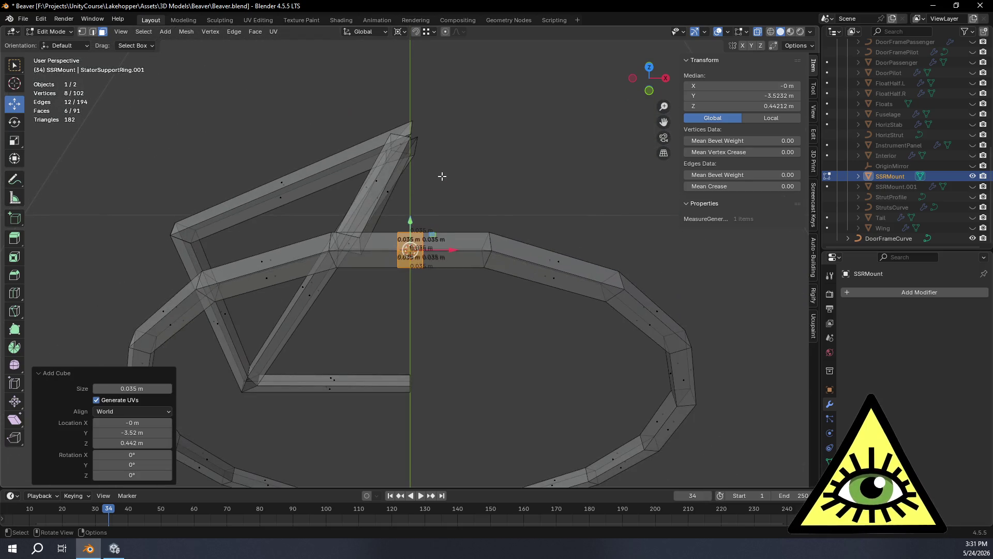
mouse_move(444, 172)
middle_mouse_down()
mouse_move(454, 259)
mouse_move(454, 186)
mouse_move(455, 212)
mouse_move(574, 171)
mouse_move(593, 177)
mouse_move(554, 219)
mouse_move(559, 201)
mouse_move(569, 265)
mouse_move(582, 265)
middle_mouse_up()
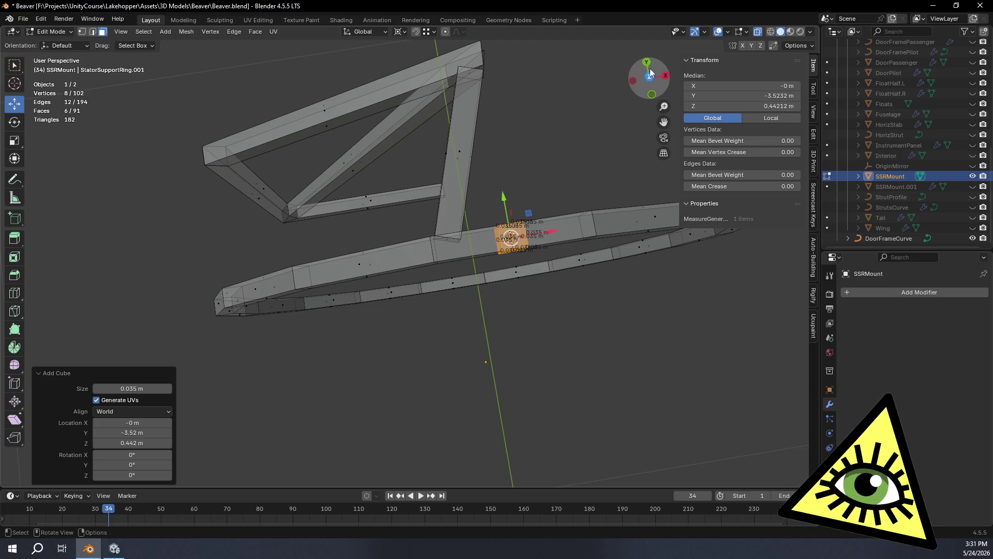
left_click(646, 78)
left_click(640, 75)
middle_click_drag(351, 237, 449, 218, "shift")
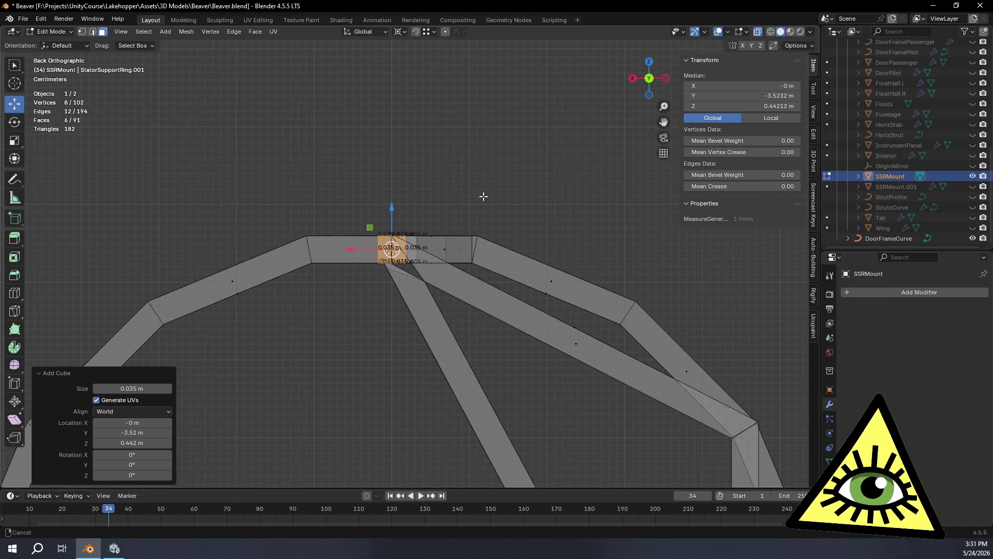
In Top view with vertex select, box-select the vertices at one end of the cube.
left_click(649, 63)
key("1")
scroll(542, 287, "up", 3)
left_click(429, 193)
left_click_drag(398, 206, 484, 228, "shift")
mouse_move(505, 134)
middle_mouse_down("shift")
mouse_move(505, 366)
mouse_move(493, 374)
middle_mouse_up("shift")
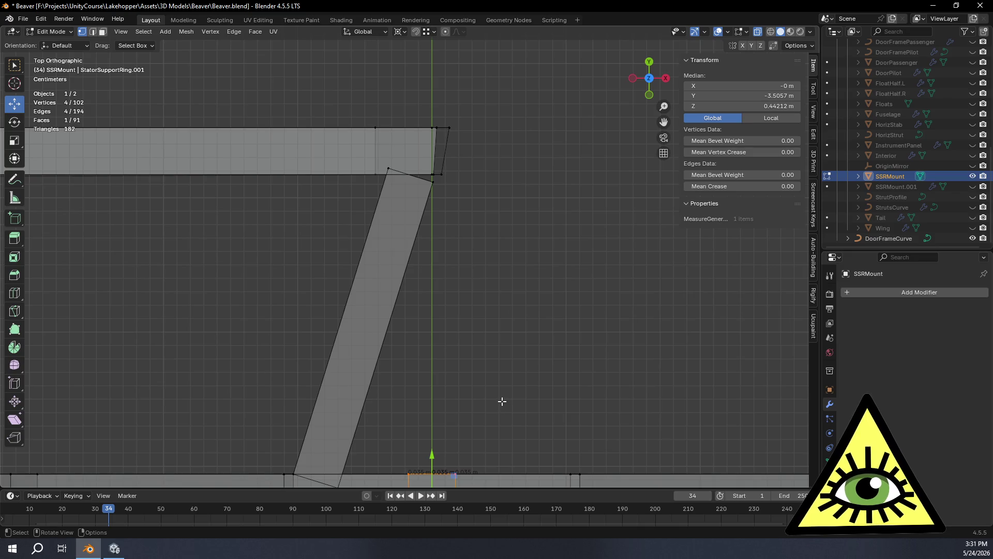
Stretch the cube's selected end about 0.258 m along Y into a 0.293 m bar and select all of it.
key("g")
key("y")
left_click(452, 117)
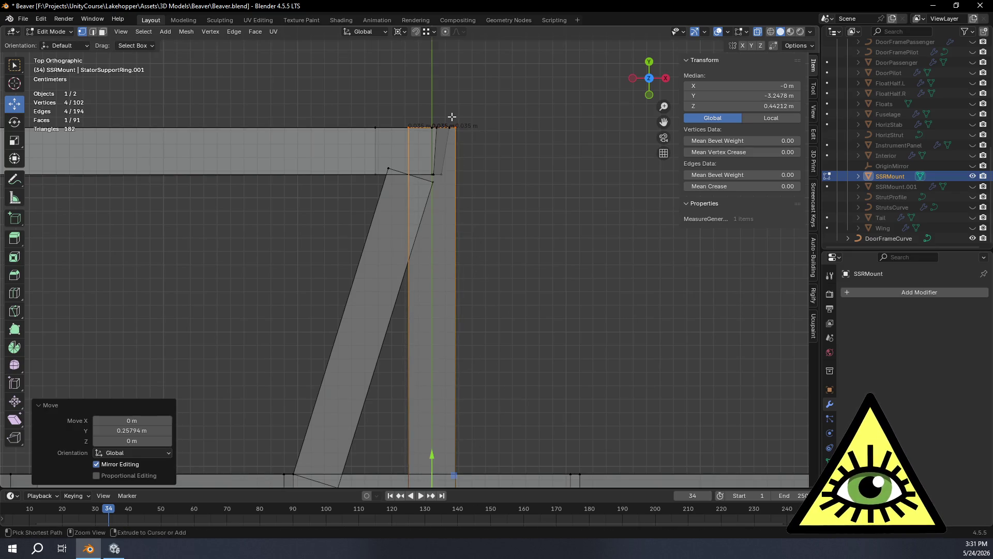
middle_click_drag(550, 280, 446, 272)
key("ctrl+KP_Add")
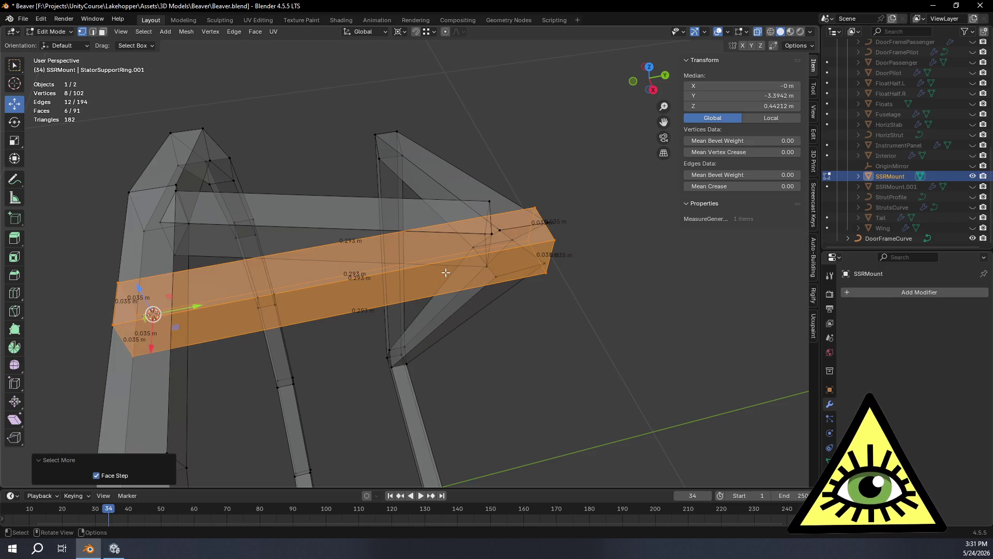
Inspect the new bar from the front orthographic view and in perspective.
mouse_move(445, 272)
middle_mouse_down()
mouse_move(421, 322)
mouse_move(461, 249)
mouse_move(453, 280)
middle_mouse_up()
scroll(454, 280, "down", 3)
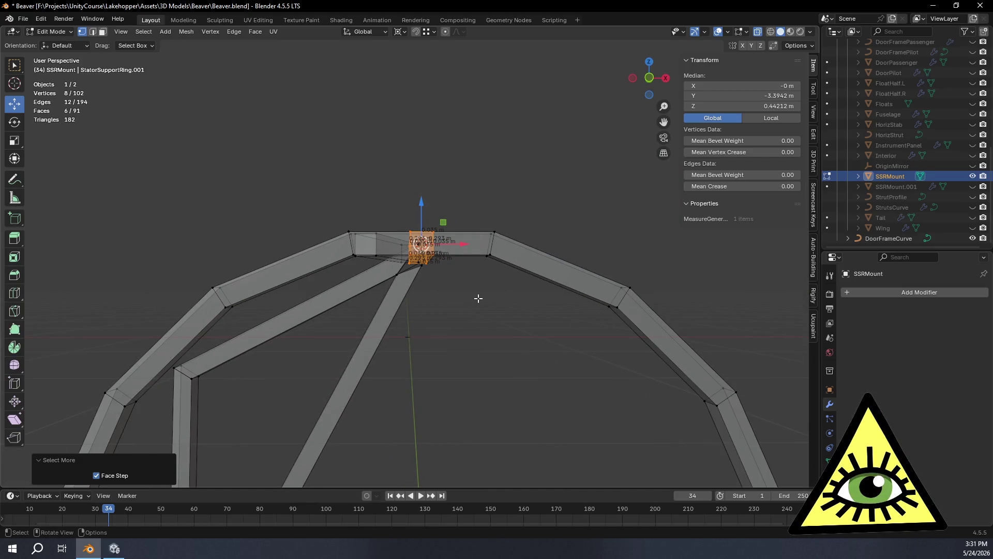
scroll(482, 295, "up", 8)
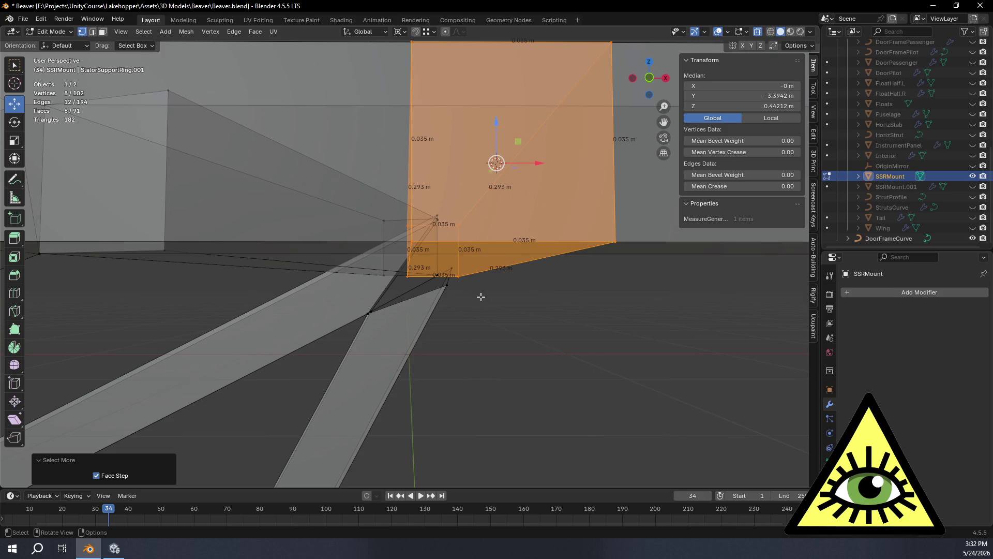
left_click(650, 79)
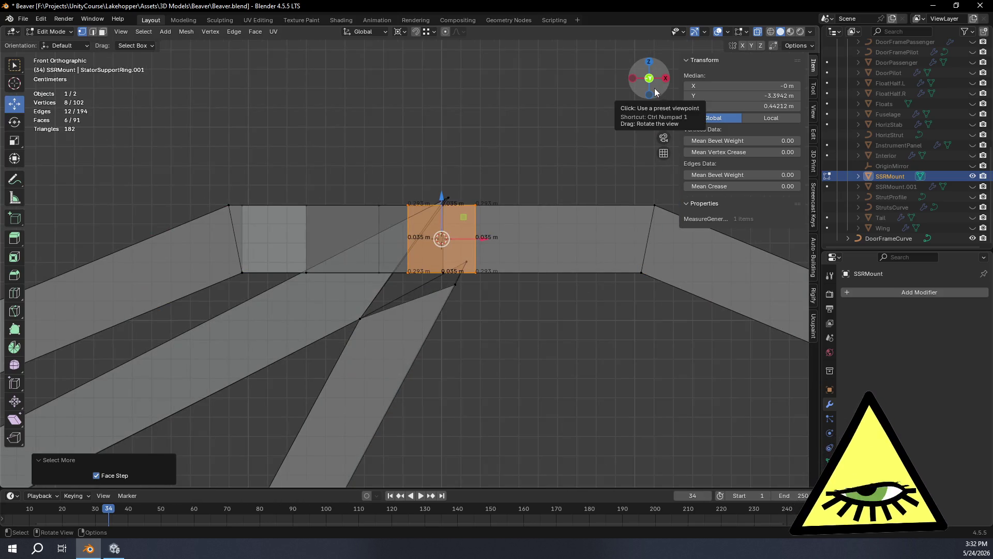
left_click_drag(654, 91, 553, 218)
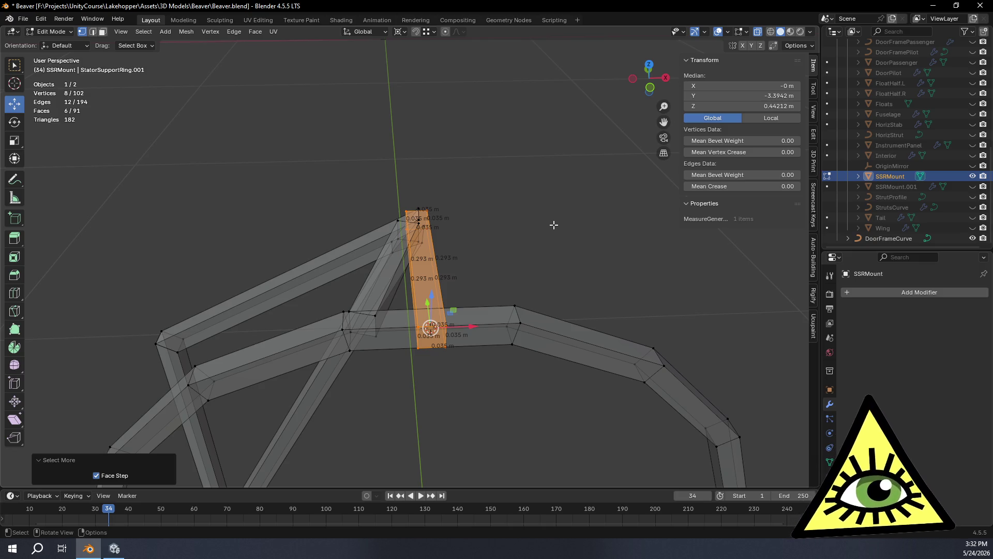
scroll(427, 299, "down", 5)
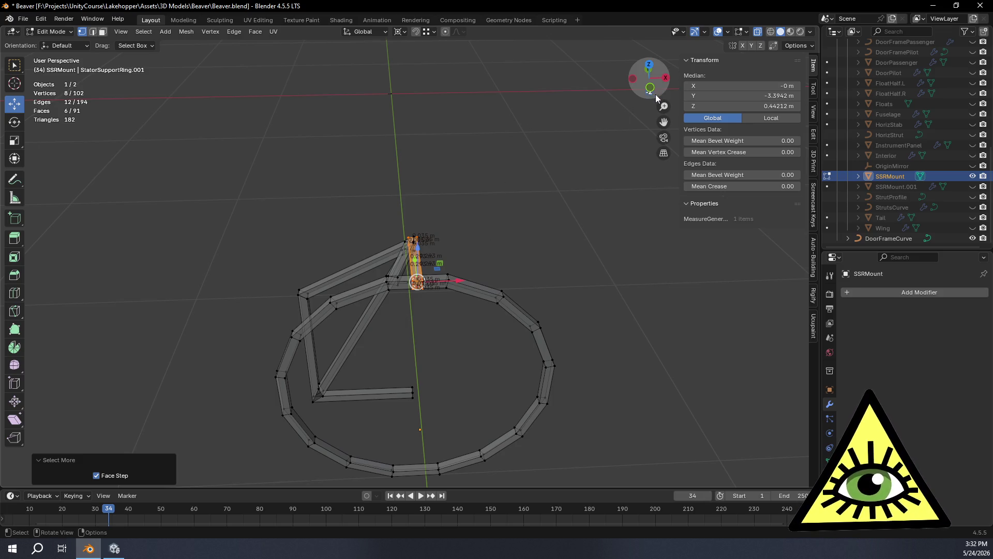
left_click_drag(649, 86, 651, 90)
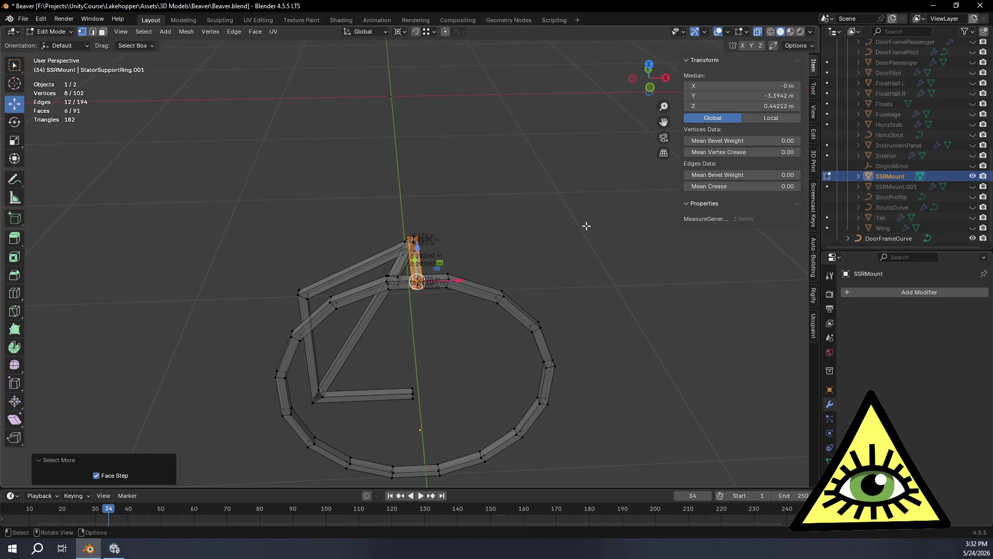
left_click(650, 87)
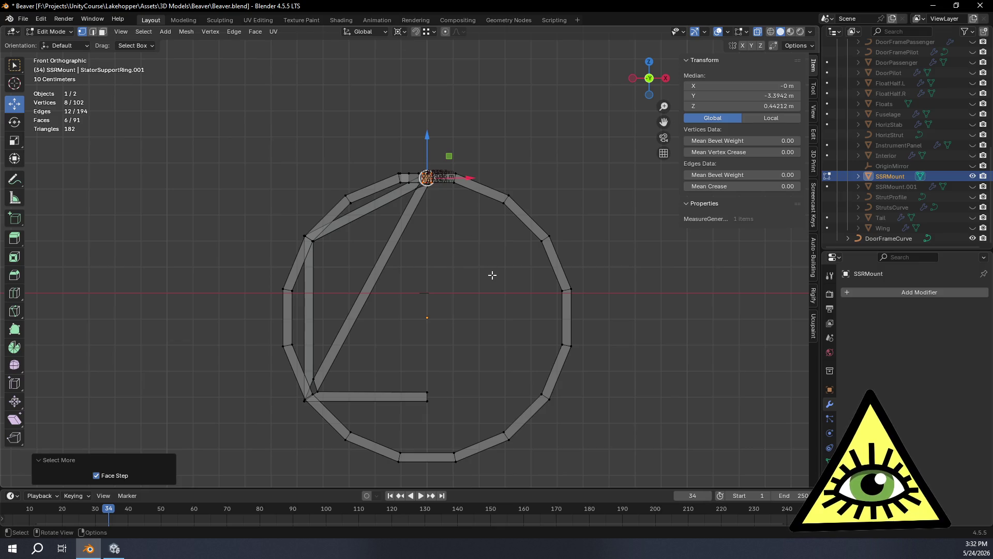
Place the 3D cursor at the ring's centre and duplicate the bar in place.
key("Tab")
key("shift+s")
left_click(472, 339)
key("Tab")
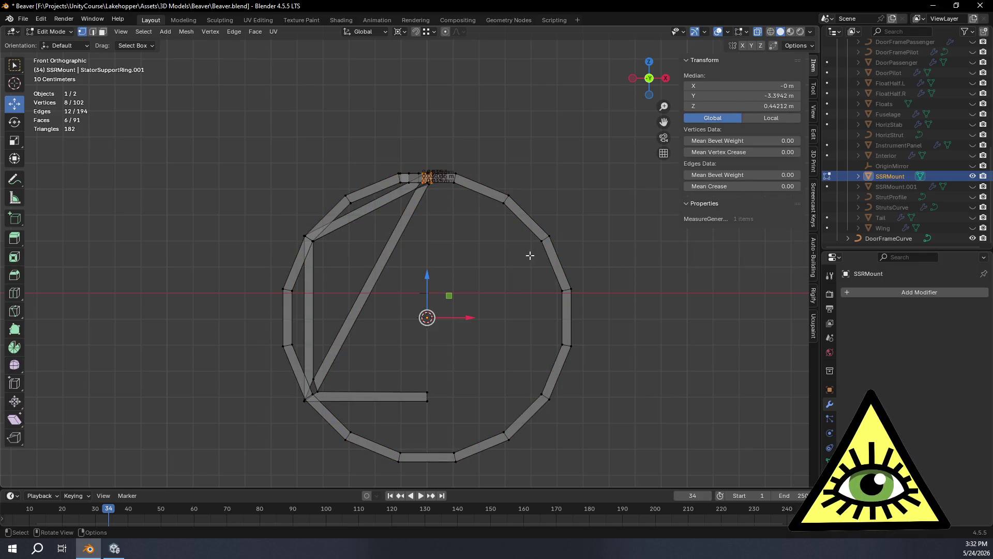
key("shift+d")
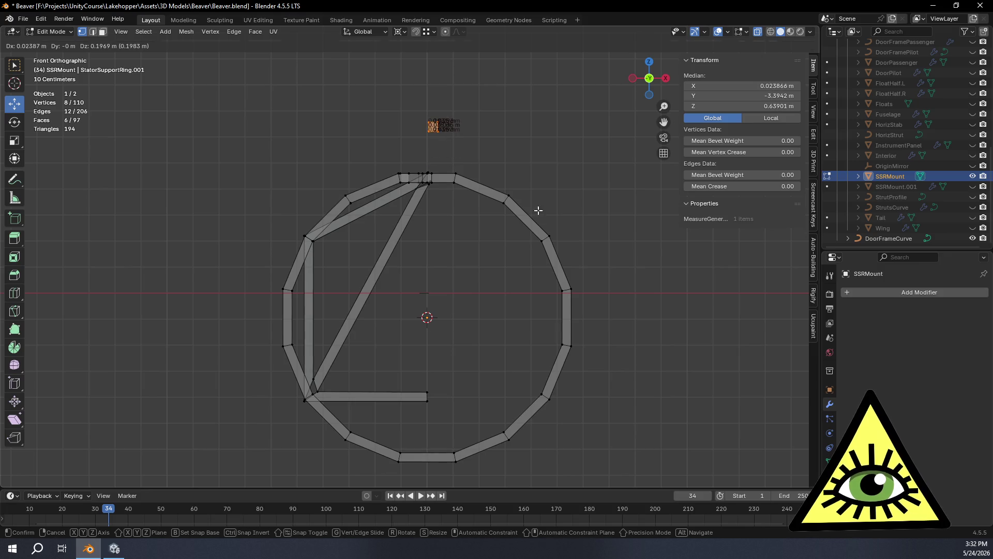
right_click(538, 210)
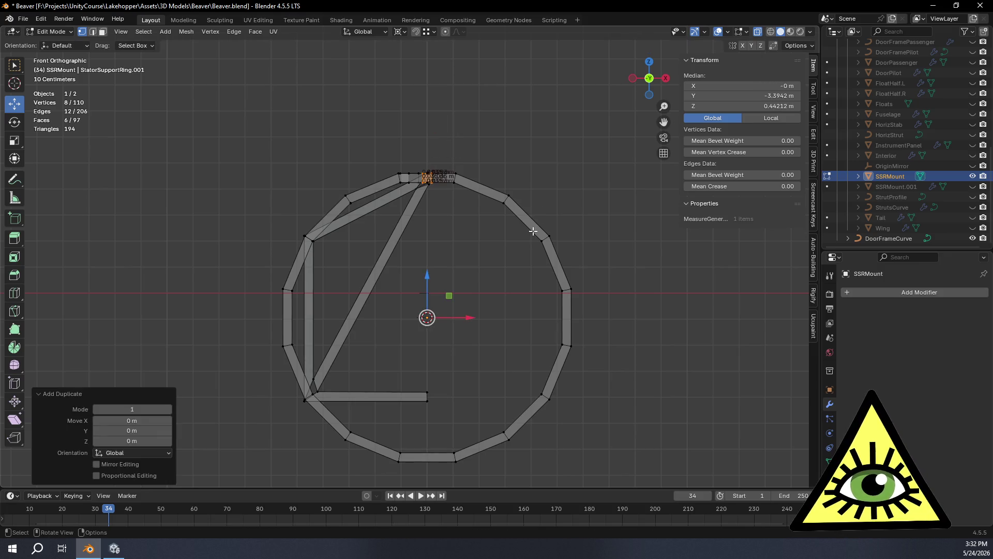
Change the snapping target and rotate the copy −56° about Y to the upper-left joint.
key("r")
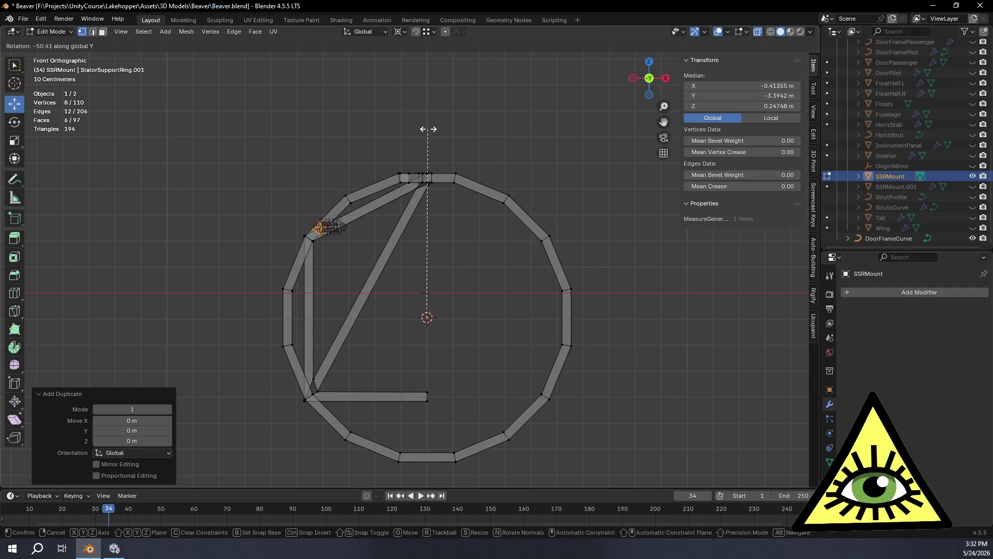
right_click(428, 34)
left_click(427, 34)
left_click(436, 85)
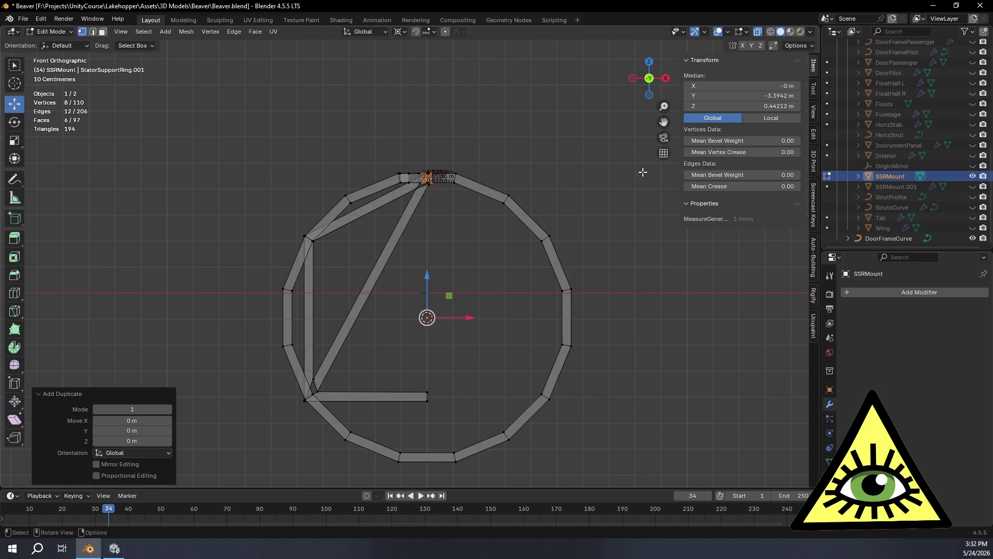
key("r")
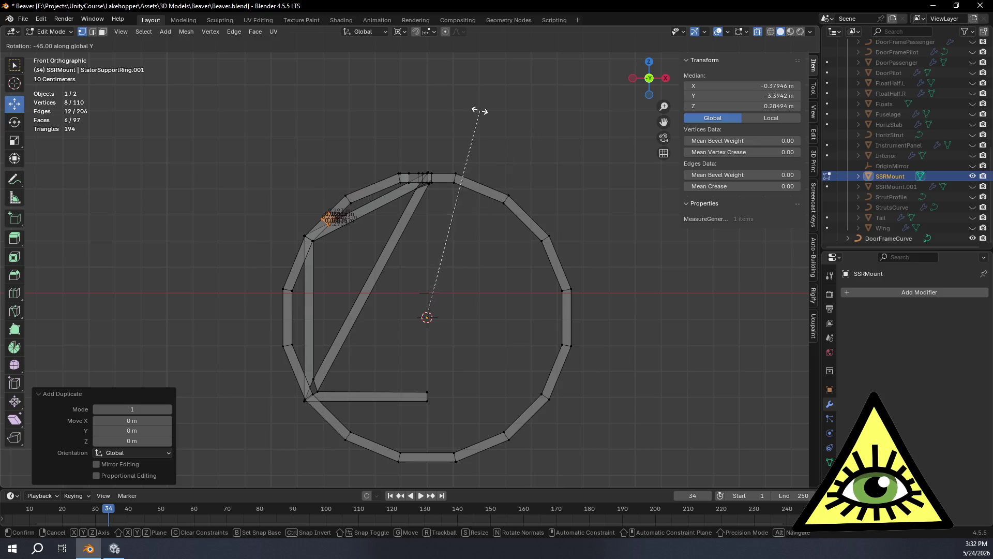
left_click(426, 96)
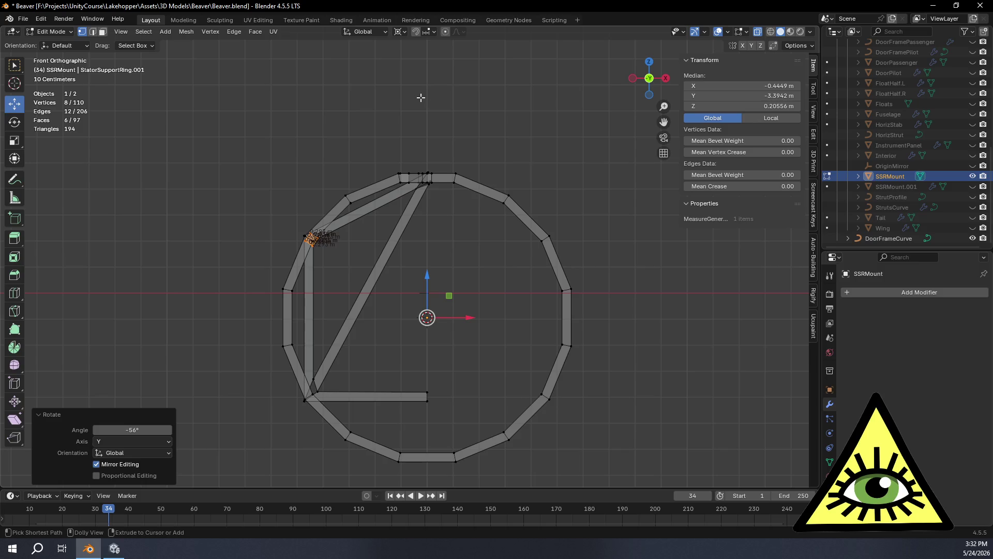
Nudge the rotated copy about 0.0017 m in X and −0.0006 m in Z into the strut junction.
scroll(543, 162, "up", 6)
middle_click_drag(543, 161, 465, 304, "shift")
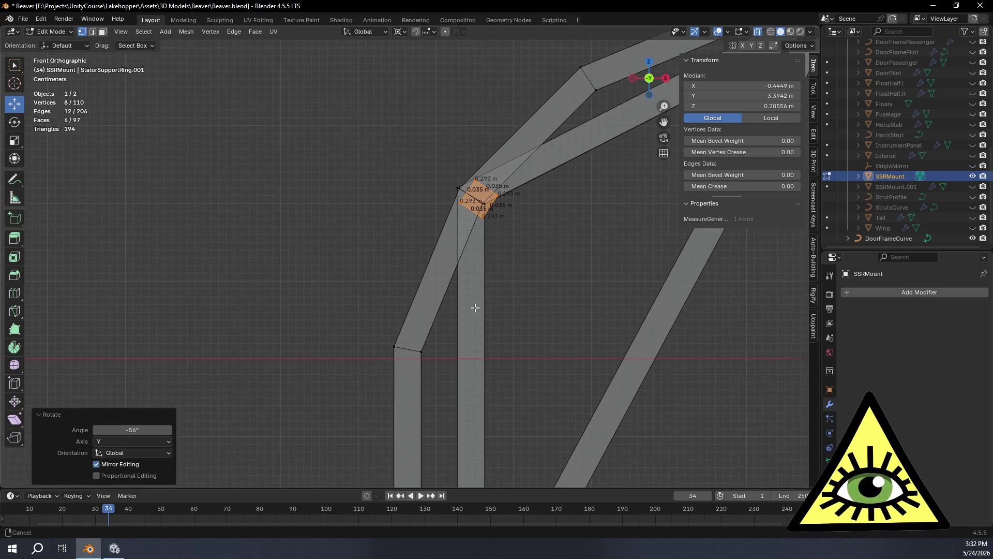
mouse_move(534, 283)
middle_mouse_down("shift")
mouse_move(610, 266)
mouse_move(483, 366)
middle_mouse_up("shift")
scroll(514, 346, "up", 2)
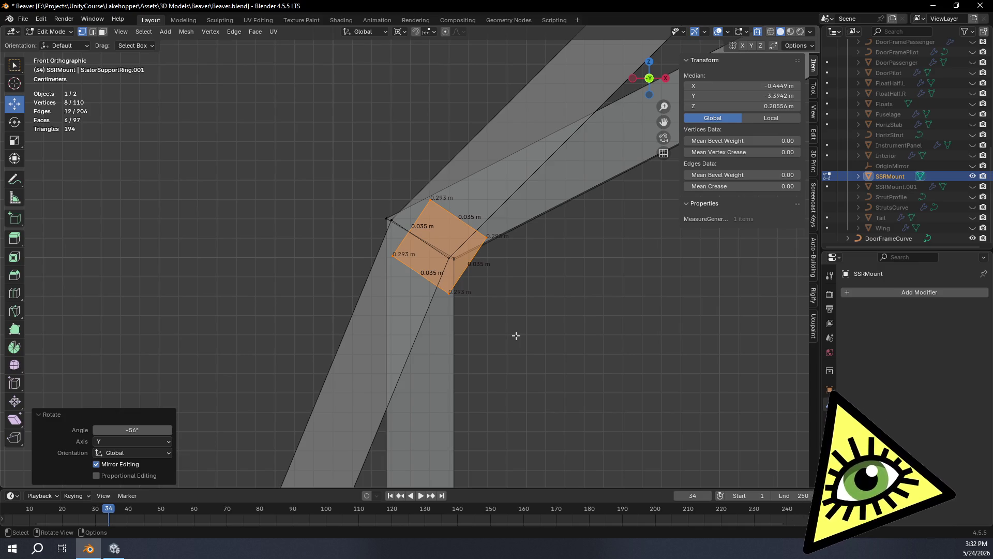
scroll(516, 336, "up", 4)
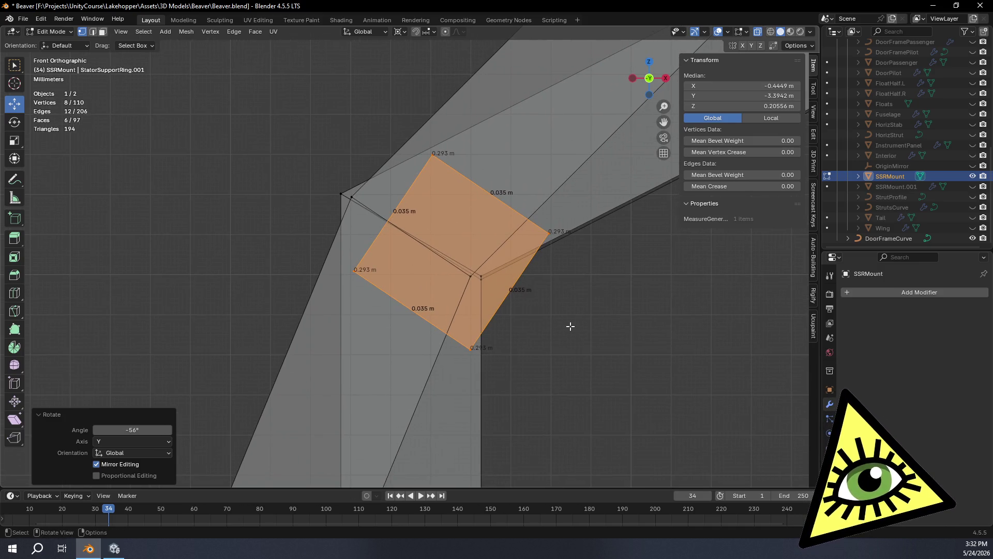
key("g")
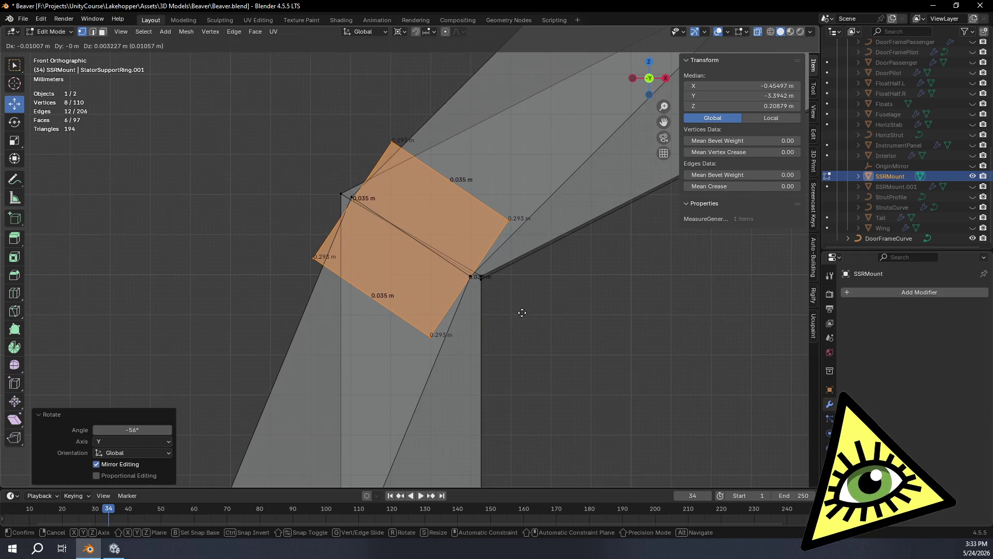
left_click(522, 312)
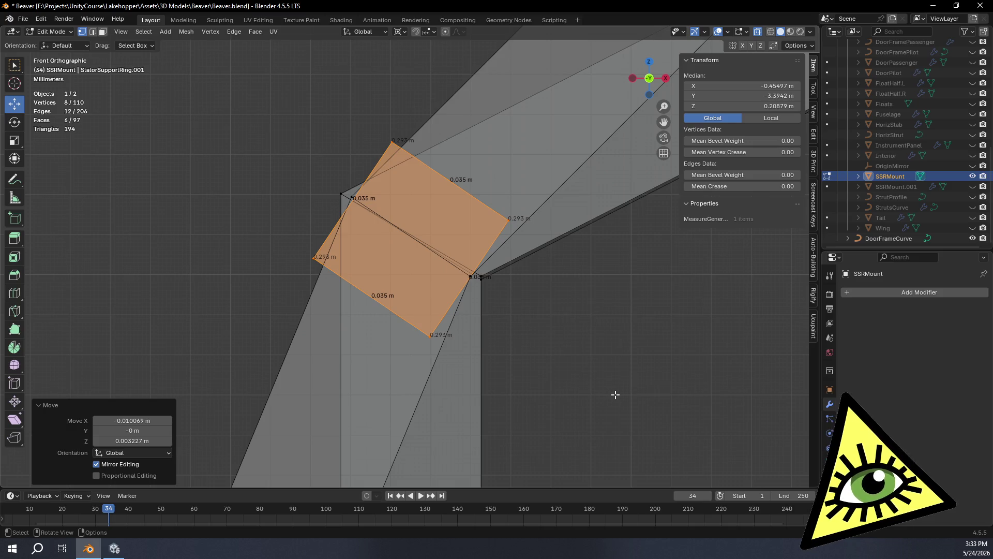
scroll(533, 366, "down", 4)
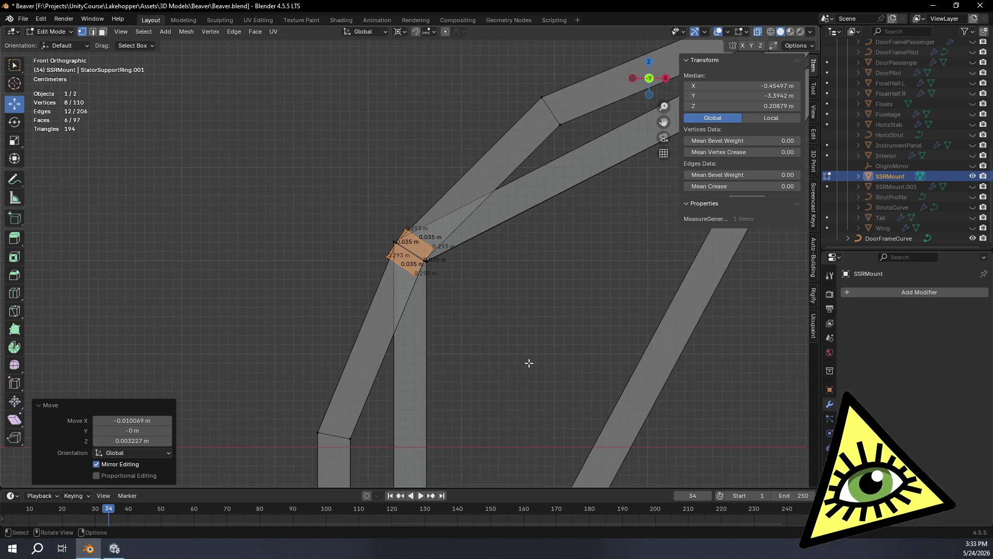
scroll(512, 338, "up", 5)
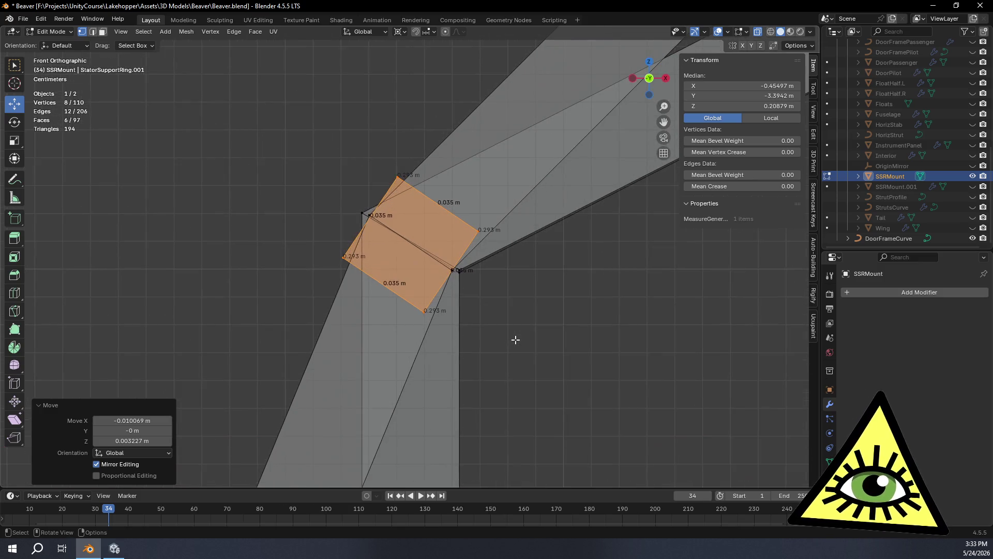
key("g")
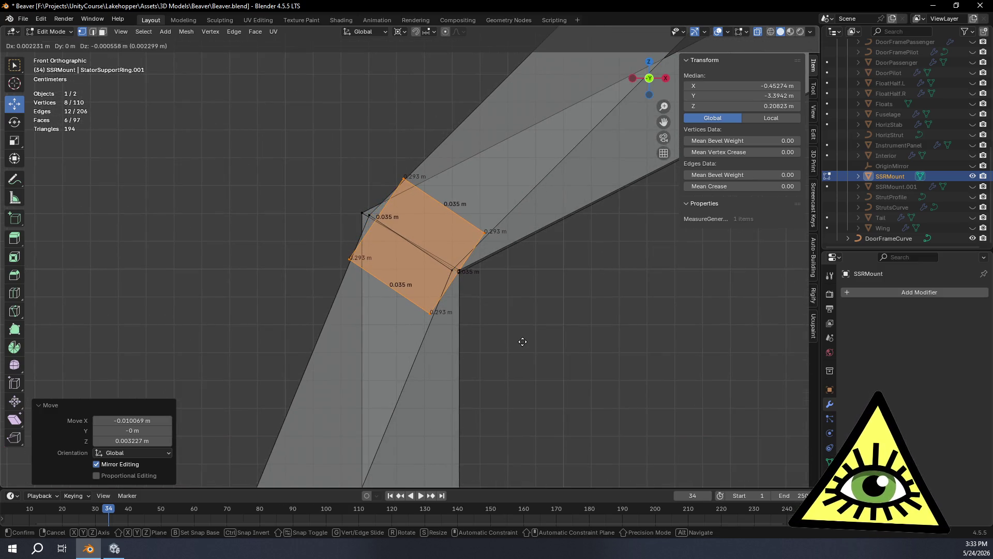
left_click(521, 342)
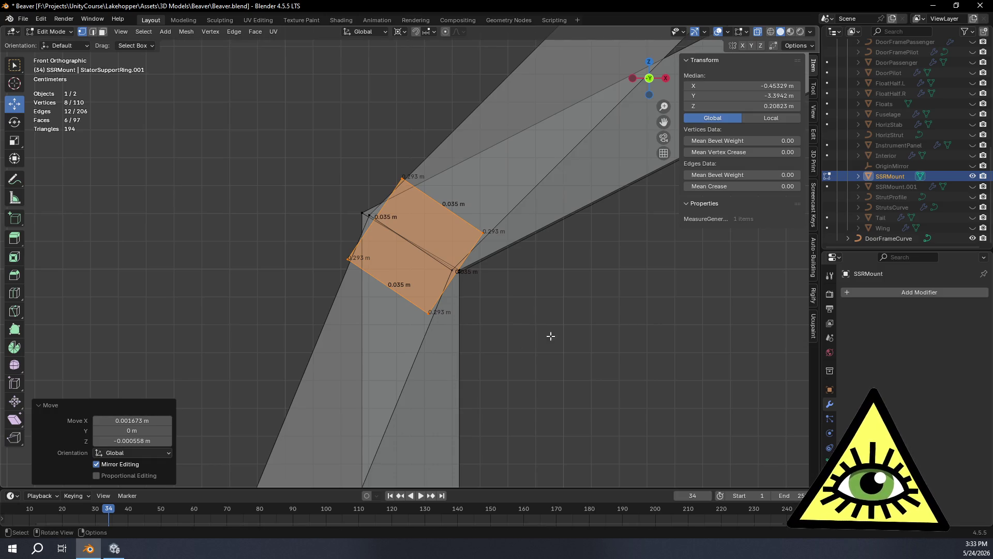
scroll(530, 339, "down", 6)
mouse_move(522, 131)
middle_mouse_down()
mouse_move(543, 215)
mouse_move(531, 216)
middle_mouse_up()
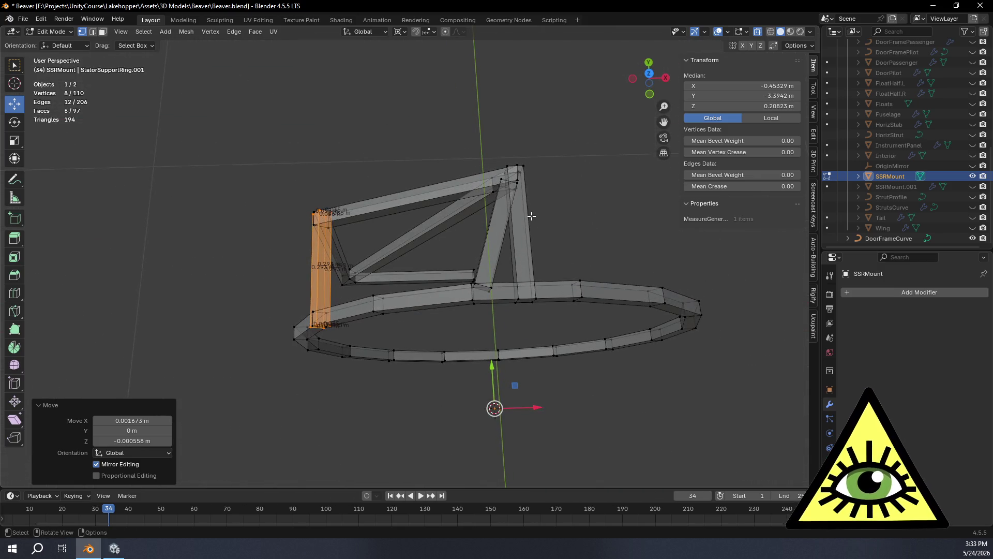
Select the joint block, switch to Front view, and duplicate it in place.
left_click(524, 167)
key("ctrl+KP_Add")
key("ctrl+KP_Add")
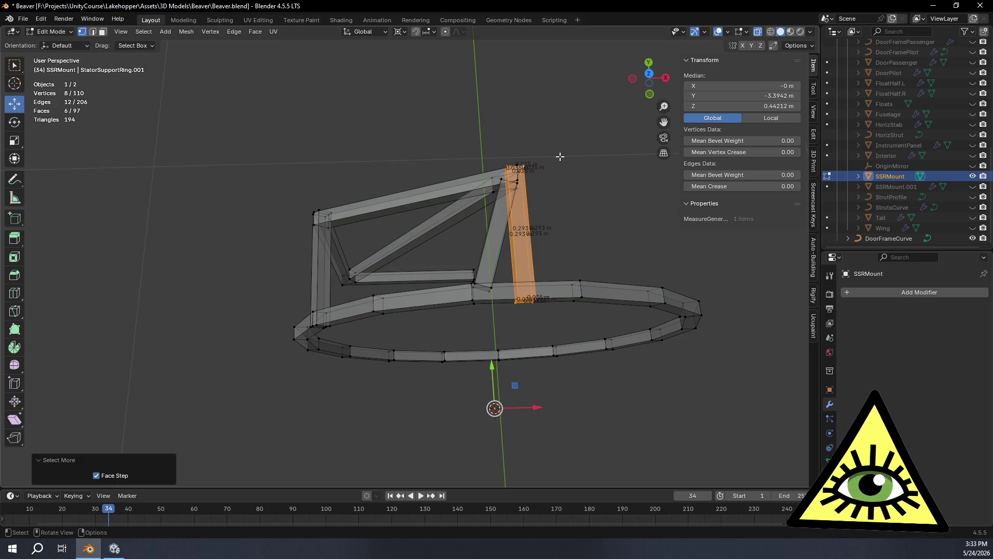
left_click(649, 94)
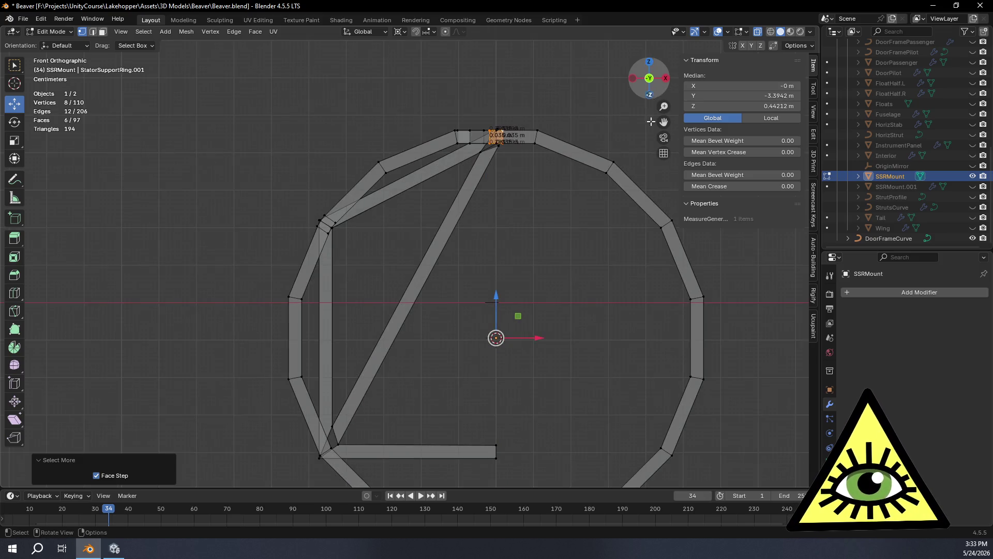
scroll(578, 288, "up", 2)
key("shift+d")
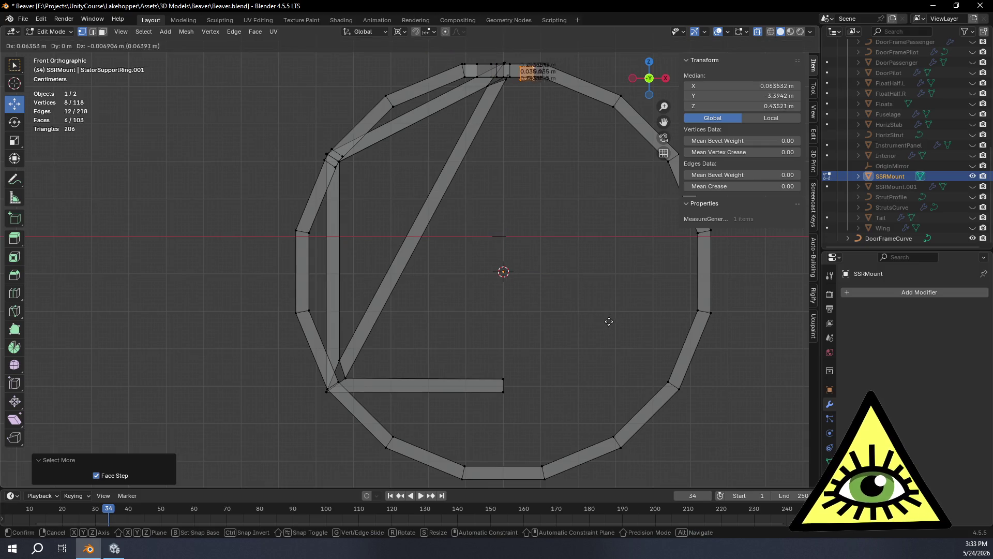
right_click(596, 309)
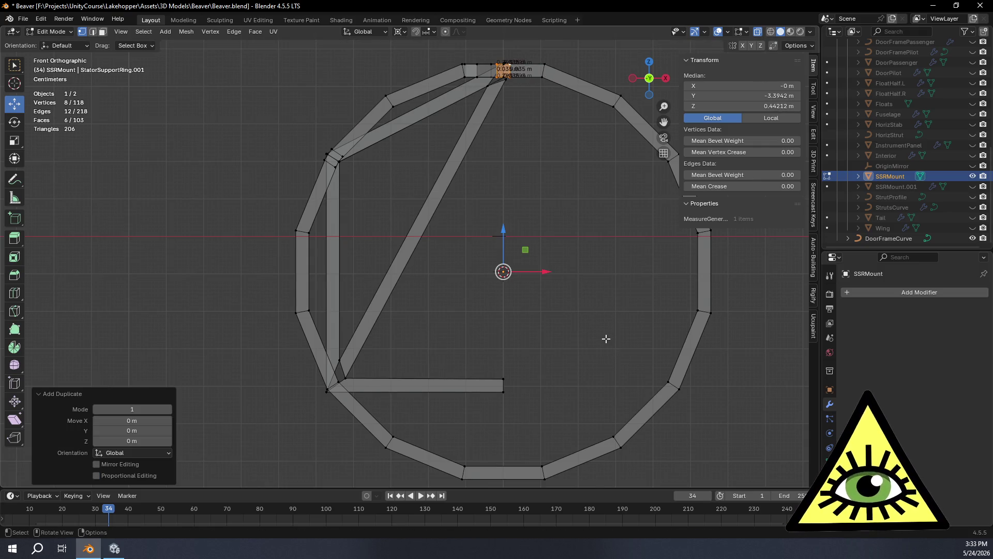
Rotate the copy −124° about Y toward the lower-left corner.
key("r")
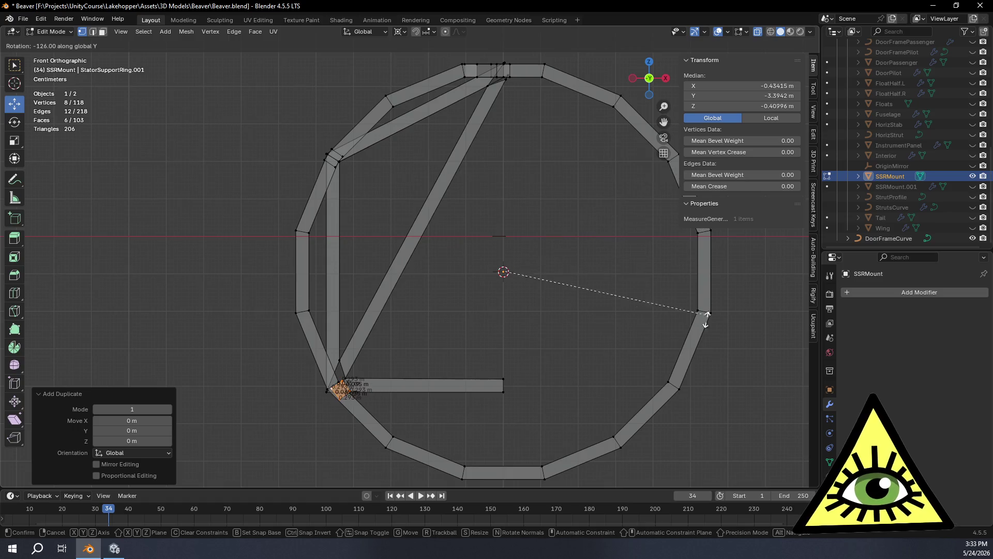
left_click(617, 418)
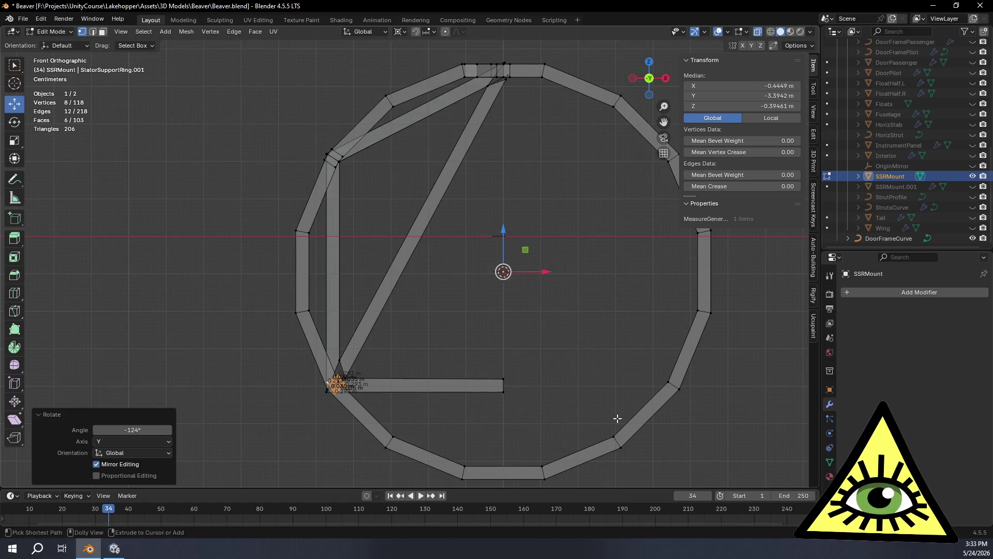
scroll(439, 345, "up", 5)
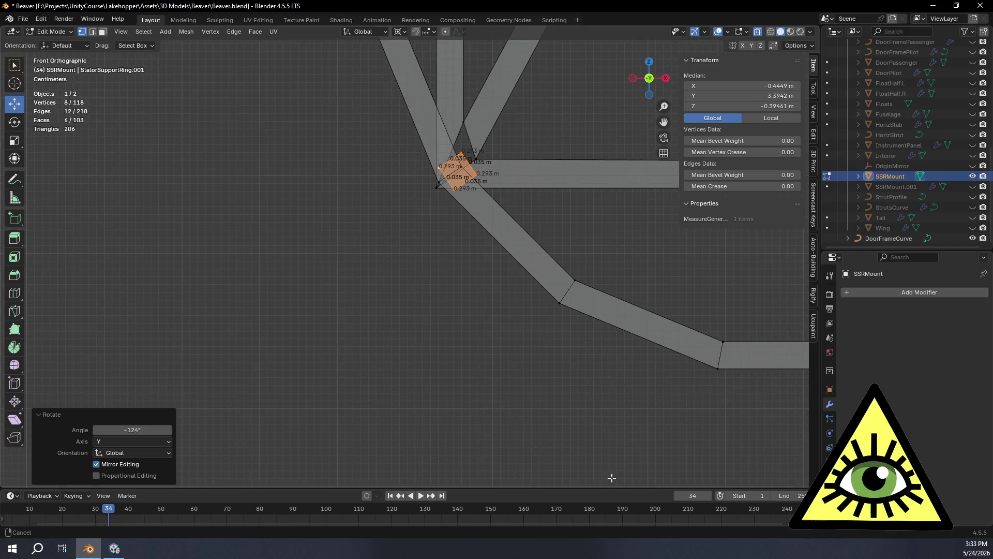
scroll(561, 213, "up", 4)
mouse_move(552, 105)
middle_mouse_down("shift")
mouse_move(419, 412)
mouse_move(474, 329)
middle_mouse_up("shift")
scroll(474, 329, "up", 3)
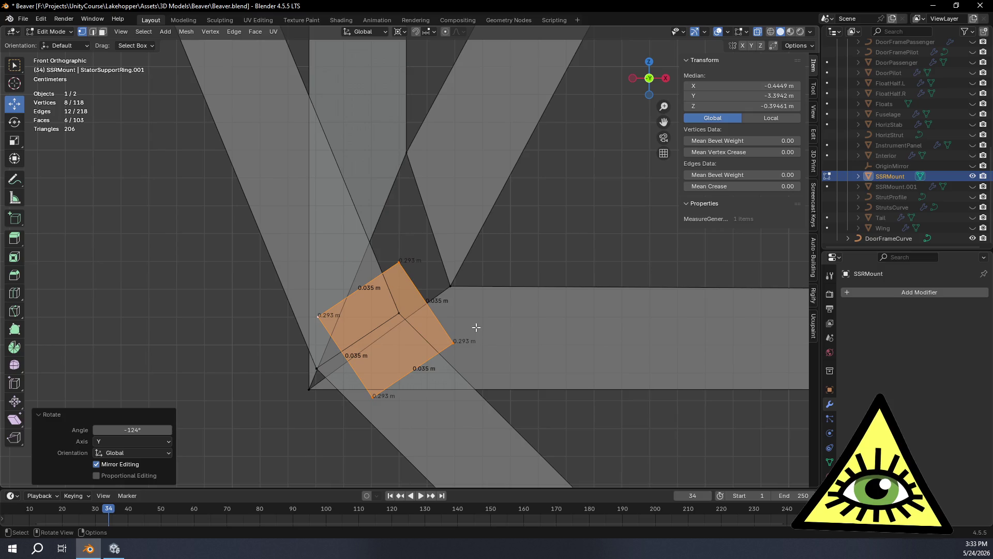
Move the copy −0.0097 m in X and −0.0039 m in Z into the lower strut junction.
key("g")
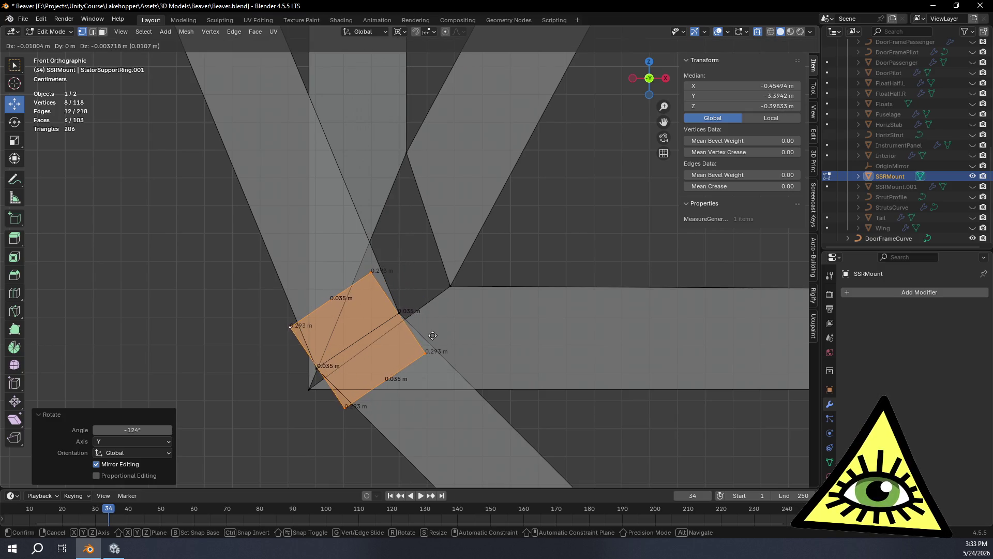
left_click(436, 336)
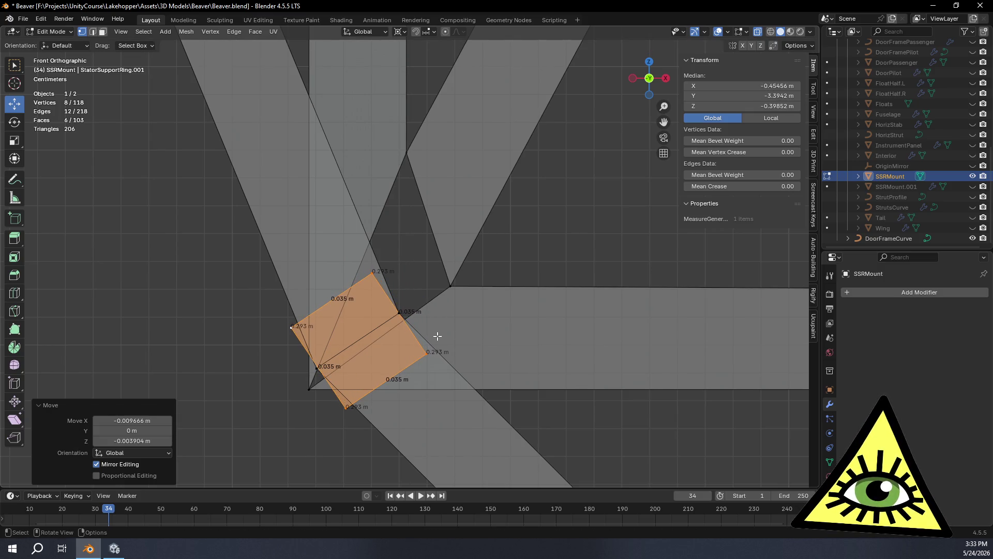
scroll(488, 338, "down", 3)
mouse_move(487, 339)
middle_mouse_down()
mouse_move(448, 300)
mouse_move(577, 288)
mouse_move(596, 334)
mouse_move(572, 334)
mouse_move(538, 286)
mouse_move(481, 295)
mouse_move(435, 283)
mouse_move(496, 259)
mouse_move(460, 254)
middle_mouse_up()
scroll(572, 335, "down", 5)
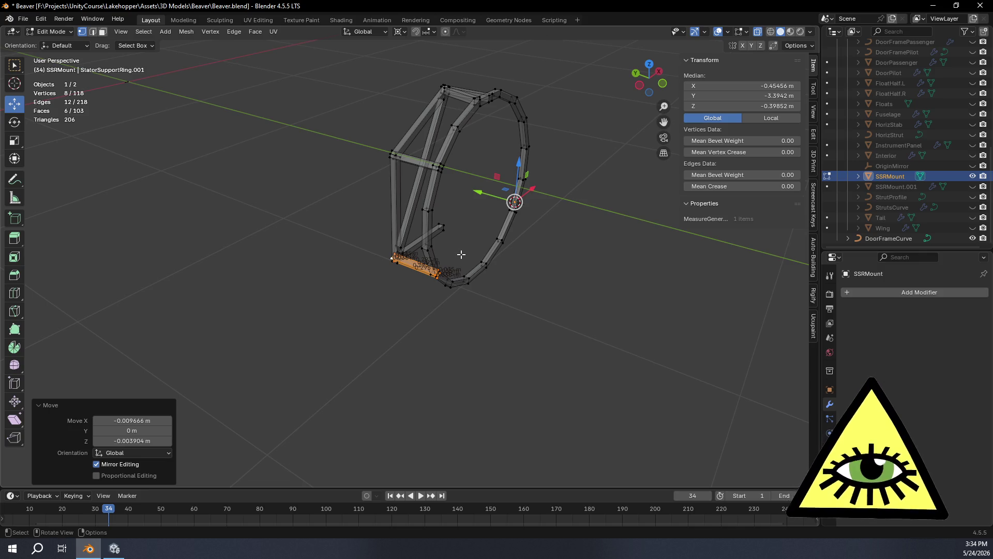
Orbit around the frame to examine the lower-left corner block, then bring up the Delete menu.
scroll(522, 236, "up", 6)
mouse_move(530, 372)
middle_mouse_down()
mouse_move(461, 365)
mouse_move(505, 361)
mouse_move(525, 237)
mouse_move(500, 288)
mouse_move(408, 228)
mouse_move(470, 257)
mouse_move(414, 228)
middle_mouse_up()
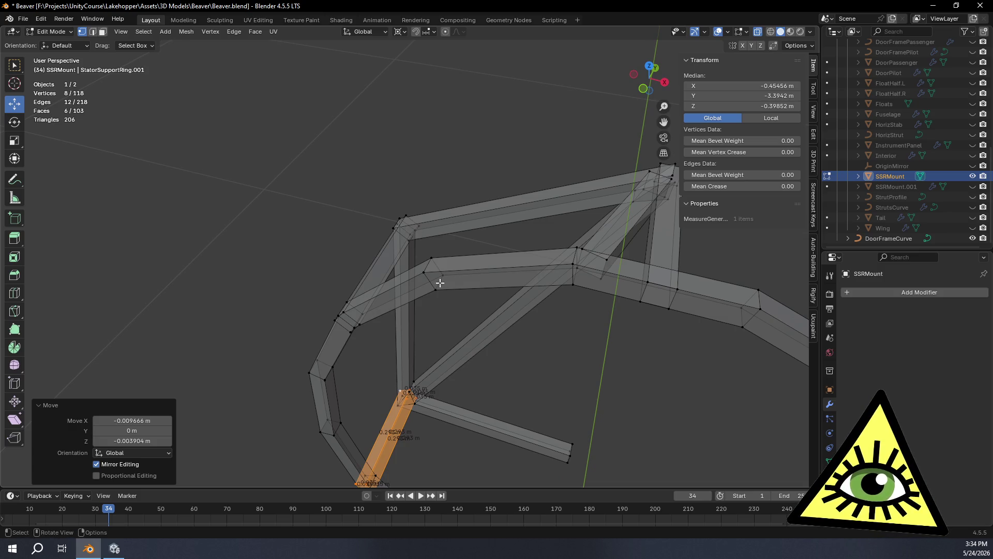
mouse_move(455, 302)
middle_mouse_down()
mouse_move(428, 284)
mouse_move(454, 316)
mouse_move(439, 295)
mouse_move(523, 350)
mouse_move(514, 344)
mouse_move(550, 342)
mouse_move(516, 267)
middle_mouse_up()
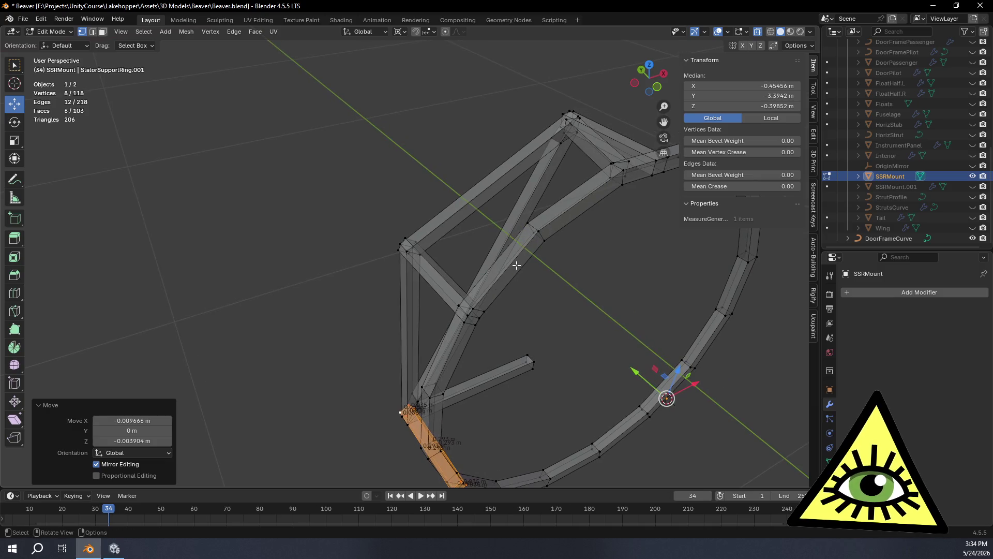
mouse_move(442, 370)
middle_mouse_down()
mouse_move(512, 323)
mouse_move(466, 248)
mouse_move(487, 223)
middle_mouse_up()
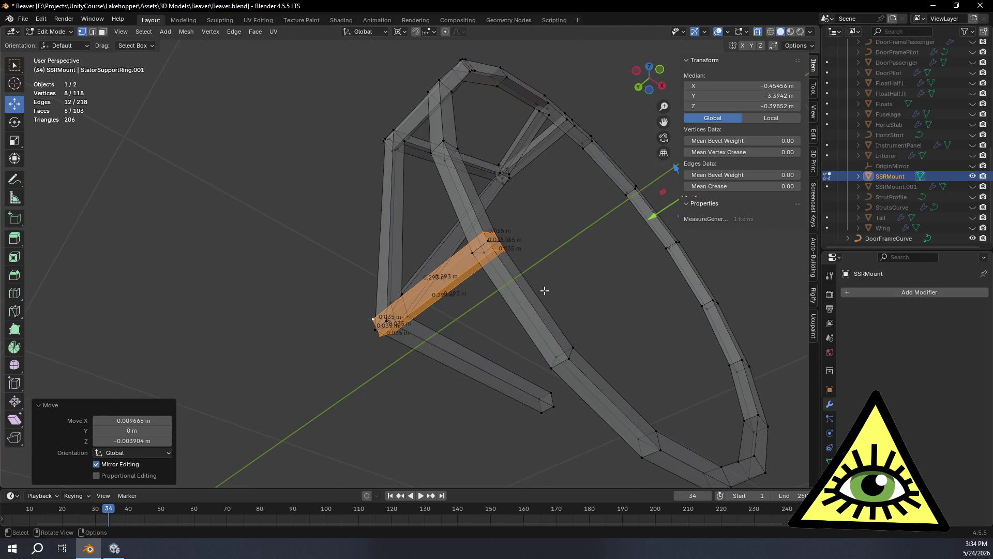
mouse_move(565, 219)
middle_mouse_down()
mouse_move(570, 330)
mouse_move(547, 355)
middle_mouse_up()
key("x")
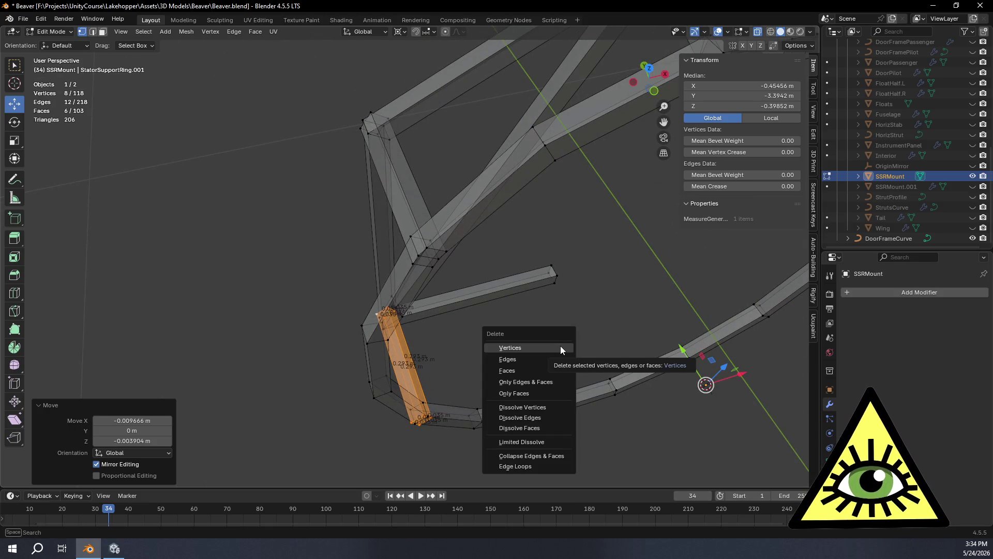
Delete the copied corner block's vertices, bringing the mesh to 110 vertices.
left_click(560, 346)
mouse_move(560, 345)
middle_mouse_down()
mouse_move(554, 328)
mouse_move(574, 249)
mouse_move(547, 393)
mouse_move(520, 372)
middle_mouse_up()
scroll(415, 302, "down", 3)
scroll(444, 339, "up", 8)
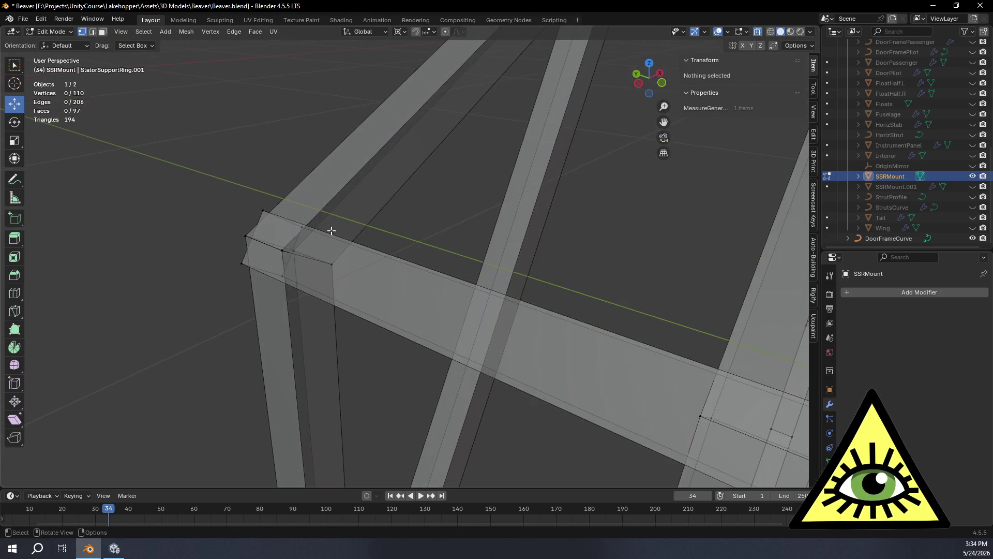
Select the four vertices of the upper corner brace's end face.
left_click(264, 210)
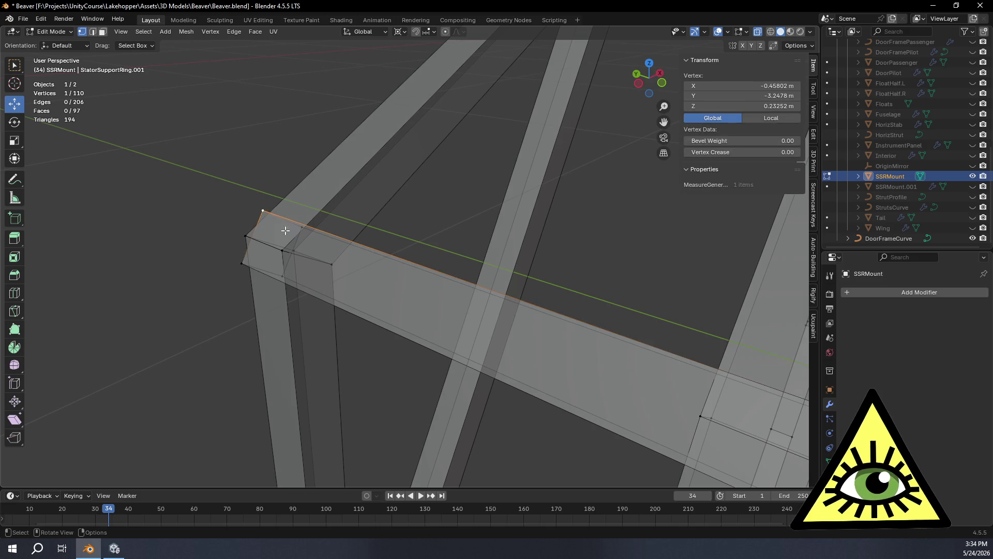
left_click(285, 274, "alt+shift")
left_click(302, 227)
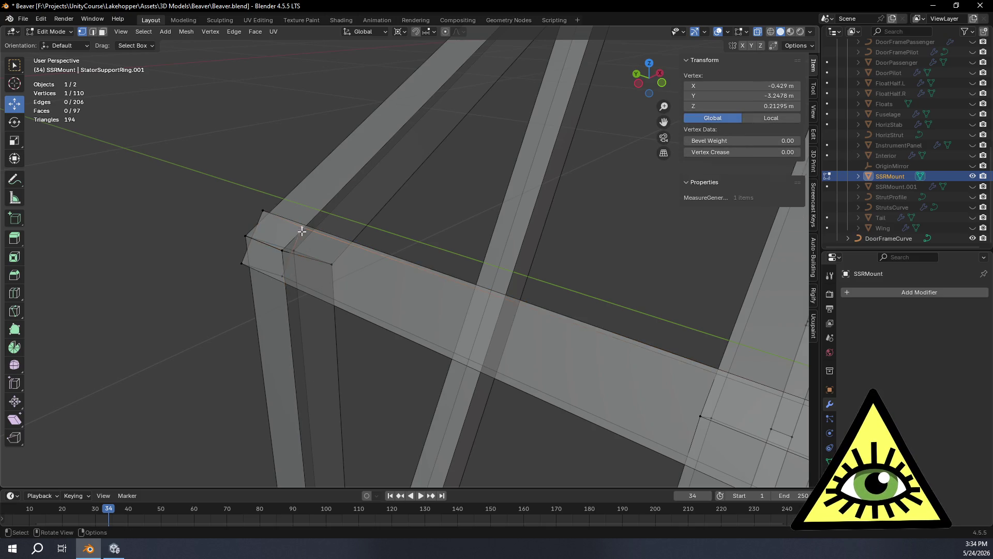
left_click(245, 263, "shift")
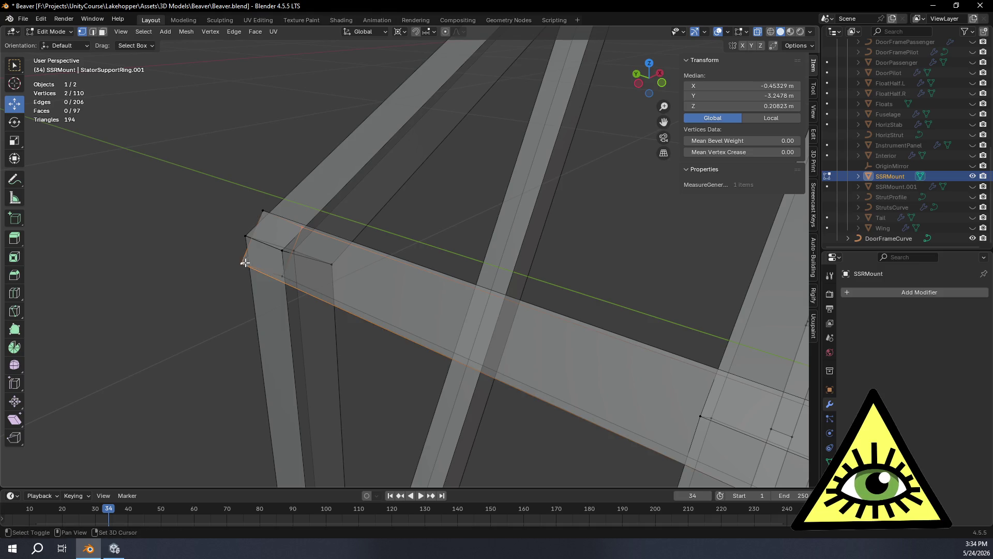
left_click(283, 274, "shift")
left_click(262, 213, "shift")
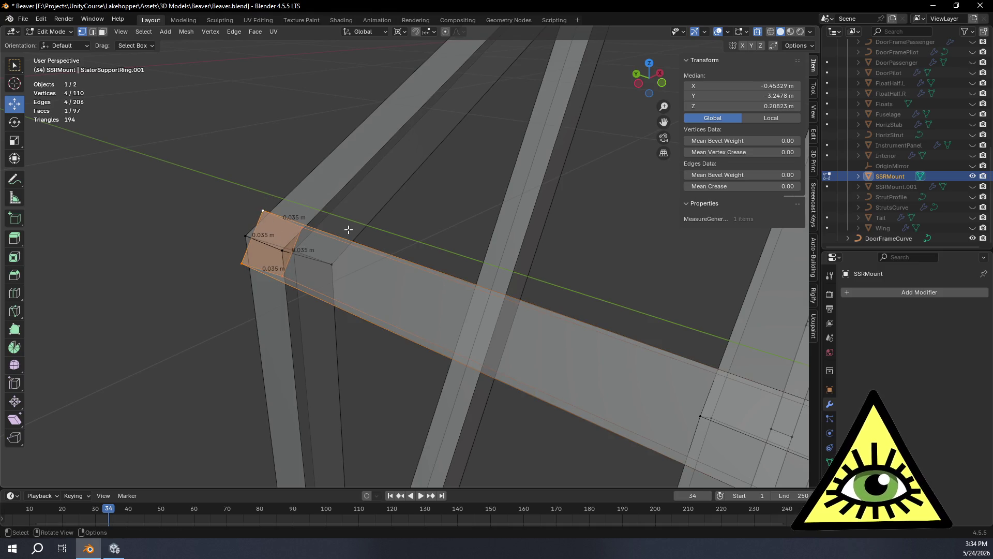
With snapping set to Vertex, move the end face −0.035 m along Y in Top view.
left_click(649, 64)
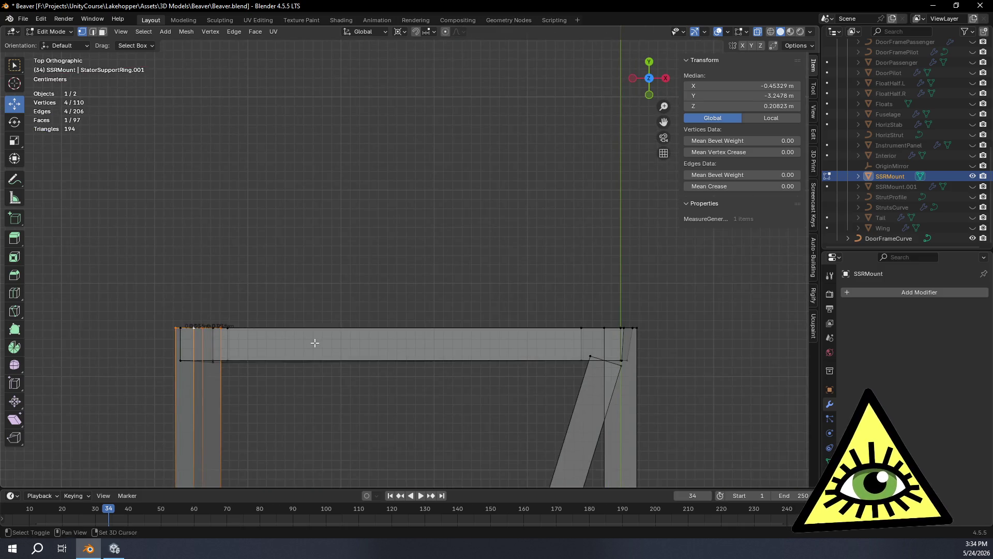
middle_click_drag(314, 343, 481, 166, "shift")
middle_click_drag(437, 202, 459, 242, "shift")
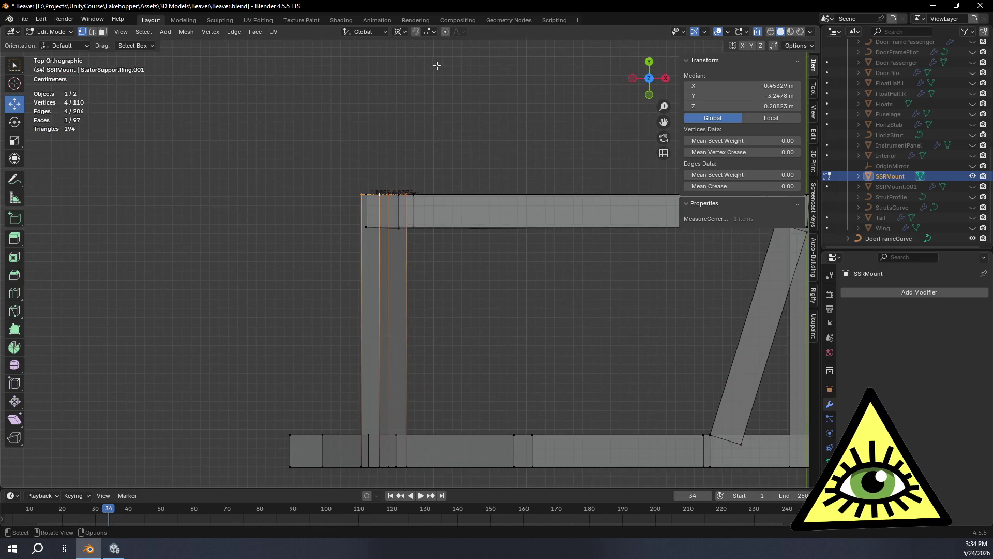
left_click(435, 32)
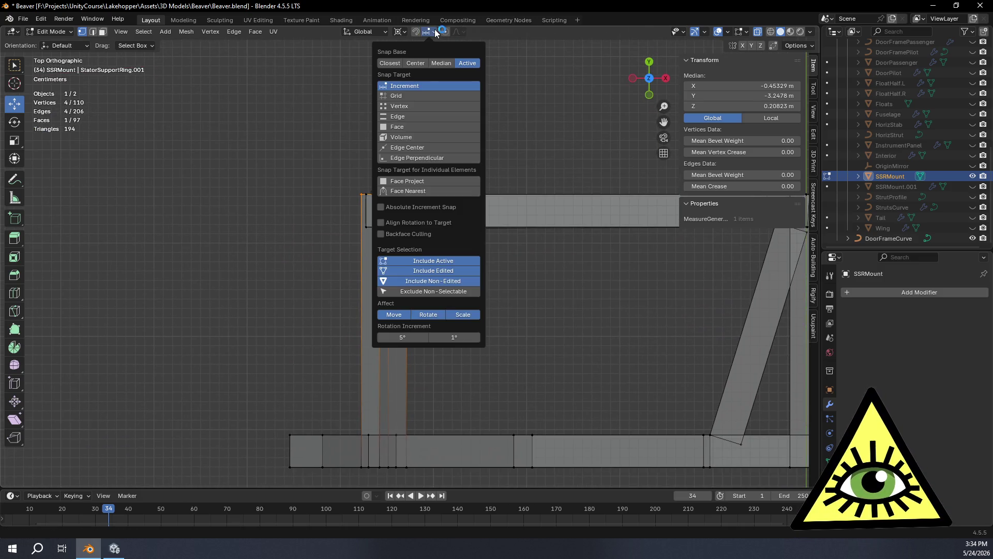
left_click(430, 105)
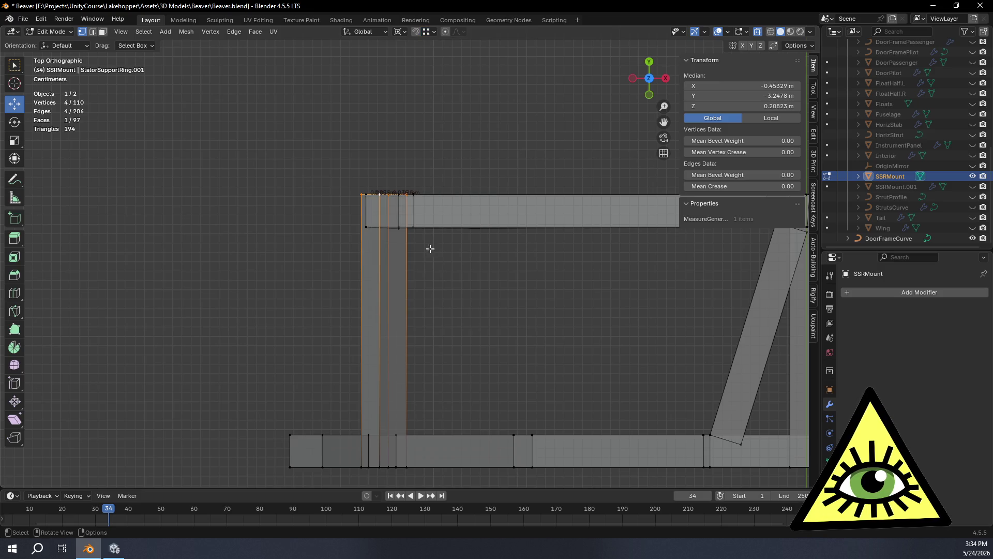
scroll(415, 271, "up", 5)
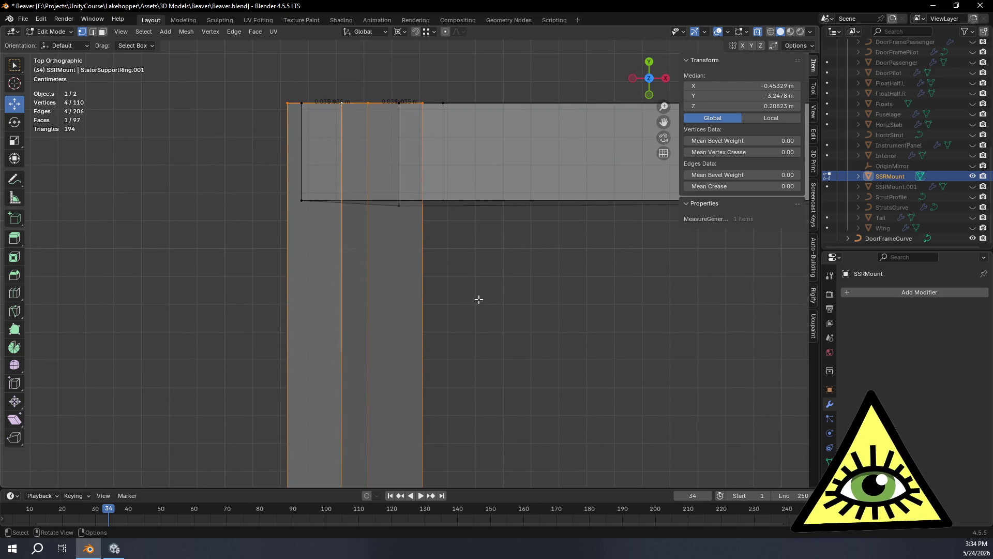
key("g")
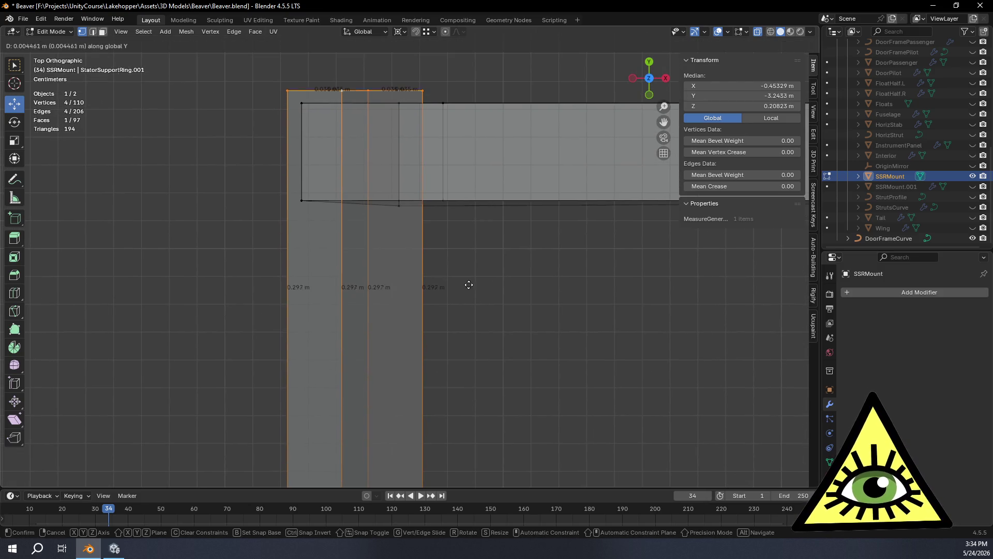
left_click(450, 247, "ctrl")
mouse_move(449, 246)
middle_mouse_down()
mouse_move(492, 405)
mouse_move(519, 84)
mouse_move(467, 193)
mouse_move(458, 242)
mouse_move(458, 184)
mouse_move(472, 288)
mouse_move(435, 236)
middle_mouse_up()
left_click(411, 160)
Select the four end-face vertices and move the face about 0.035 m along Y.
left_click(345, 241, "shift")
left_click(439, 279, "shift")
left_click(500, 217, "shift")
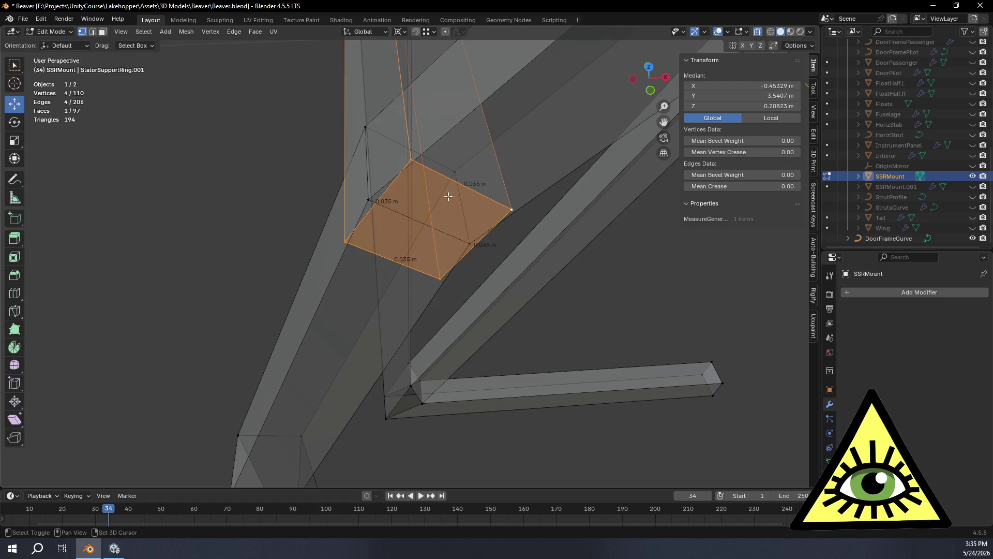
middle_click_drag(391, 224, 419, 255)
key("g")
key("y")
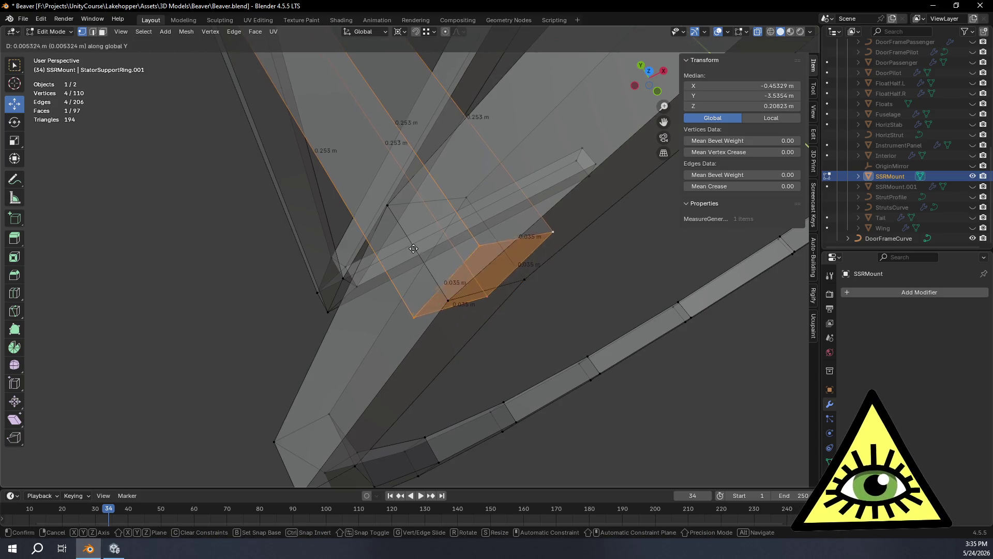
left_click(384, 216)
Select the loop around the left strut's corner and snap the 3D cursor to it.
mouse_move(385, 216)
middle_mouse_down()
mouse_move(427, 239)
mouse_move(481, 230)
mouse_move(434, 222)
mouse_move(456, 231)
mouse_move(431, 196)
middle_mouse_up()
mouse_move(366, 179)
middle_mouse_down("shift")
mouse_move(434, 195)
mouse_move(425, 218)
middle_mouse_up("shift")
left_click(317, 217)
left_click(317, 217, "shift")
left_click(317, 216, "shift")
left_click(317, 217, "shift")
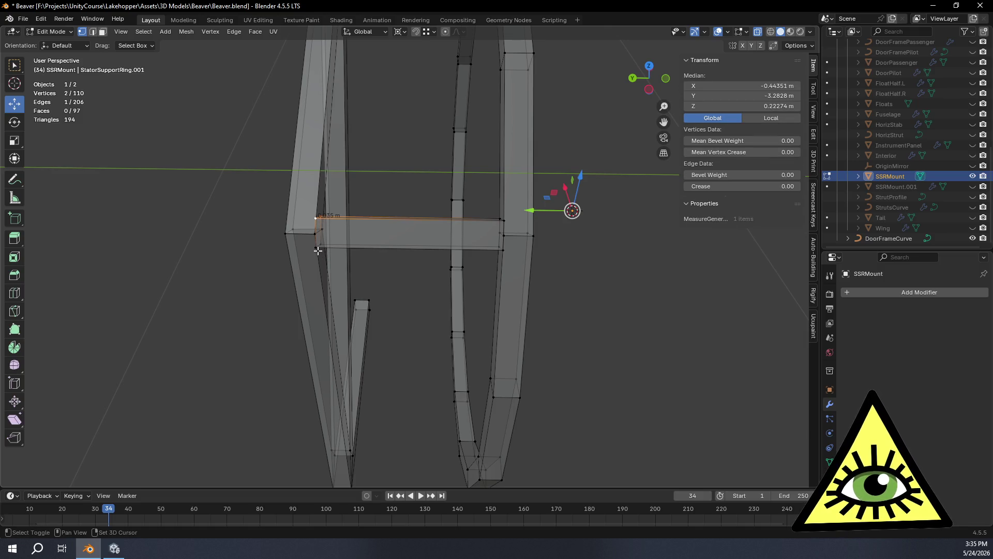
left_click(327, 235, "alt")
key("shift+s")
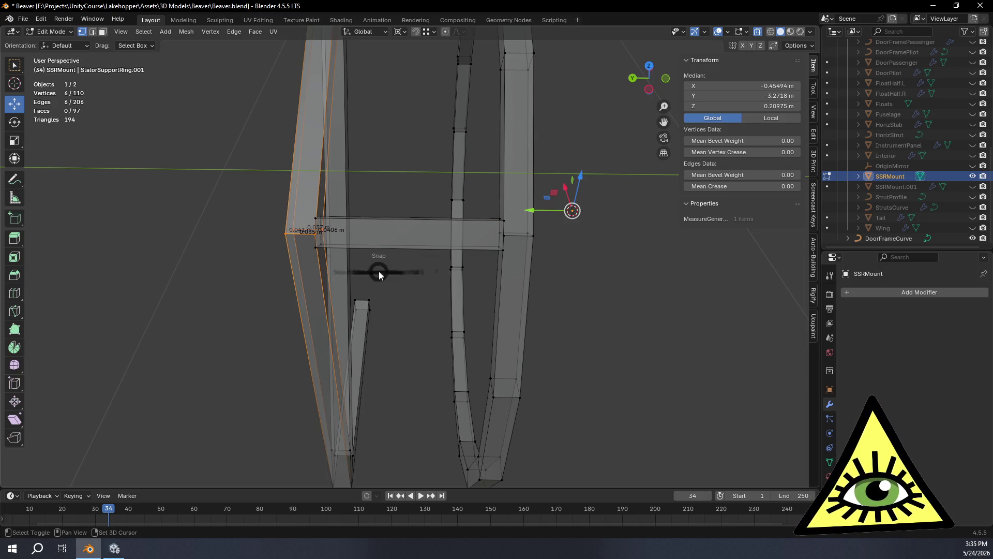
left_click(386, 325)
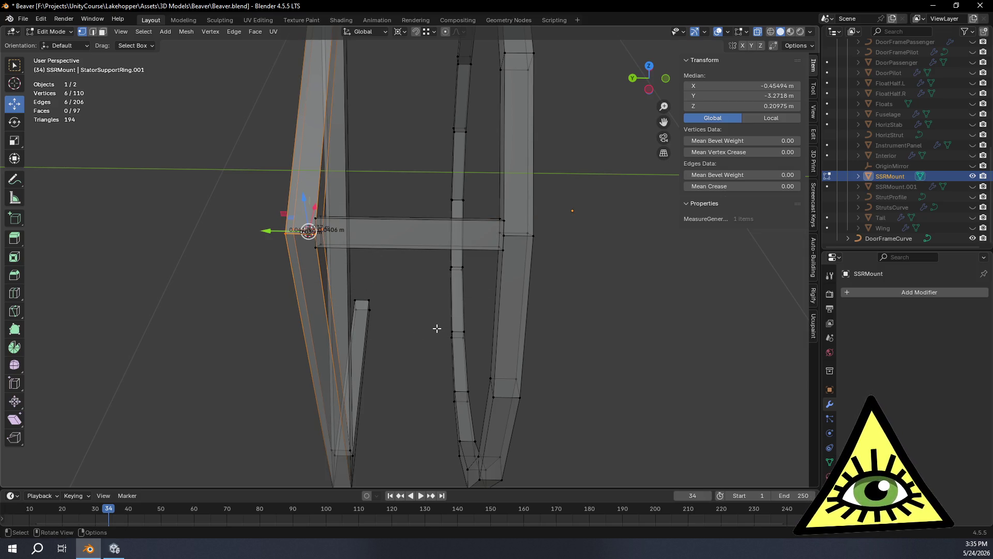
Grow a crossbar vertex to the whole 0.223 m bar, switch to faces, set orientation Normal.
left_click(501, 220)
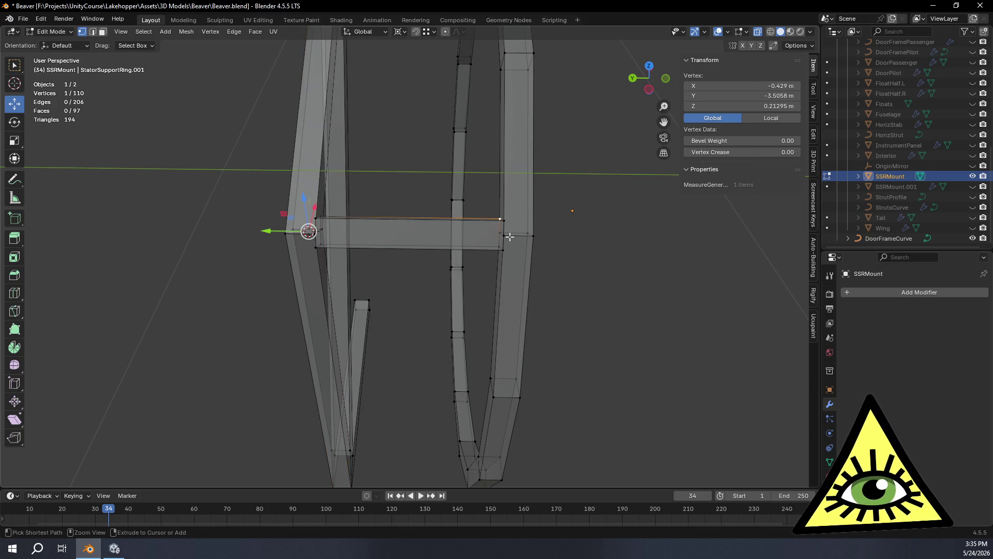
key("ctrl+KP_Add")
key("ctrl+KP_Add")
mouse_move(509, 236)
middle_mouse_down("shift")
mouse_move(502, 294)
mouse_move(466, 249)
mouse_move(390, 200)
middle_mouse_up("shift")
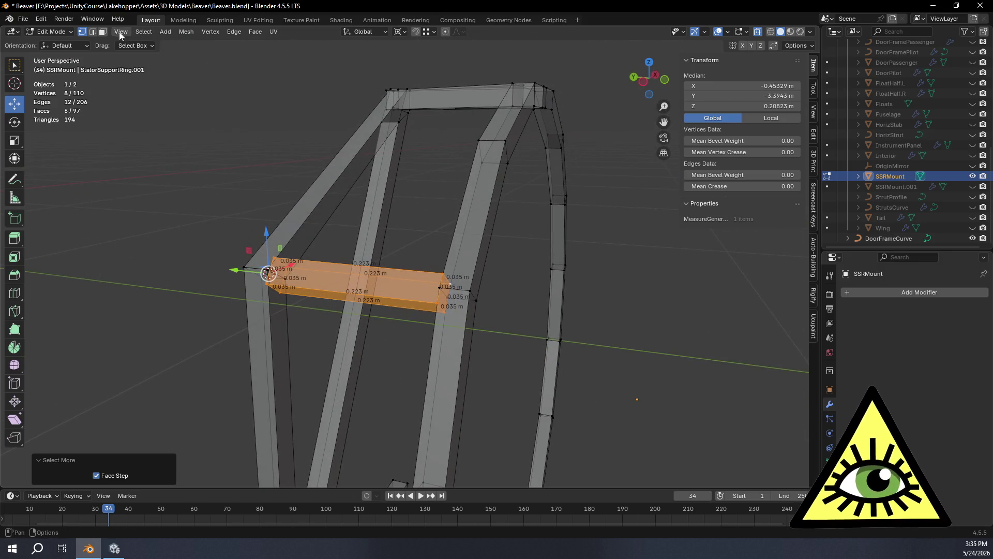
left_click(102, 32)
scroll(526, 357, "up", 2)
scroll(517, 361, "up", 2)
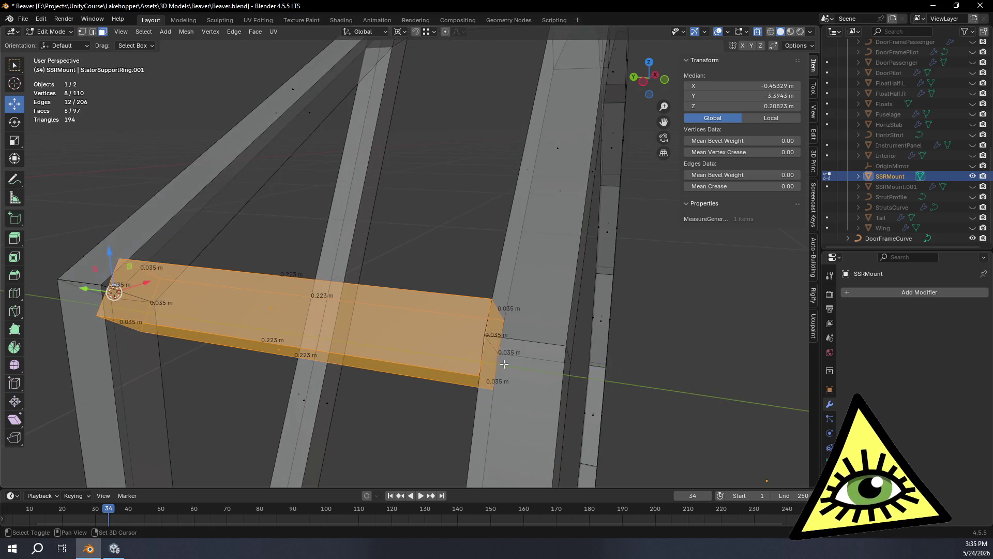
mouse_move(444, 259)
middle_mouse_down()
mouse_move(481, 356)
mouse_move(435, 324)
mouse_move(433, 297)
middle_mouse_up()
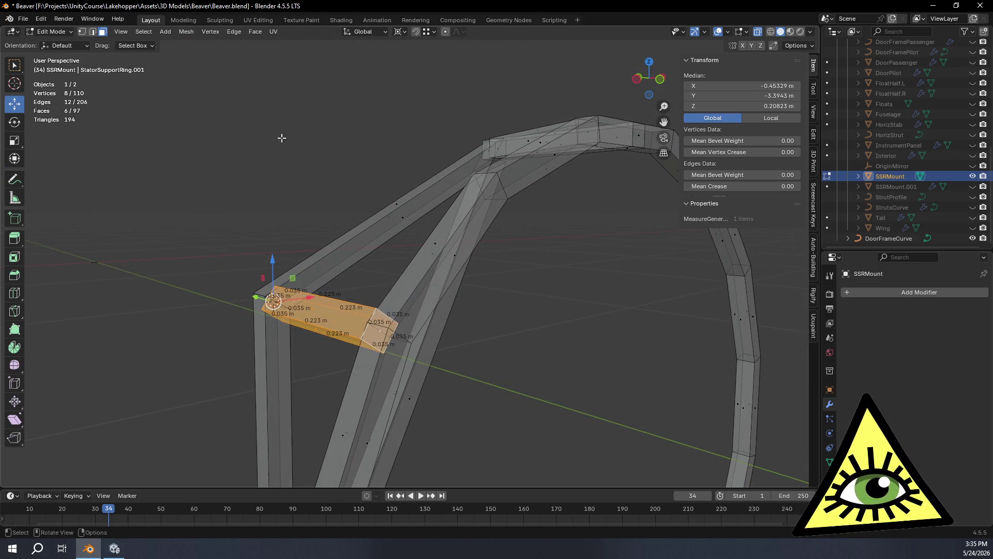
left_click(355, 32)
left_click(363, 85)
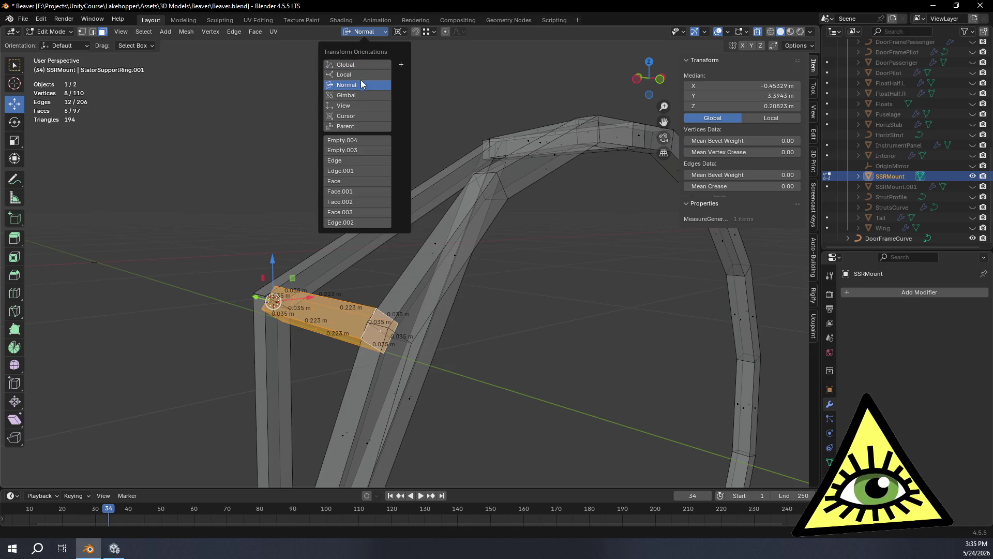
Try the tool orientation set to Normal, then restore it to Default.
mouse_move(196, 204)
middle_mouse_down()
mouse_move(206, 213)
mouse_move(169, 191)
mouse_move(166, 202)
mouse_move(190, 207)
mouse_move(245, 175)
middle_mouse_up()
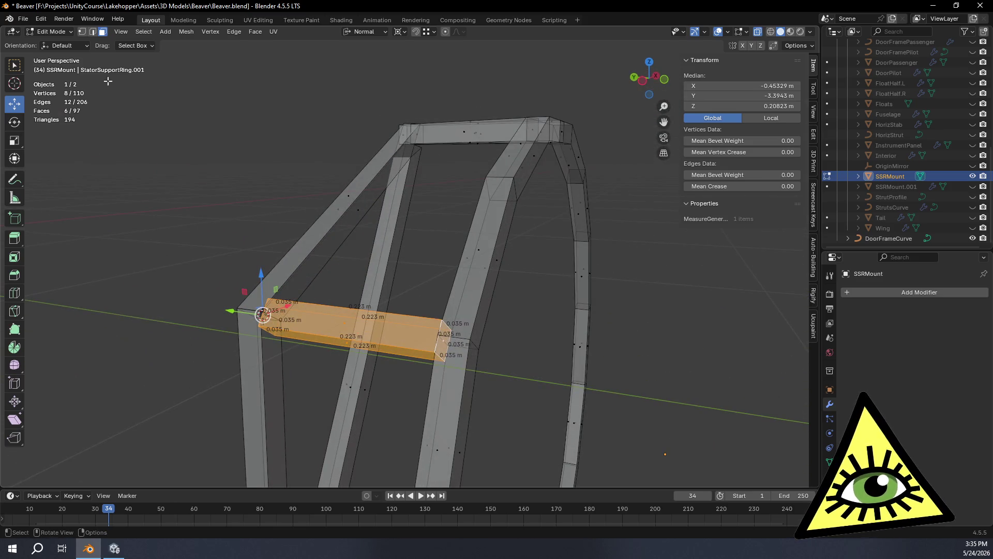
left_click(71, 45)
left_click(71, 96)
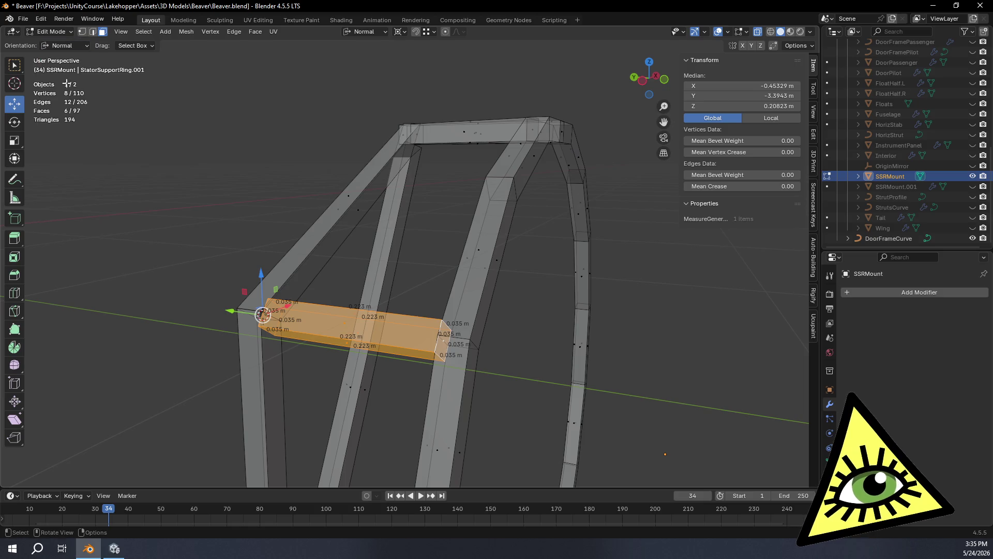
left_click(59, 49)
left_click(64, 60)
mouse_move(298, 219)
middle_mouse_down()
mouse_move(377, 273)
mouse_move(357, 326)
mouse_move(251, 313)
mouse_move(252, 330)
middle_mouse_up()
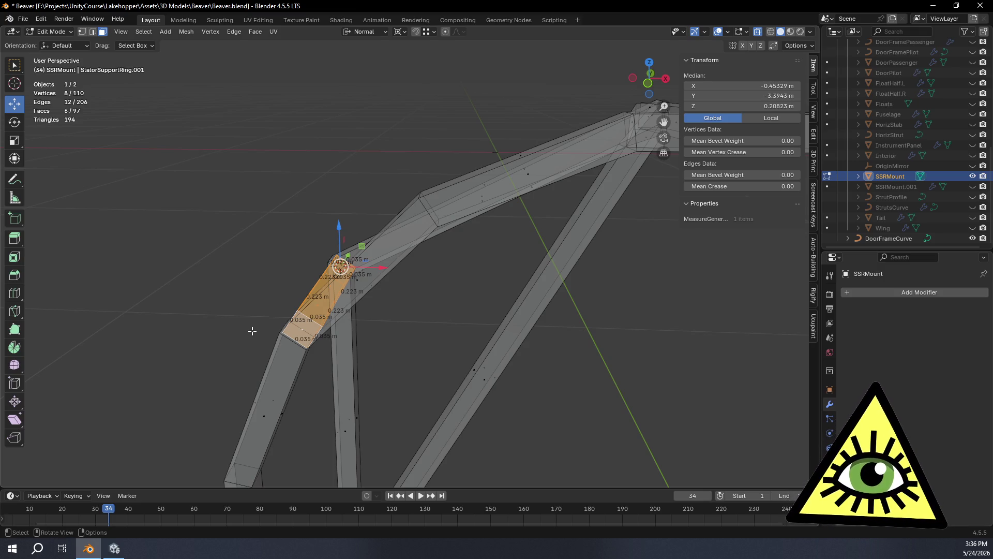
middle_click_drag(252, 320, 397, 288)
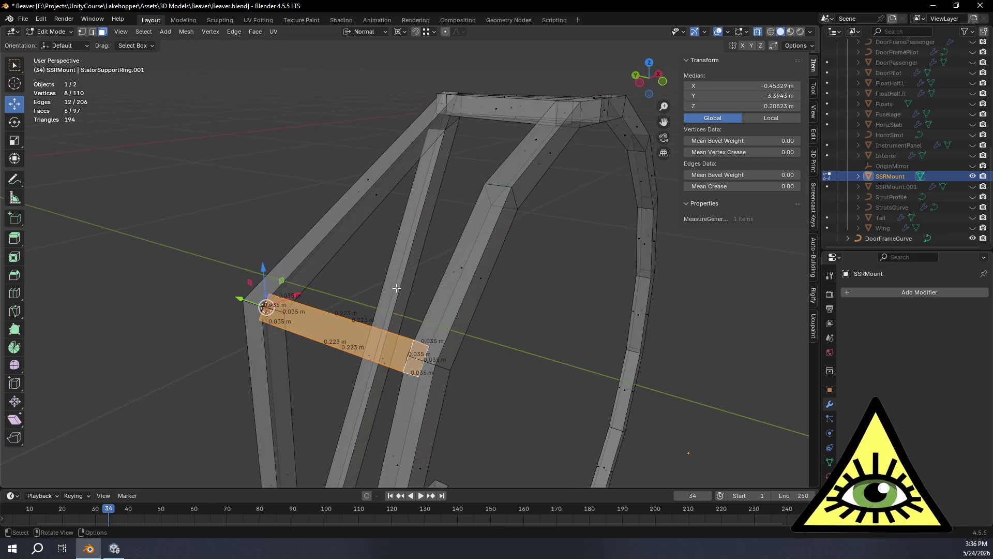
Create the custom Face.004 transform orientation from a face on the angled strut.
left_click(471, 274)
middle_click_drag(470, 274, 484, 343)
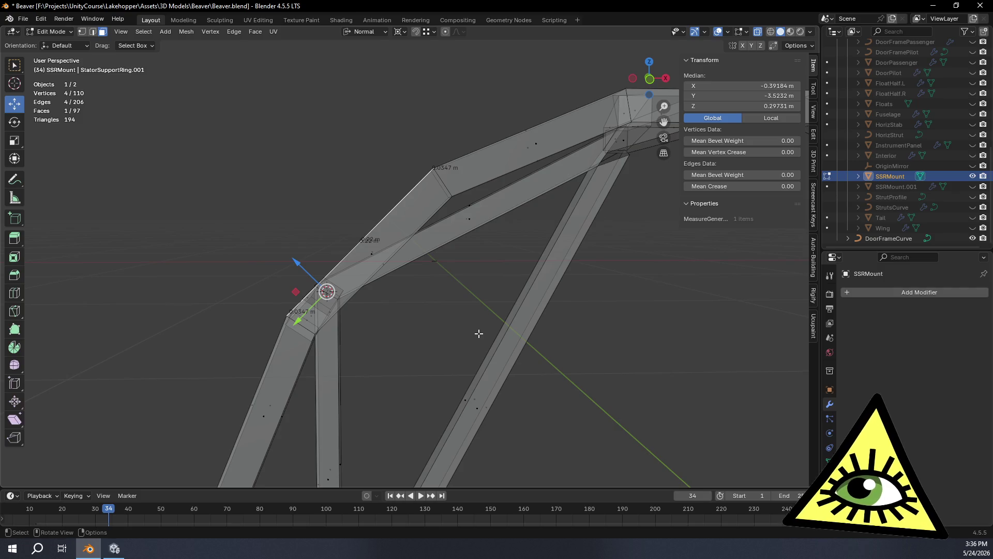
middle_click_drag(330, 85, 373, 78)
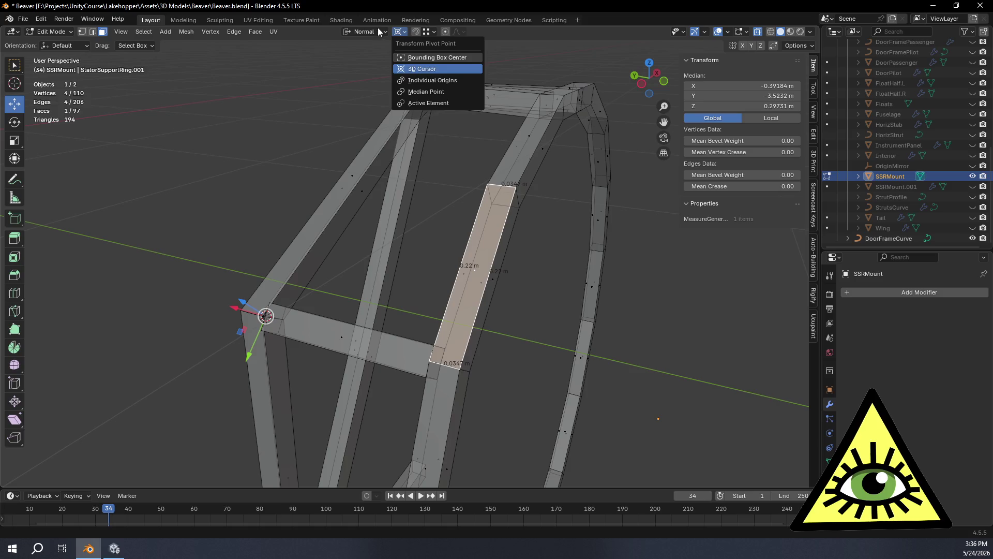
left_click(384, 31)
left_click(401, 65)
Select the crossbar's face loop and set the snap target to Edge Center.
mouse_move(397, 397)
middle_mouse_down()
mouse_move(450, 365)
mouse_move(454, 324)
mouse_move(414, 288)
middle_mouse_up()
left_click(436, 292, "alt")
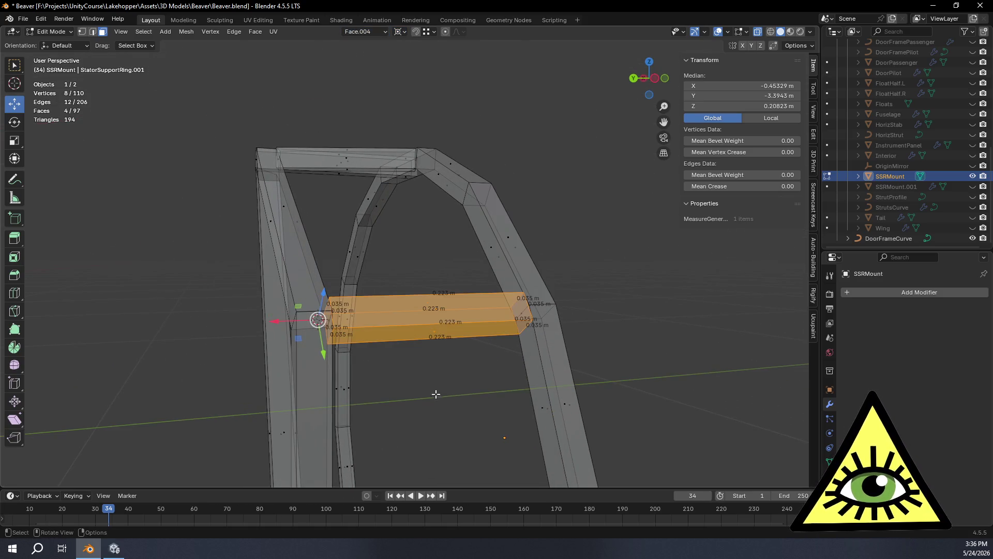
middle_click_drag(529, 404, 483, 228)
mouse_move(508, 363)
middle_mouse_down()
mouse_move(483, 355)
mouse_move(505, 383)
middle_mouse_up()
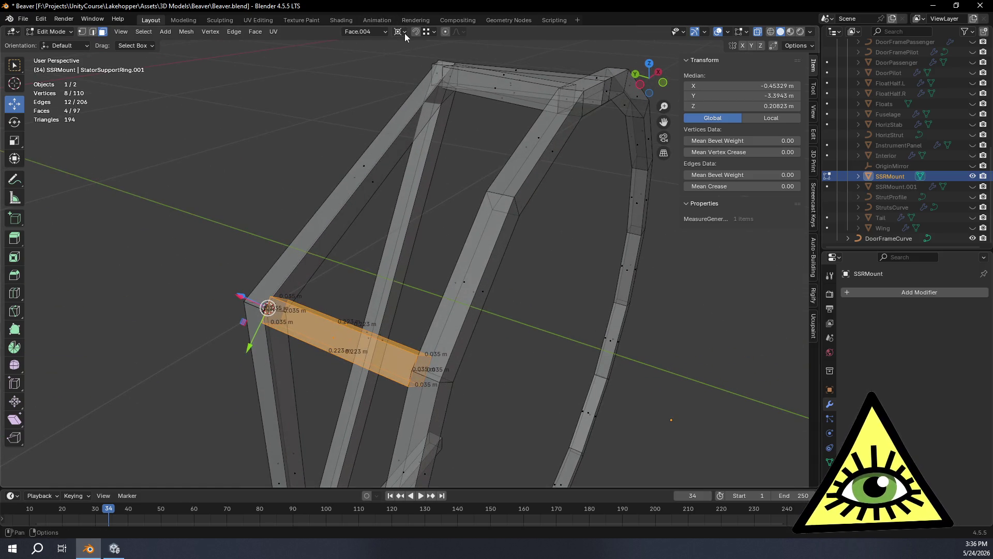
mouse_move(523, 257)
middle_mouse_down()
mouse_move(505, 348)
mouse_move(443, 355)
mouse_move(452, 362)
mouse_move(445, 381)
mouse_move(438, 367)
middle_mouse_up()
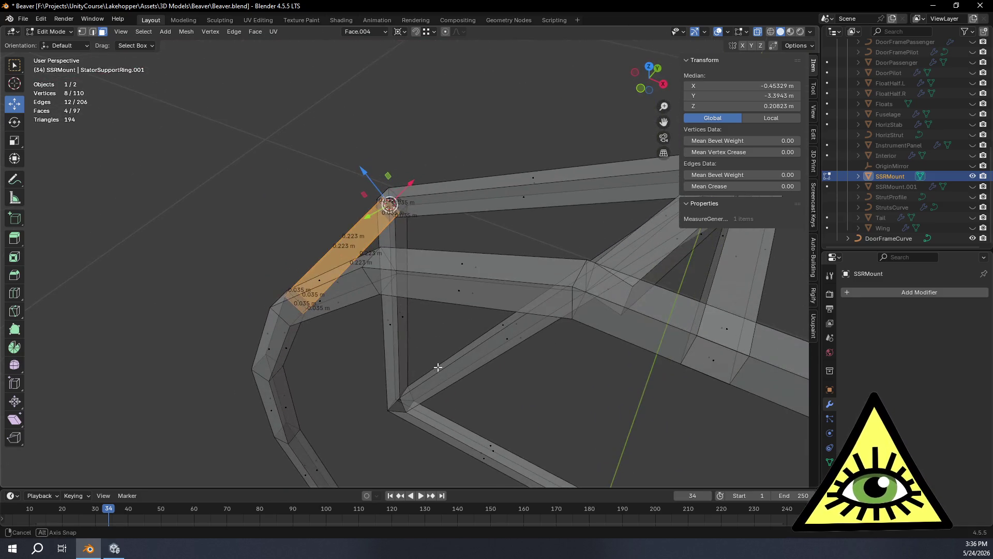
middle_click_drag(455, 106, 451, 79)
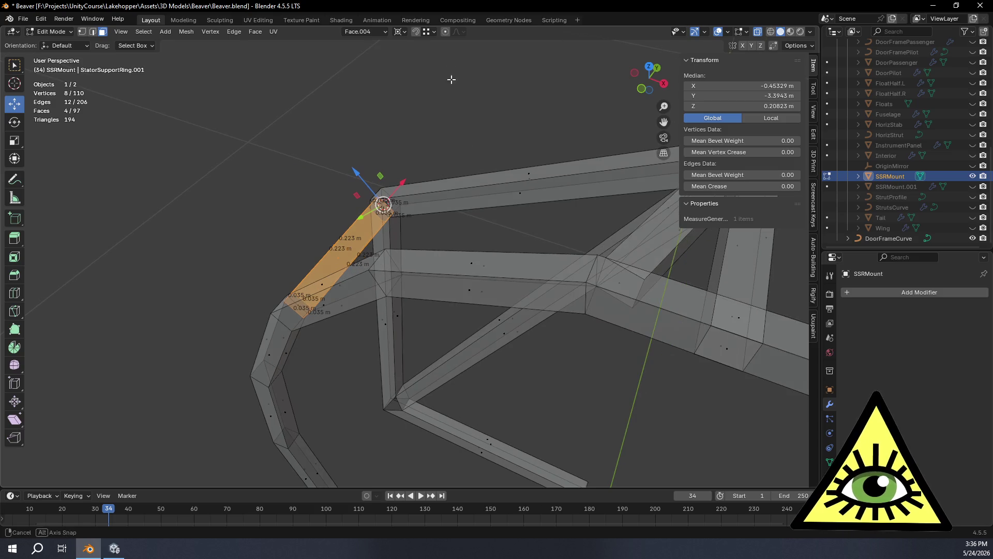
left_click(435, 32)
left_click(439, 147)
Add the crossbar's end cap face and grow the selection to the whole crossbar.
mouse_move(455, 352)
middle_mouse_down()
mouse_move(450, 366)
mouse_move(466, 387)
mouse_move(428, 309)
middle_mouse_up()
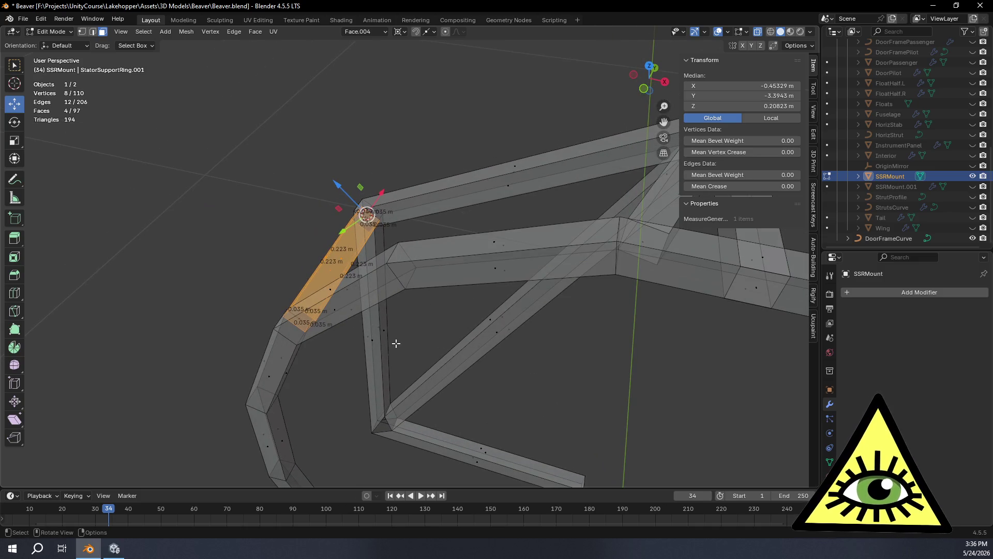
mouse_move(348, 357)
middle_mouse_down()
mouse_move(381, 355)
mouse_move(322, 356)
mouse_move(311, 342)
mouse_move(409, 383)
middle_mouse_up()
left_click(317, 354, "shift")
key("ctrl+KP_Add")
mouse_move(524, 309)
middle_mouse_down()
mouse_move(588, 317)
mouse_move(432, 344)
mouse_move(440, 341)
middle_mouse_up()
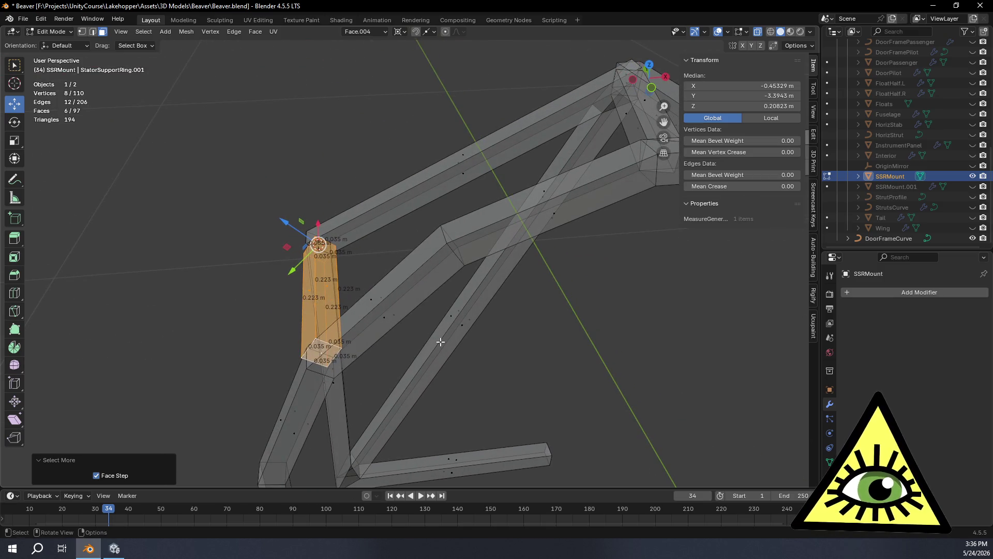
key("r")
key("z")
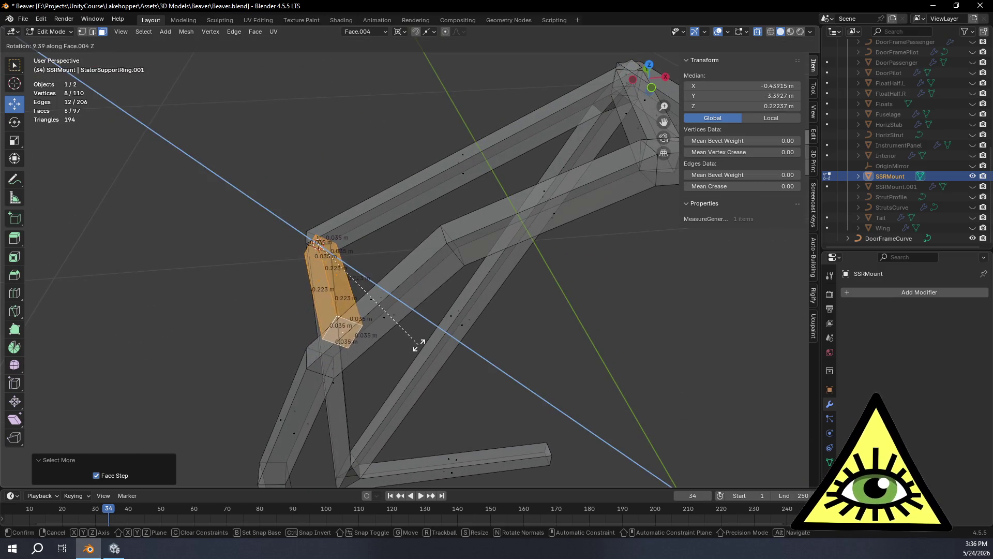
key("ctrl")
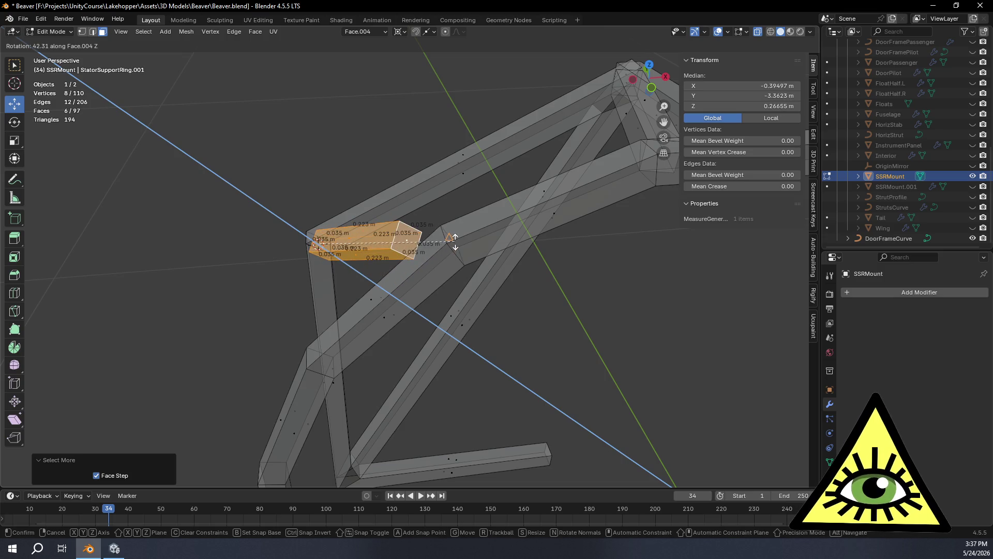
left_click(454, 242)
mouse_move(454, 242)
middle_mouse_down()
mouse_move(390, 258)
mouse_move(592, 202)
mouse_move(574, 224)
middle_mouse_up()
key("ctrl+z")
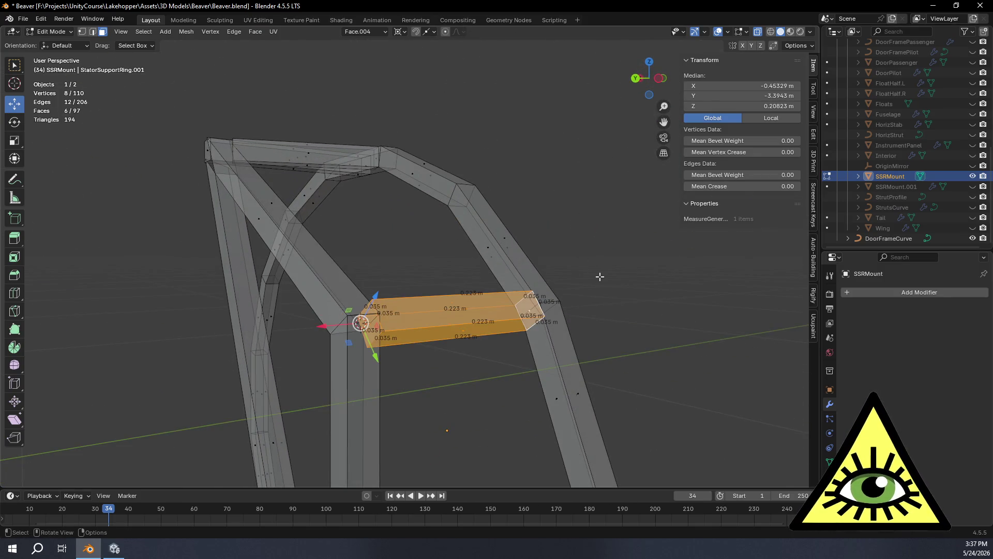
Duplicate the crossbar in place and rotate the copy 42.3° about Face.004's Z axis.
key("shift+d")
right_click(645, 292)
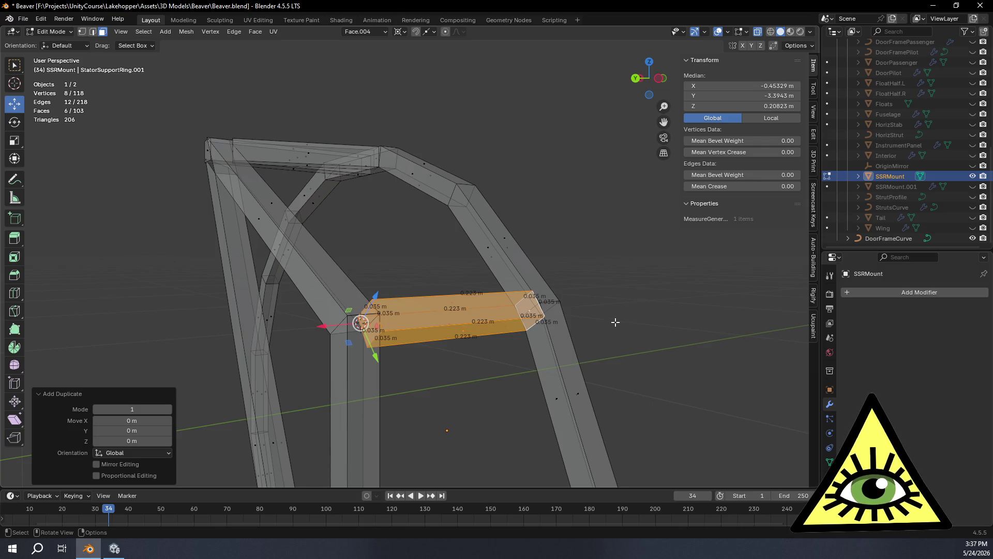
middle_click_drag(615, 321, 592, 352)
key("r")
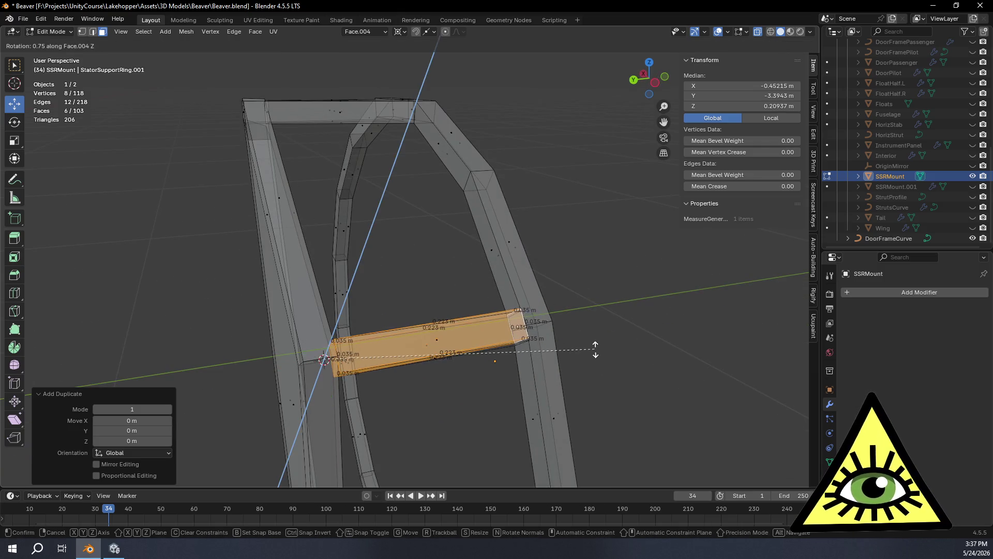
key("z")
left_click(468, 181)
Inspect the new diagonal brace and select a single face on the frame strut.
mouse_move(468, 182)
middle_mouse_down()
mouse_move(327, 261)
mouse_move(492, 266)
mouse_move(548, 251)
mouse_move(521, 224)
mouse_move(570, 326)
mouse_move(506, 329)
mouse_move(457, 317)
mouse_move(504, 327)
middle_mouse_up()
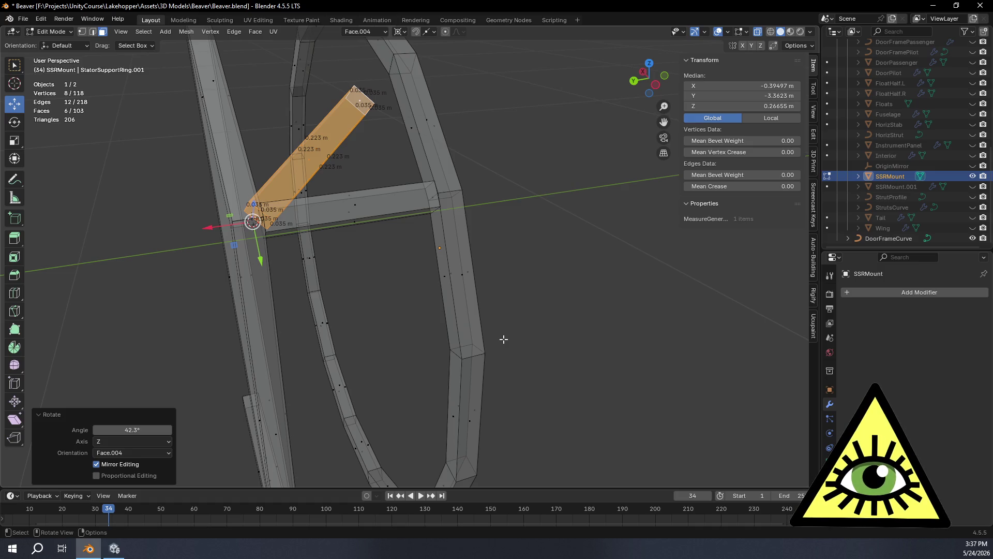
mouse_move(423, 342)
middle_mouse_down()
mouse_move(383, 295)
mouse_move(424, 324)
mouse_move(466, 330)
mouse_move(454, 304)
mouse_move(466, 295)
mouse_move(468, 310)
mouse_move(476, 288)
mouse_move(457, 296)
mouse_move(472, 294)
middle_mouse_up()
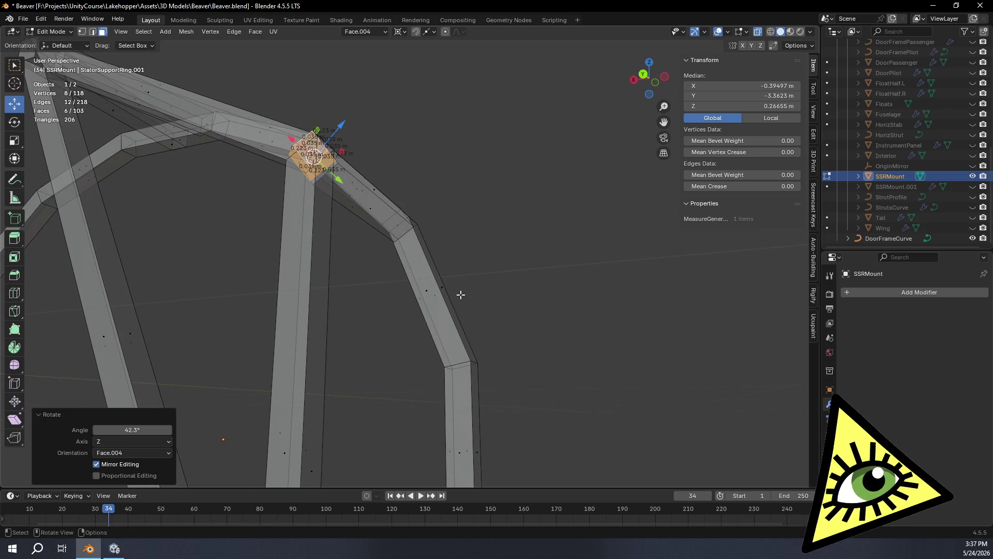
mouse_move(412, 293)
middle_mouse_down()
mouse_move(390, 288)
mouse_move(410, 291)
mouse_move(362, 361)
mouse_move(380, 364)
middle_mouse_up()
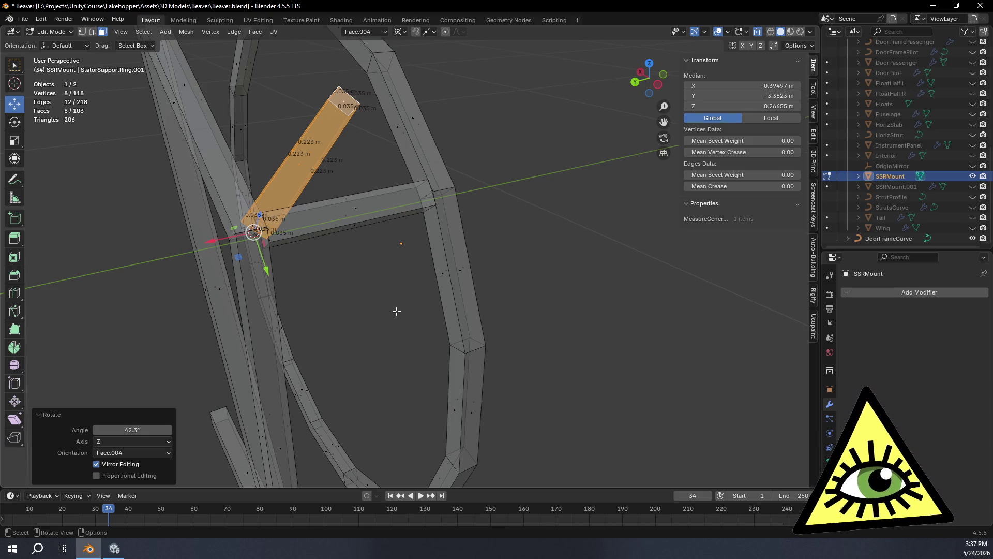
middle_click_drag(433, 307, 471, 315, "shift")
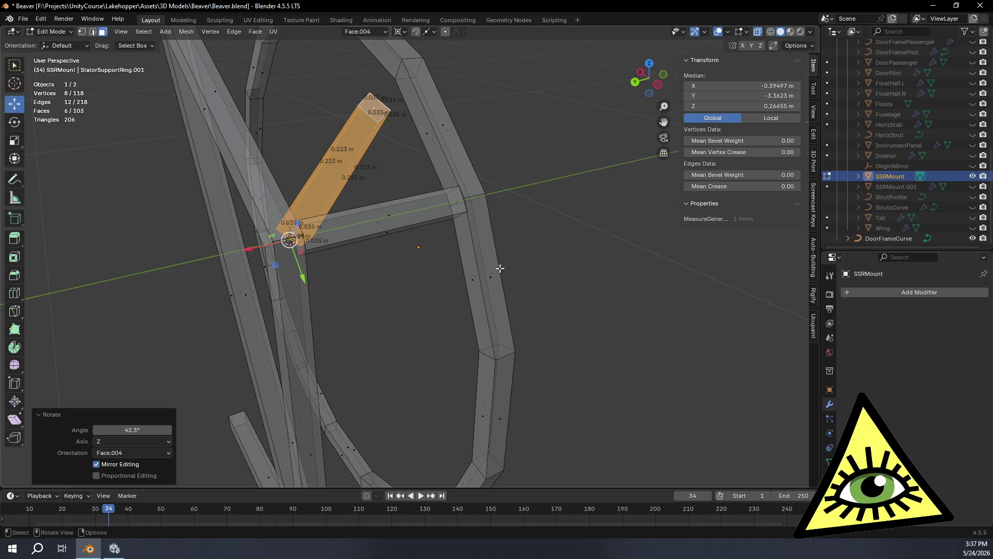
left_click(491, 286)
Set orientation to Normal and create a custom Face.005 orientation from the selected face.
middle_click_drag(498, 287, 536, 299)
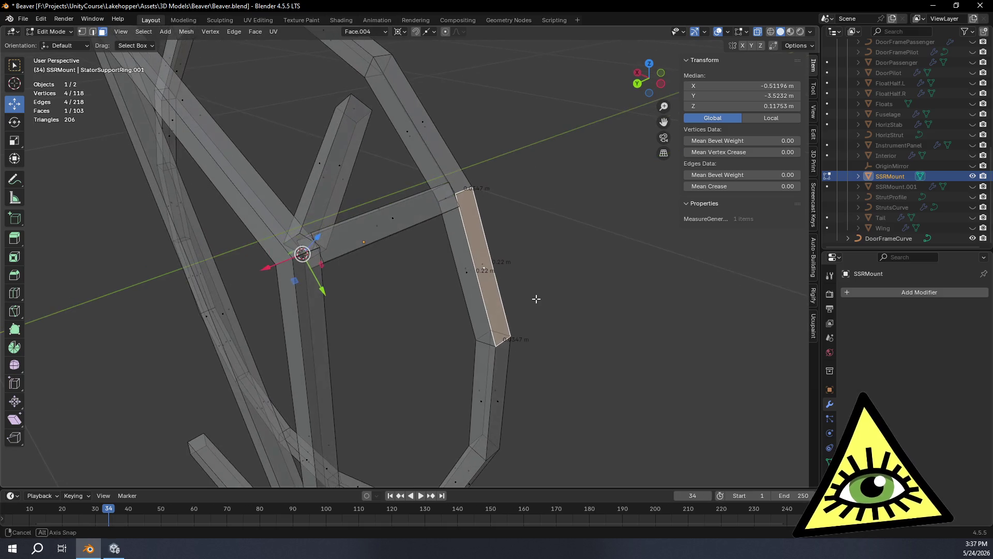
left_click(383, 32)
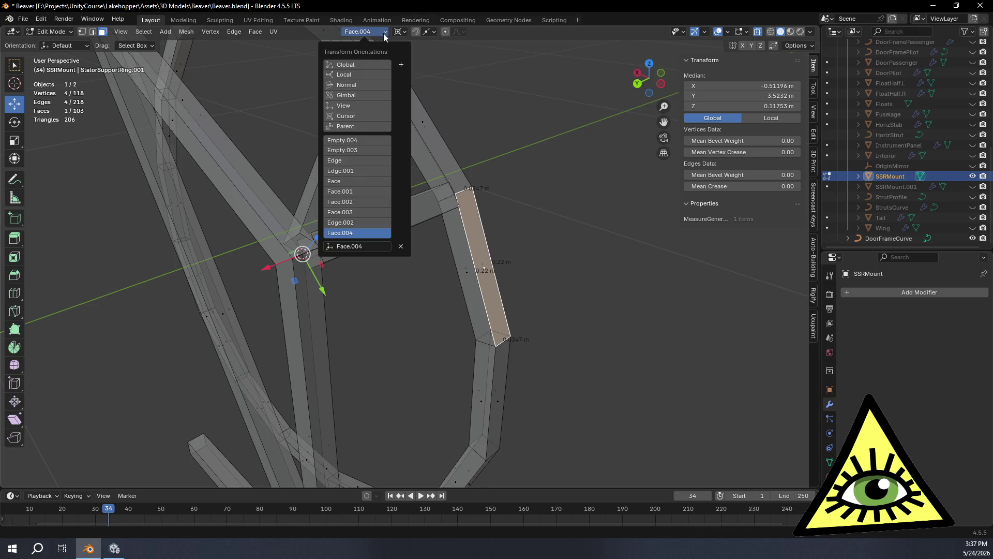
left_click(369, 84)
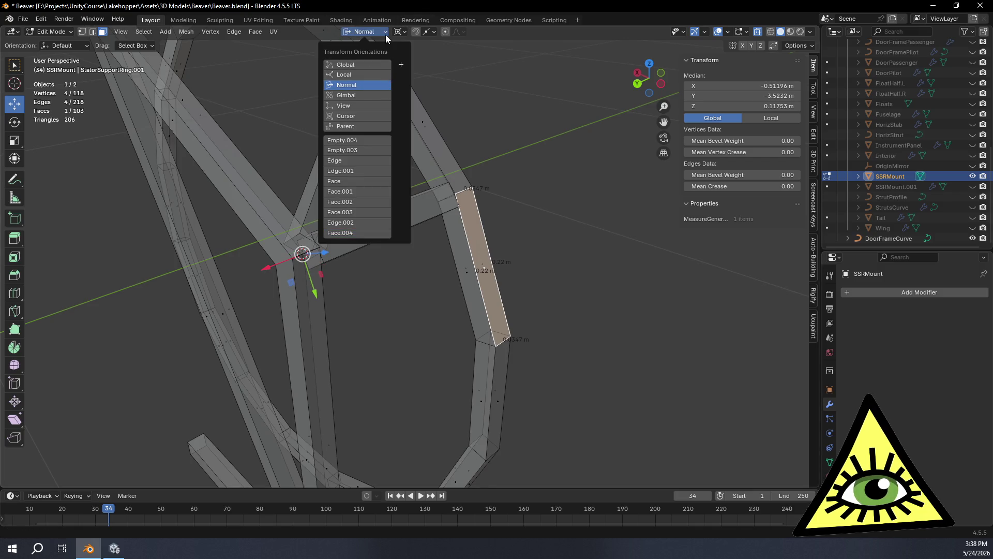
left_click(401, 67)
Select the horizontal strut with both end caps, duplicate it, rotate -42.2° about Face.005 Z.
middle_click_drag(460, 317, 415, 302)
left_click(383, 217, "alt")
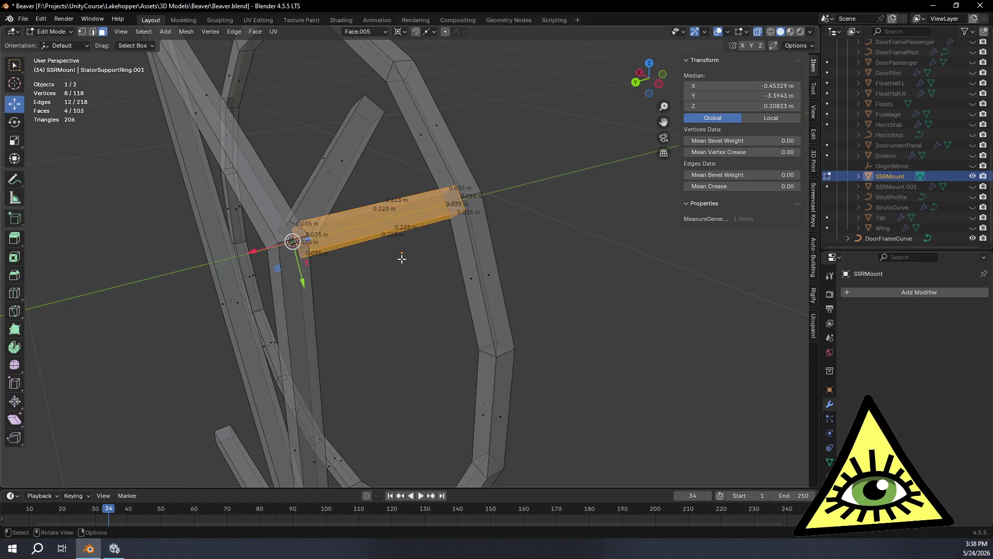
left_click(457, 203, "shift")
left_click(457, 203, "shift")
key("shift+d")
right_click(483, 419)
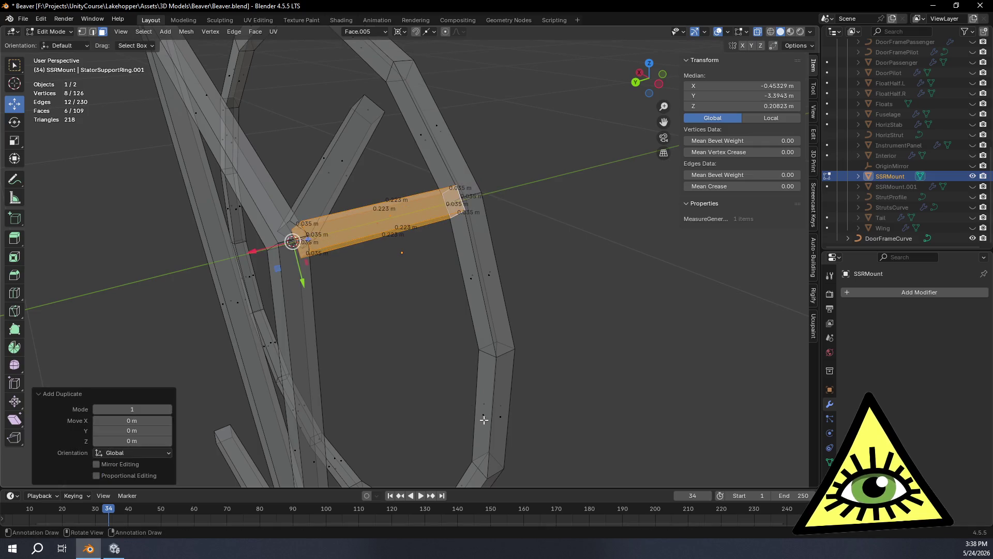
mouse_move(502, 337)
middle_mouse_down()
mouse_move(521, 340)
mouse_move(492, 359)
mouse_move(495, 369)
middle_mouse_up()
key("r")
key("z")
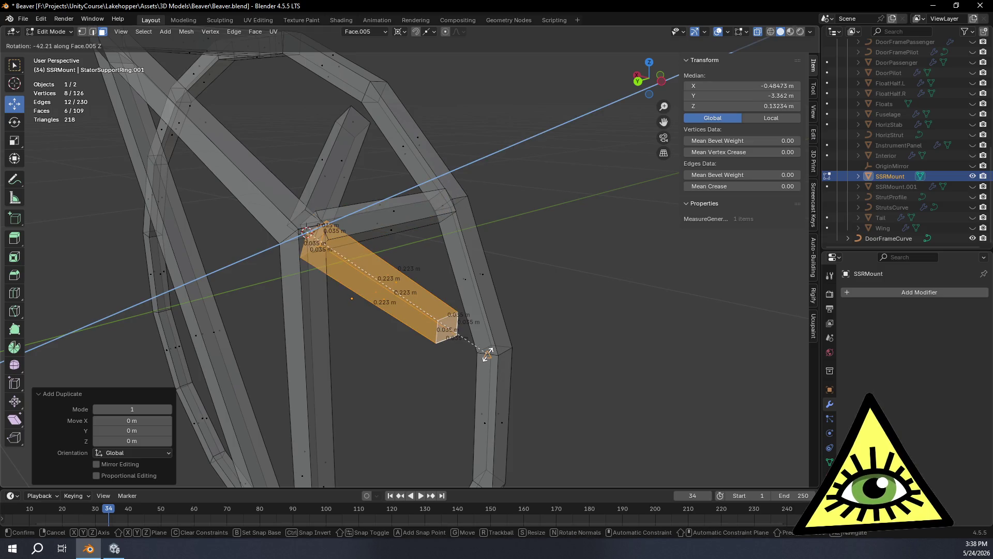
left_click(494, 361)
mouse_move(494, 361)
middle_mouse_down()
mouse_move(457, 361)
mouse_move(432, 327)
mouse_move(399, 355)
mouse_move(370, 354)
mouse_move(315, 402)
mouse_move(404, 370)
mouse_move(395, 308)
mouse_move(491, 339)
mouse_move(493, 356)
middle_mouse_up()
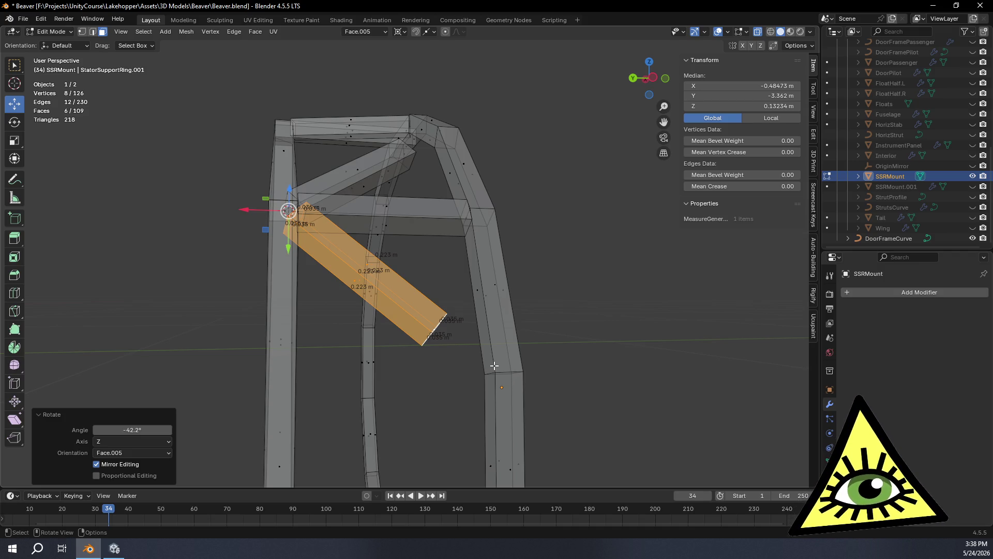
Move the upper brace's end face about 0.083 m along its Normal Z to meet the ring.
scroll(504, 335, "down", 3)
mouse_move(492, 343)
middle_mouse_down()
mouse_move(336, 350)
mouse_move(435, 362)
mouse_move(369, 373)
mouse_move(415, 447)
middle_mouse_up()
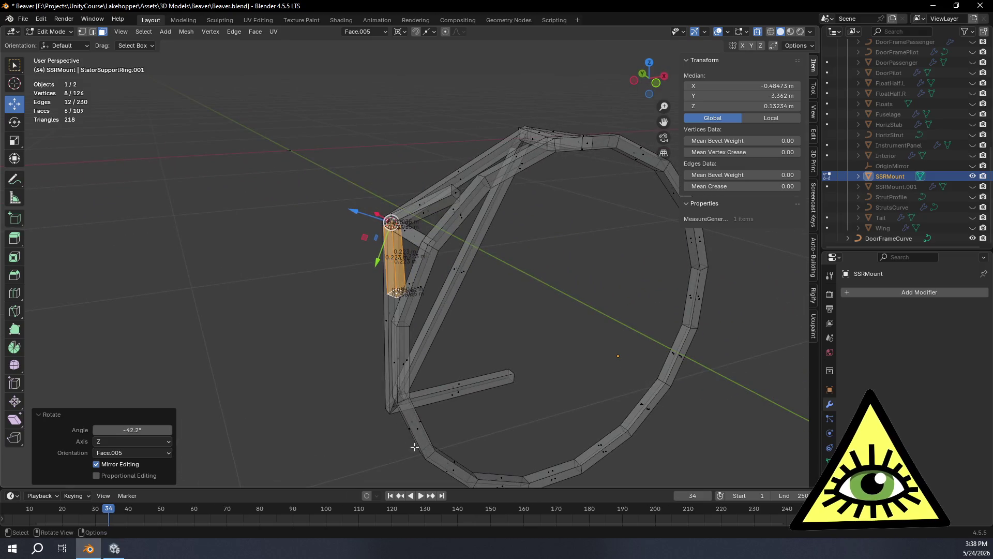
mouse_move(418, 409)
middle_mouse_down()
mouse_move(459, 408)
mouse_move(429, 408)
mouse_move(440, 371)
mouse_move(507, 417)
mouse_move(472, 370)
middle_mouse_up()
mouse_move(489, 174)
middle_mouse_down()
mouse_move(497, 197)
mouse_move(488, 184)
middle_mouse_up()
left_click(427, 125)
middle_click_drag(427, 126, 487, 253)
middle_click_drag(478, 319, 481, 300)
scroll(483, 300, "up", 2)
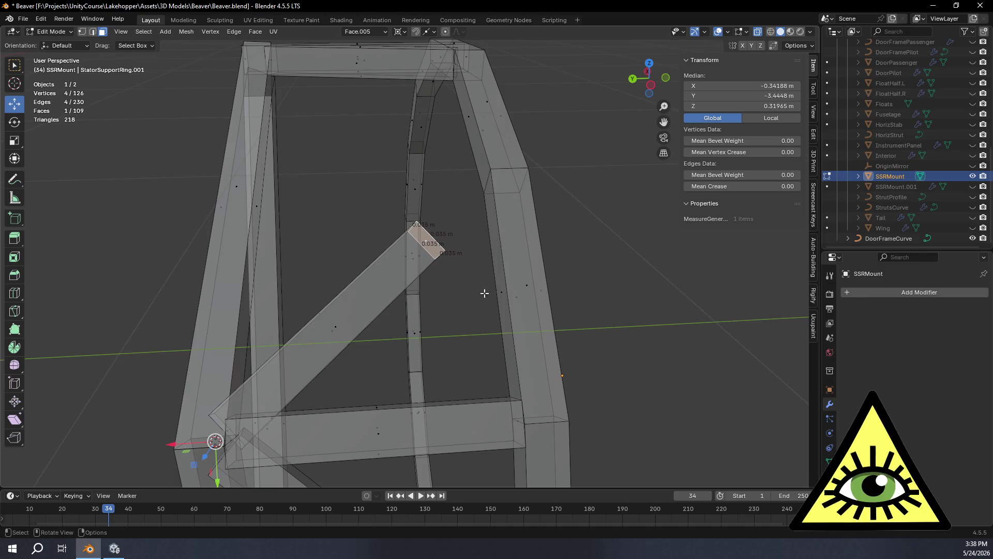
left_click(374, 31)
left_click(357, 85)
mouse_move(520, 248)
middle_mouse_down()
mouse_move(503, 261)
mouse_move(512, 248)
middle_mouse_up()
key("g")
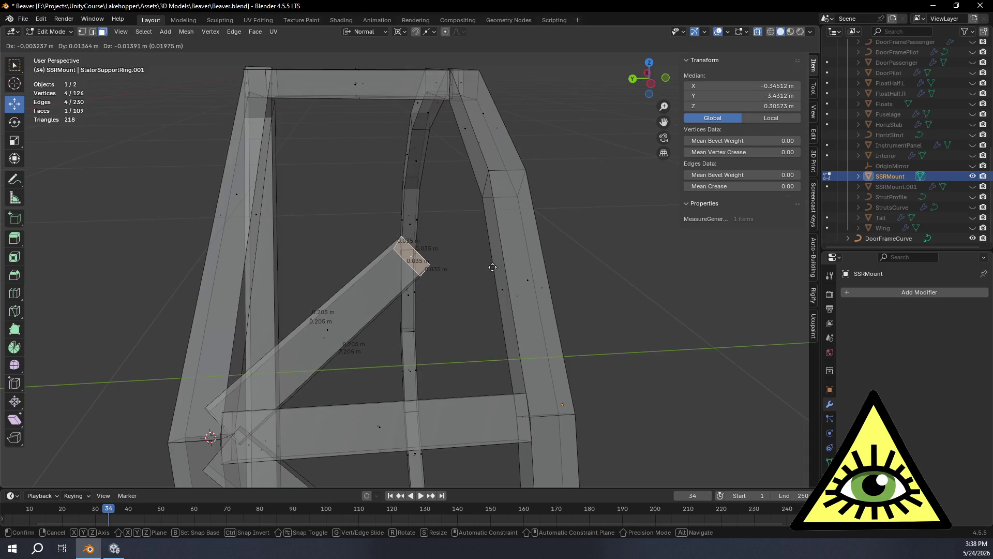
key("z")
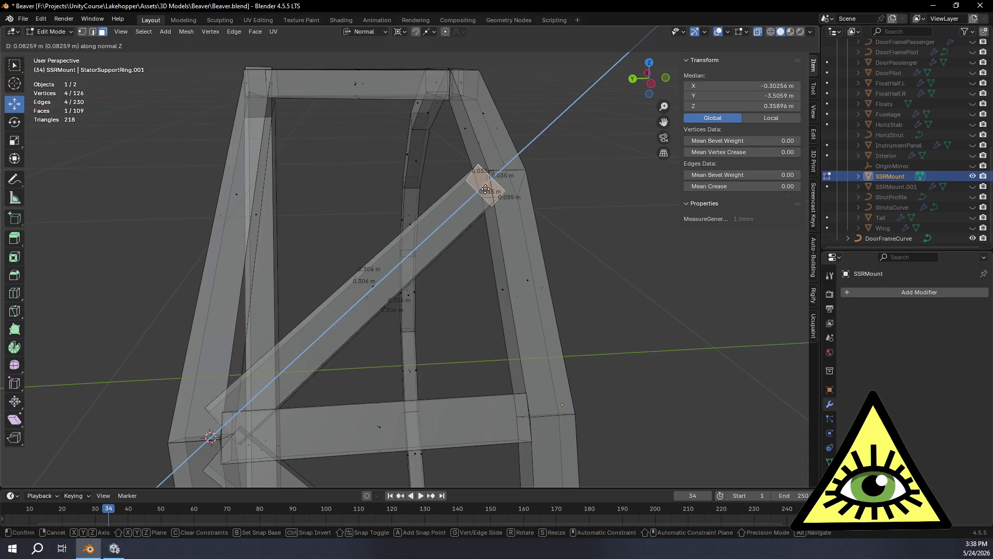
left_click(485, 189)
Lengthen the lower brace the same way, moving its end face along its normal to the ring.
scroll(403, 422, "up", 5)
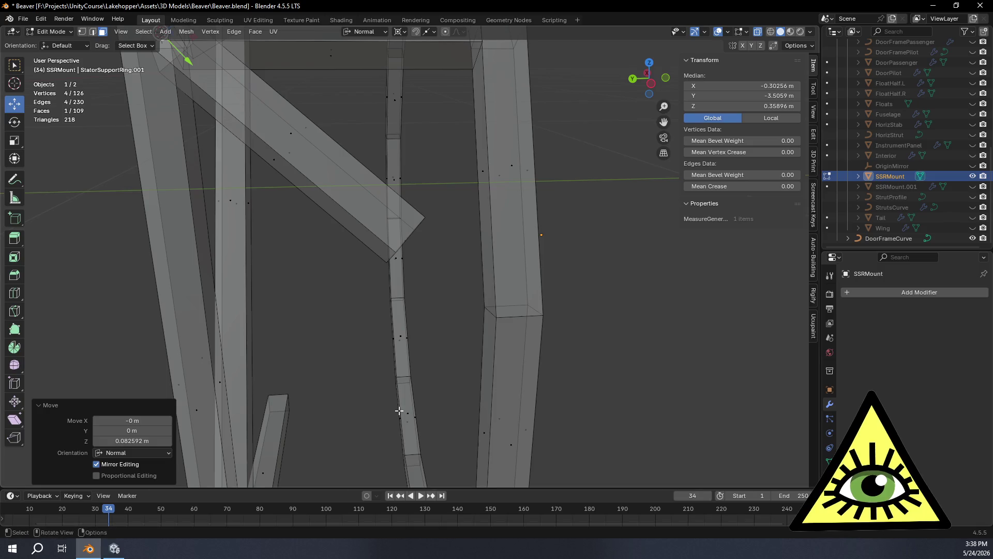
middle_click_drag(403, 422, 365, 279)
left_click(352, 179)
mouse_move(352, 180)
middle_mouse_down()
mouse_move(483, 266)
mouse_move(422, 251)
mouse_move(472, 307)
middle_mouse_up()
left_click(388, 191)
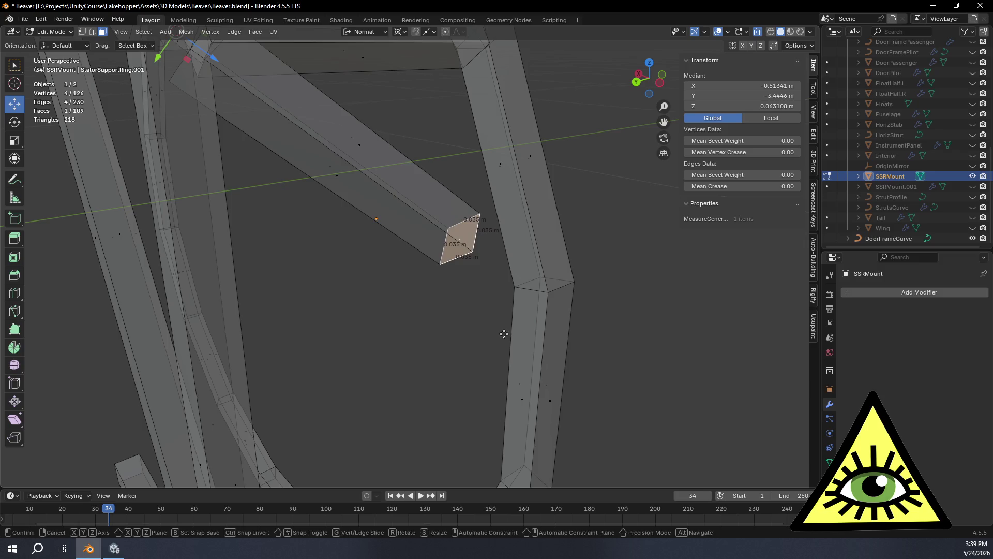
key("g")
key("z")
left_click(533, 292)
In side orthographic view, box-select the faces of all three struts.
middle_click_drag(533, 292, 526, 381)
scroll(527, 381, "down", 5)
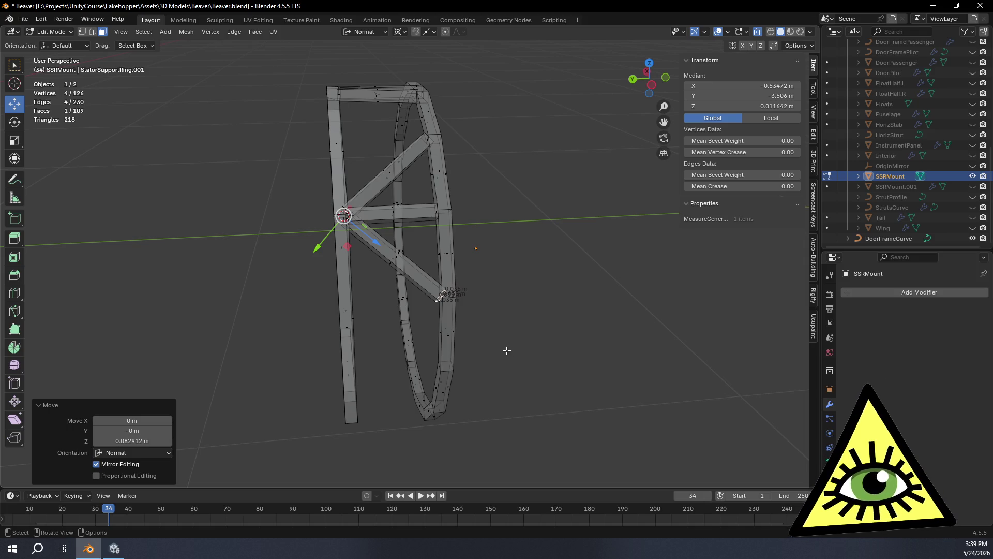
scroll(551, 342, "up", 5)
mouse_move(552, 348)
middle_mouse_down()
mouse_move(472, 282)
mouse_move(552, 350)
mouse_move(572, 317)
mouse_move(528, 284)
mouse_move(560, 285)
mouse_move(389, 134)
mouse_move(535, 135)
middle_mouse_up()
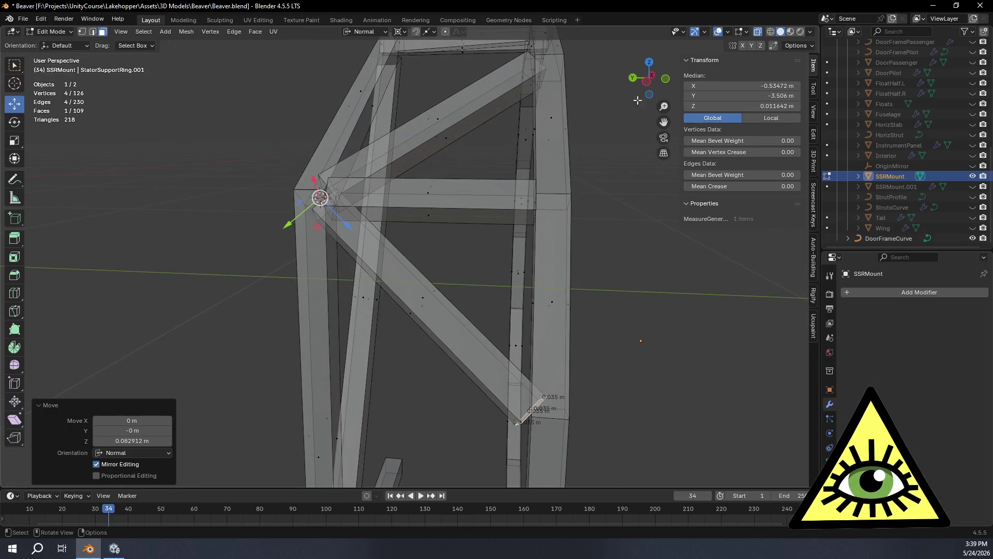
left_click(646, 82)
left_click_drag(409, 88, 462, 331)
mouse_move(533, 363)
middle_mouse_down()
mouse_move(590, 372)
mouse_move(512, 404)
mouse_move(497, 365)
mouse_move(568, 400)
middle_mouse_up()
Snap the 3D cursor to the SSRMount object's origin and return to Edit Mode.
key("Tab")
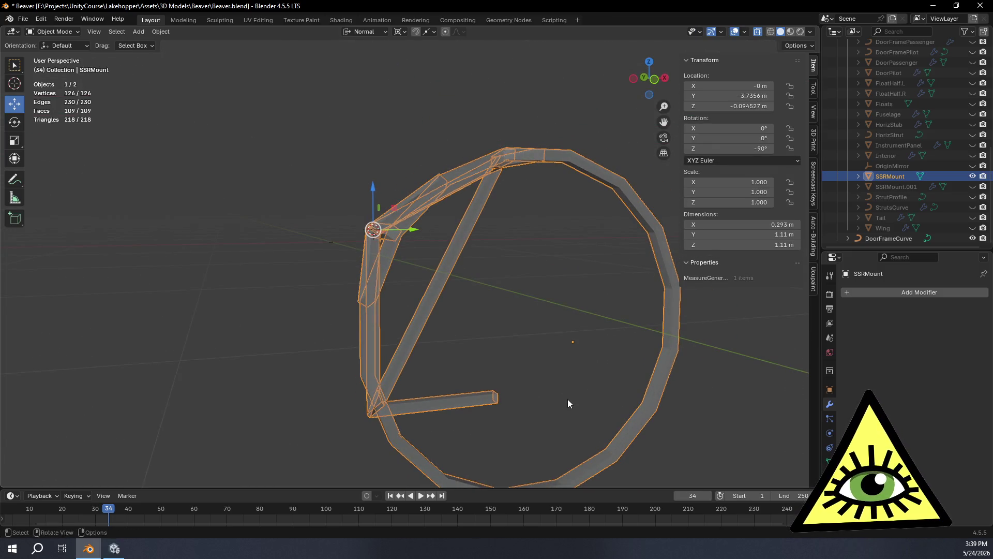
key("shift+s")
left_click(569, 460)
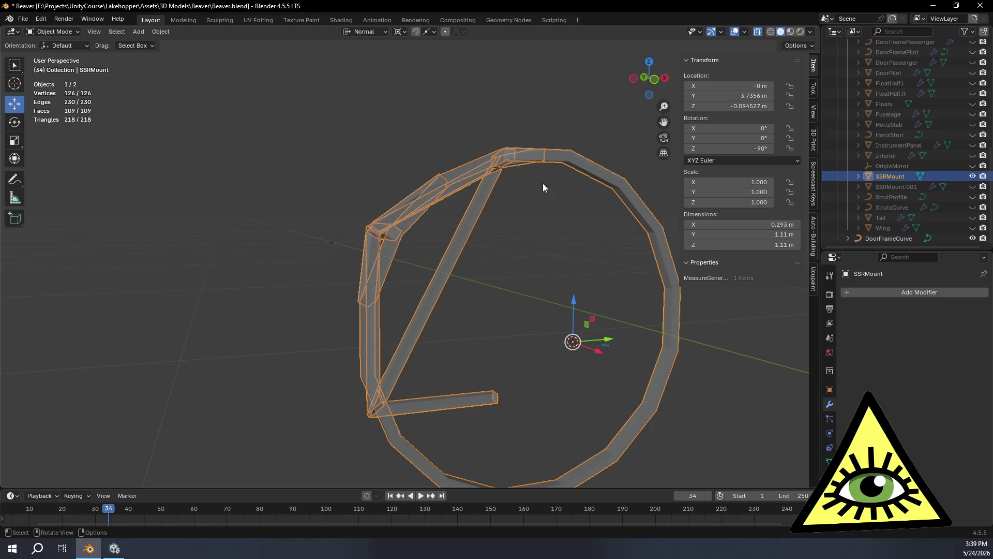
key("Tab")
Duplicate the grown strut faces and rotate the copy -67° around the cursor using increment snapping.
middle_click_drag(505, 218, 556, 233)
key("ctrl+KP_Add")
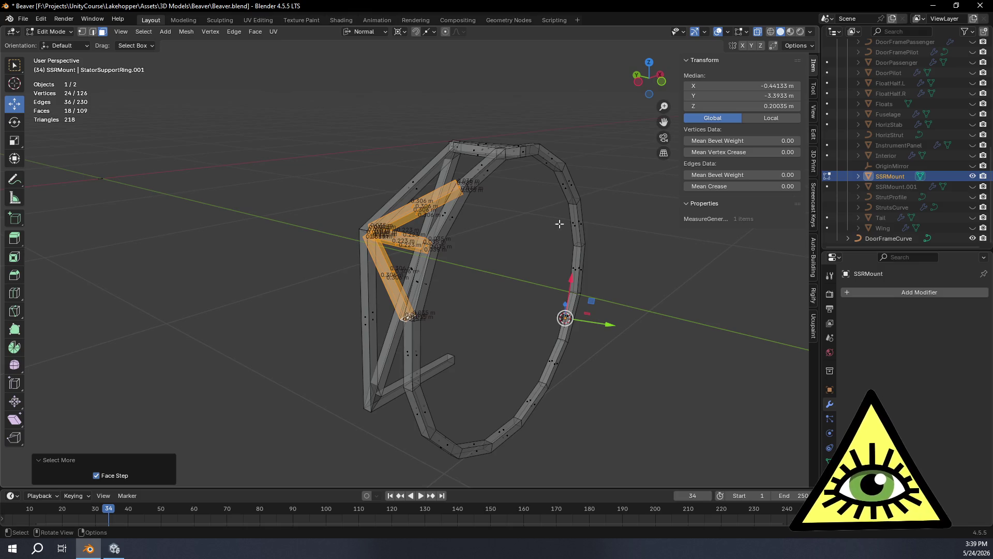
left_click(661, 82)
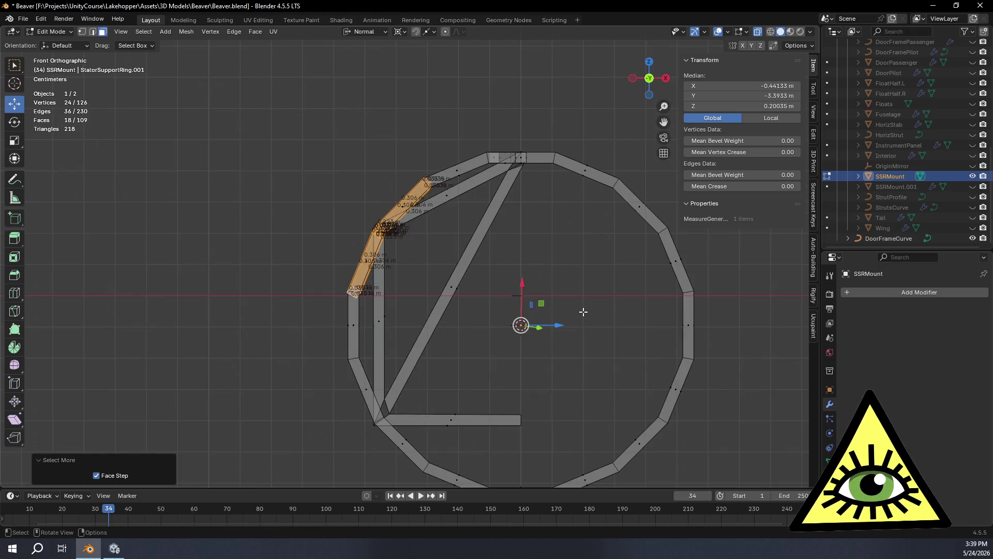
key("shift+d")
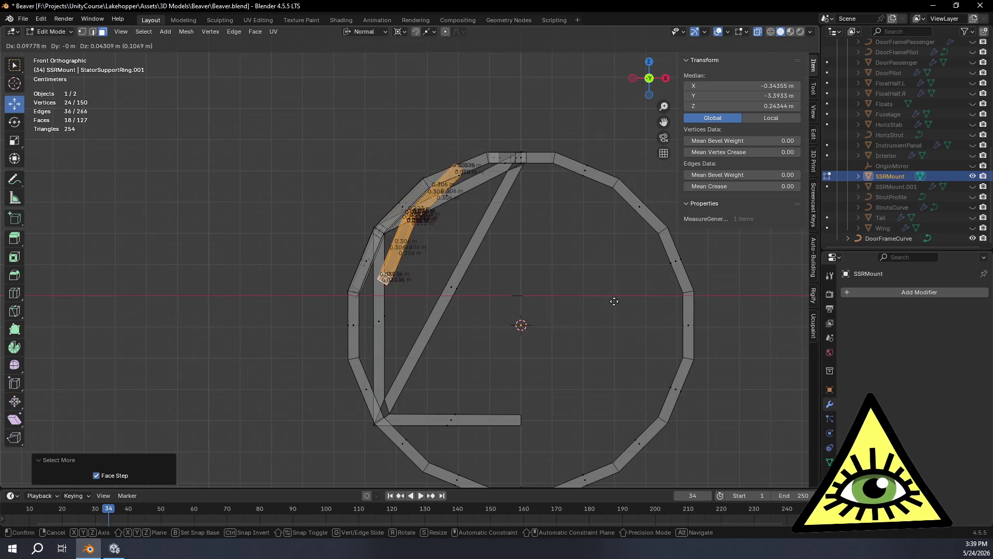
key("Escape")
key("r")
key("y")
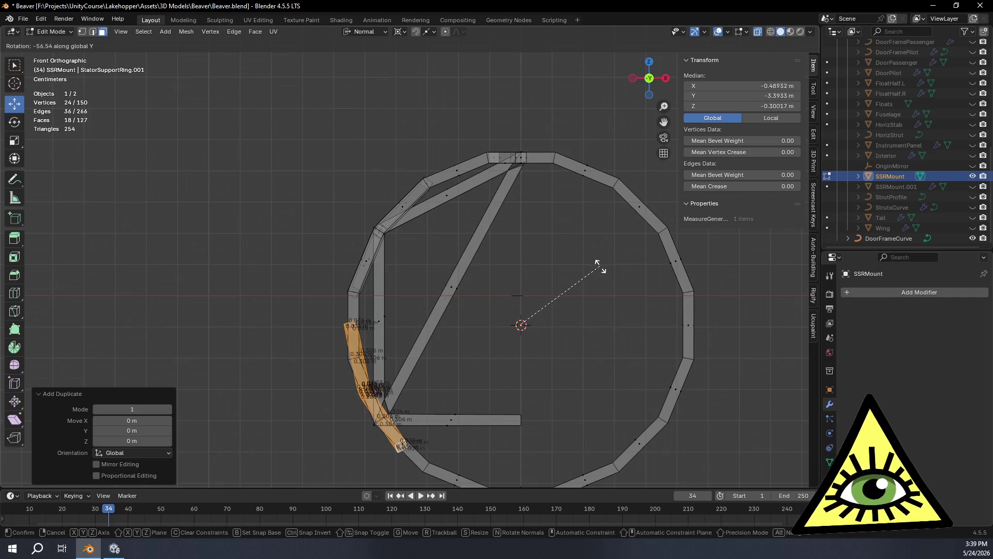
key("Escape")
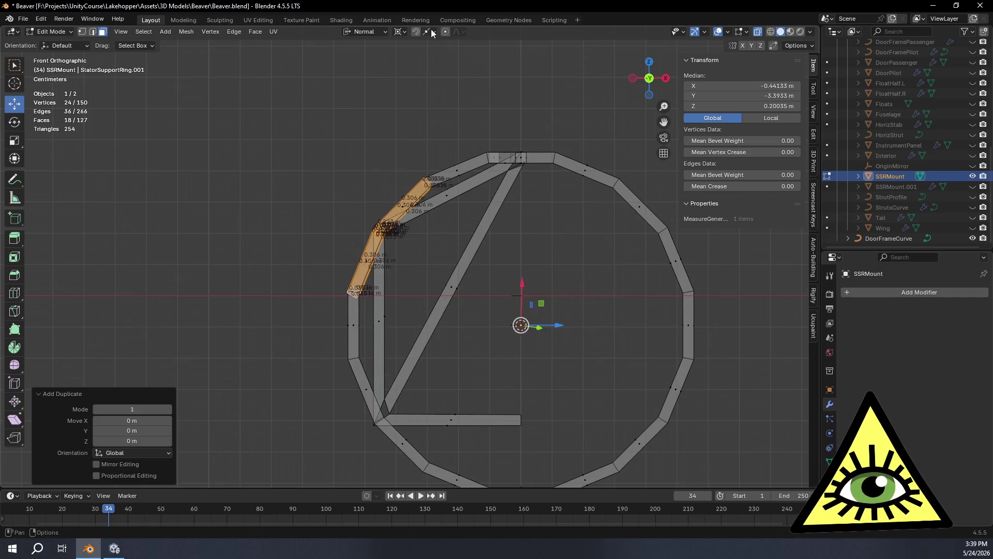
left_click(434, 32)
left_click(427, 85)
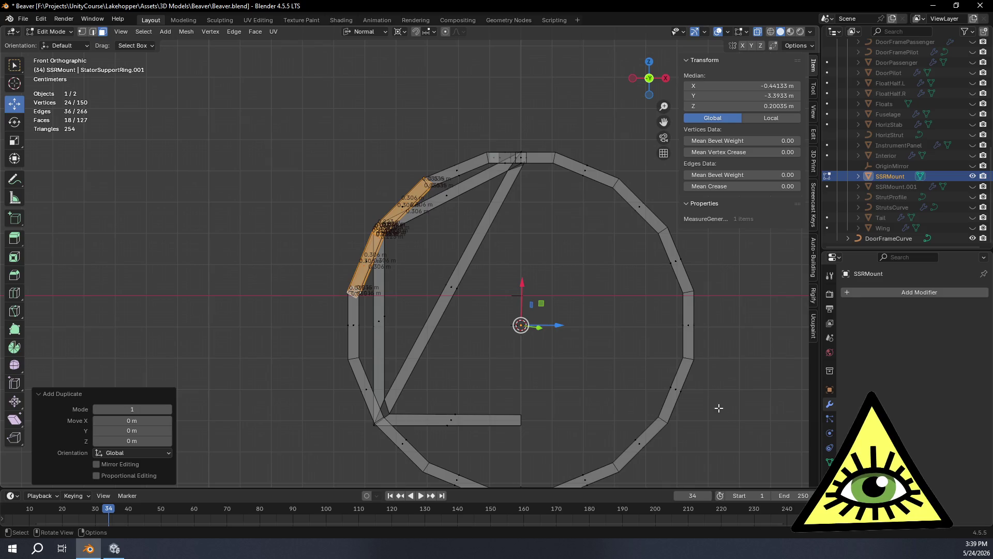
key("r")
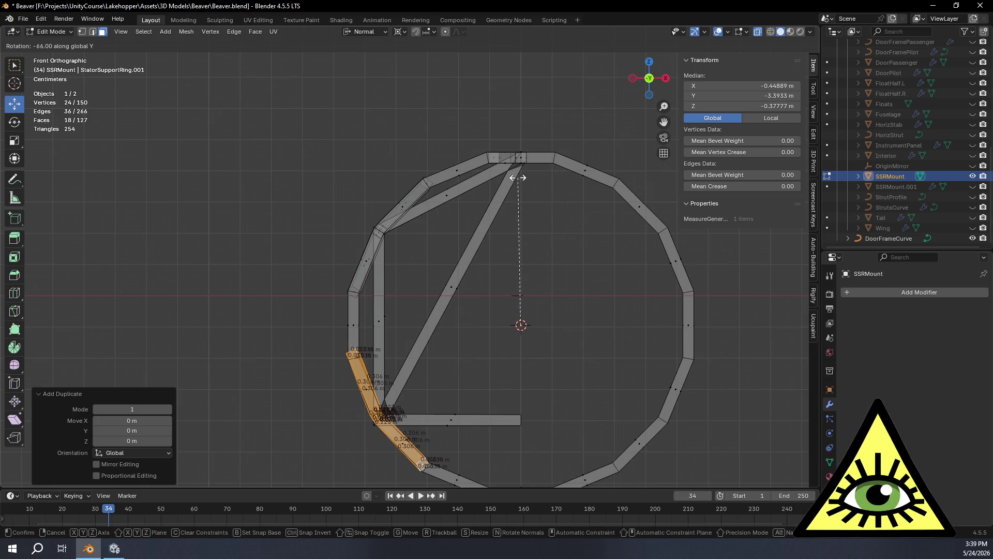
left_click(448, 178)
Apply a small Y-axis rotation to the copied strut band.
scroll(533, 324, "up", 6)
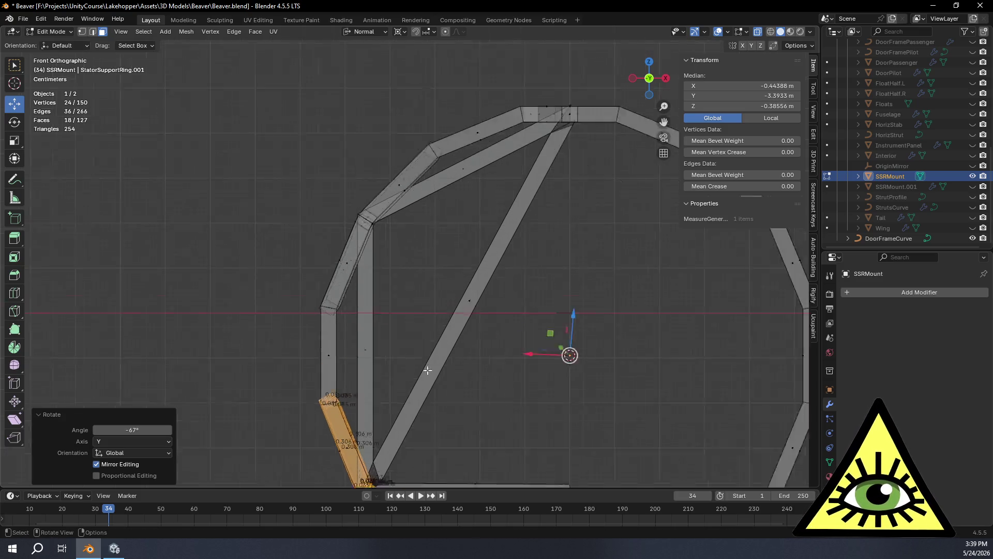
scroll(533, 324, "up", 3)
scroll(477, 346, "up", 5, "shift")
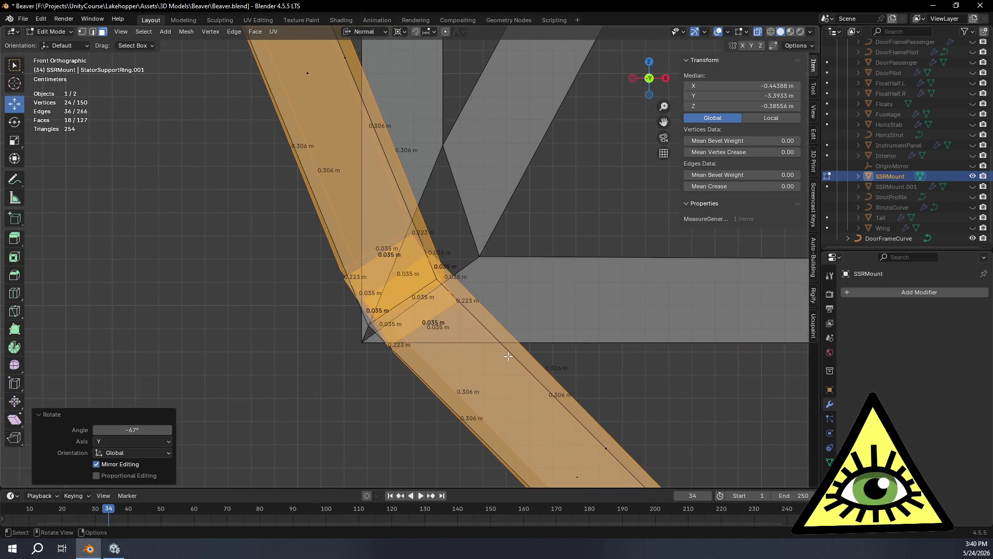
key("r")
key("y")
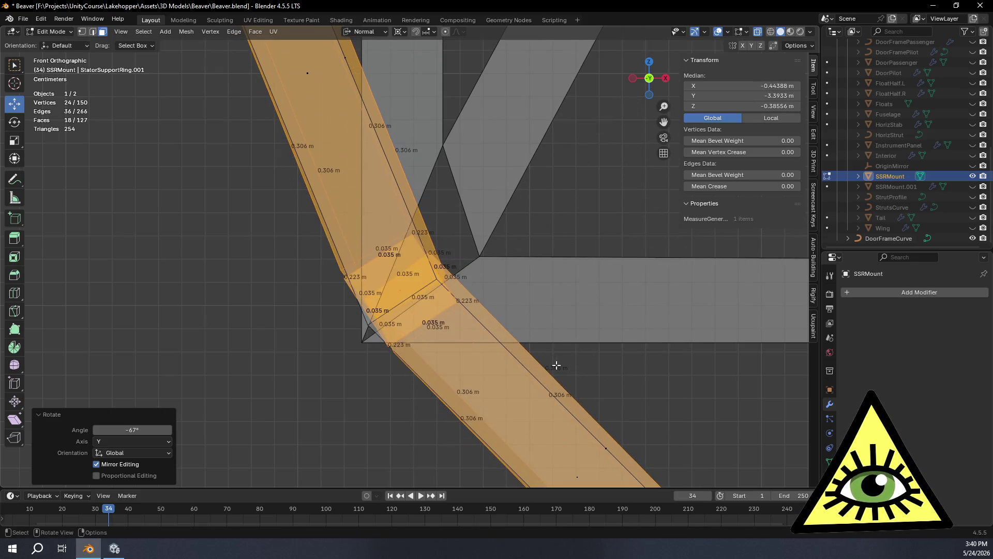
left_click(550, 352)
Fine-tune the band with a -0.823° rotation, then zoom out to view the whole ring.
scroll(550, 352, "down", 3)
key("r")
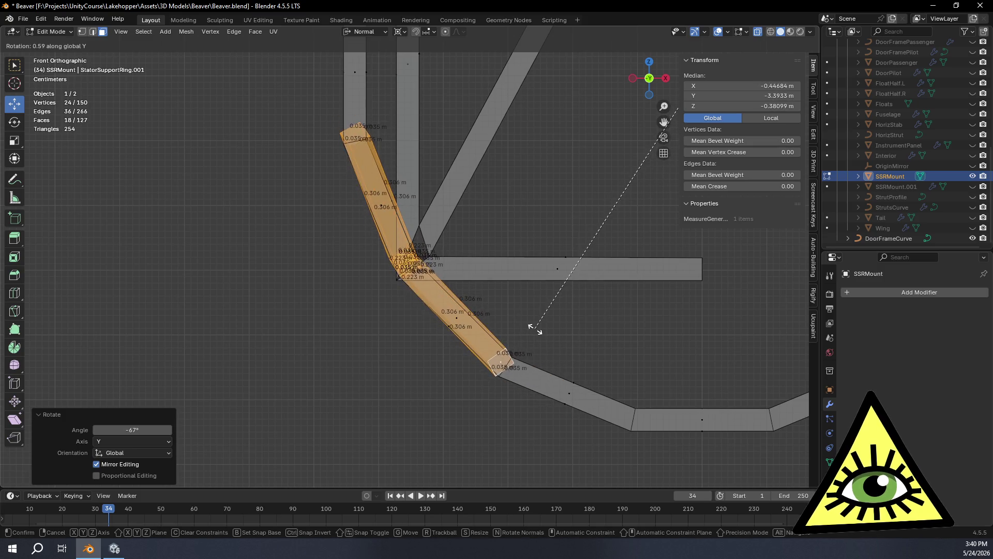
key("Escape")
scroll(510, 299, "up", 7)
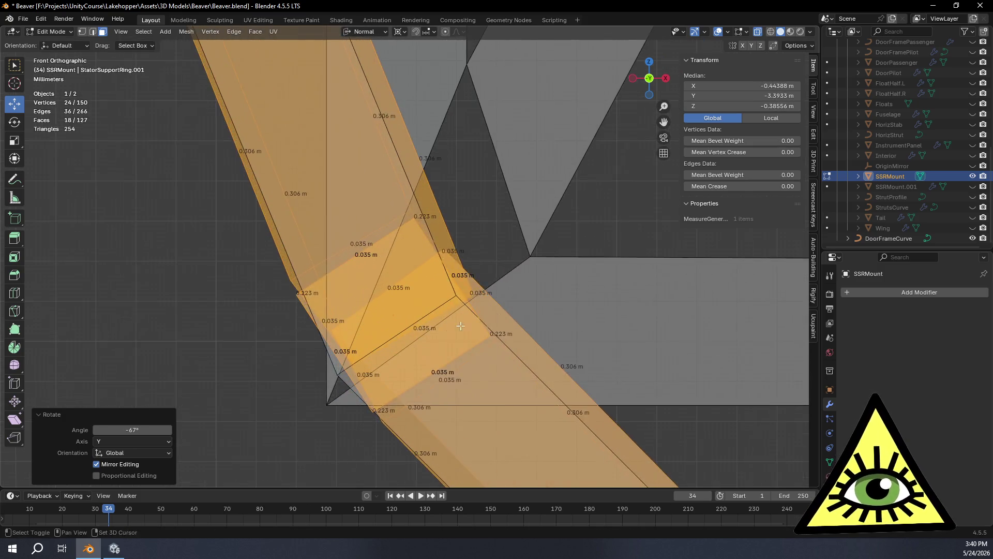
scroll(510, 298, "up", 4)
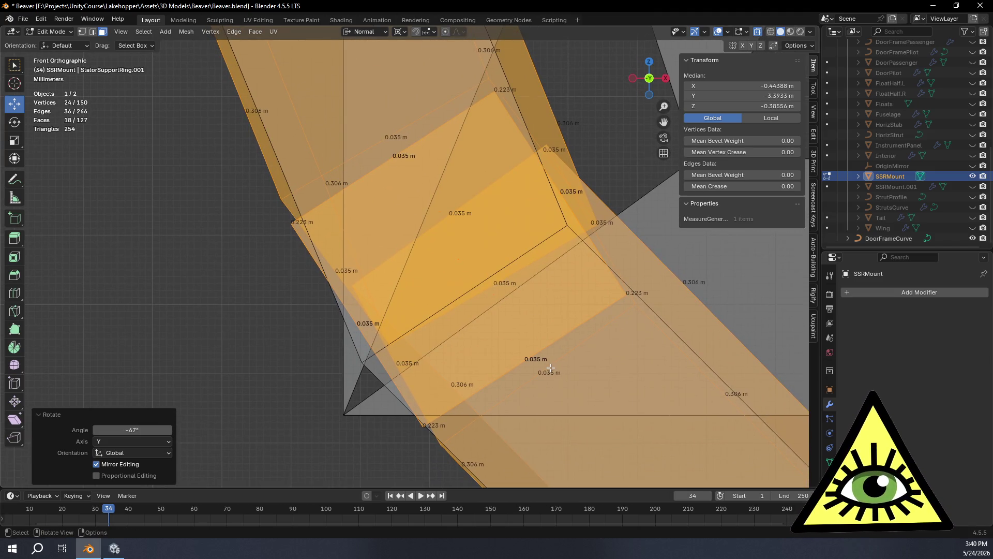
key("r")
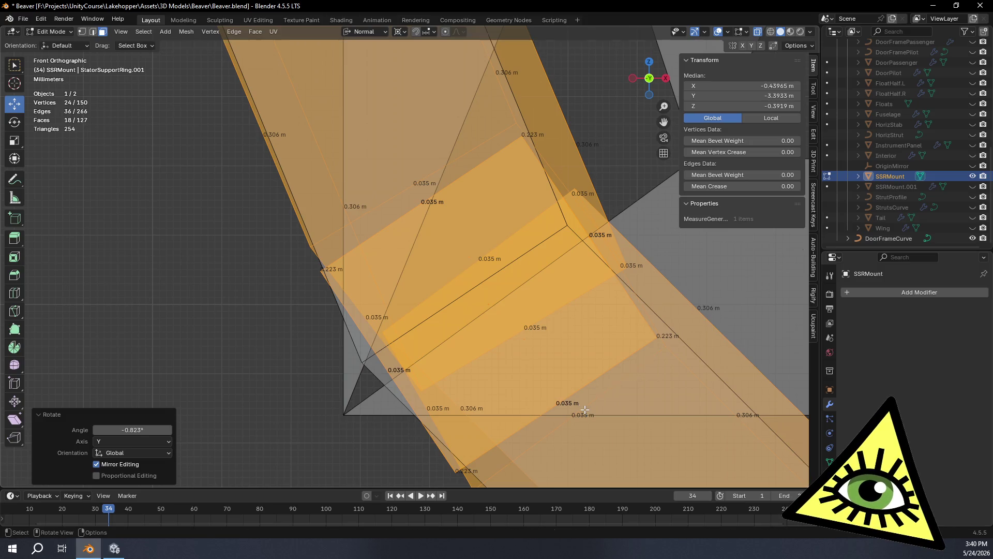
left_click(584, 410)
scroll(582, 406, "down", 3)
scroll(583, 404, "down", 4)
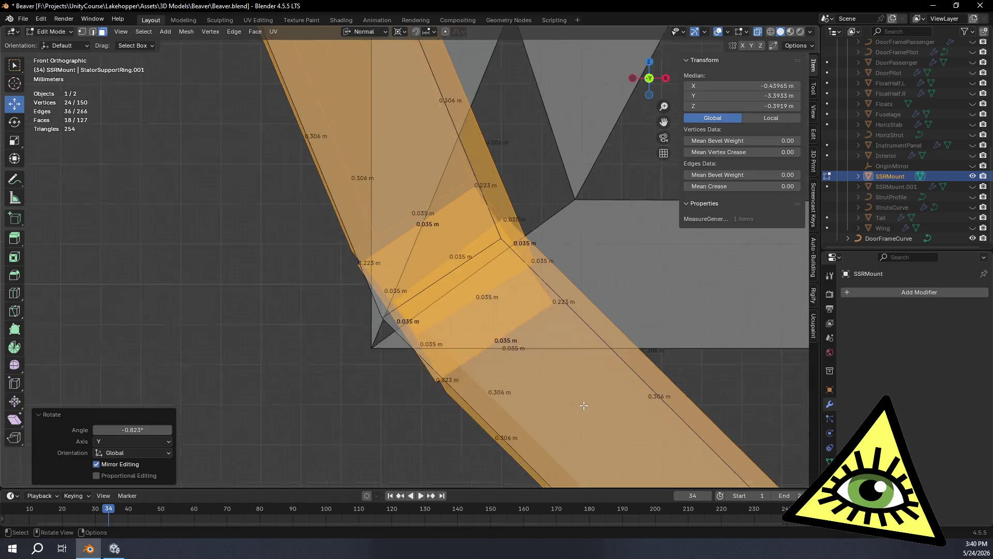
scroll(583, 404, "up", 3)
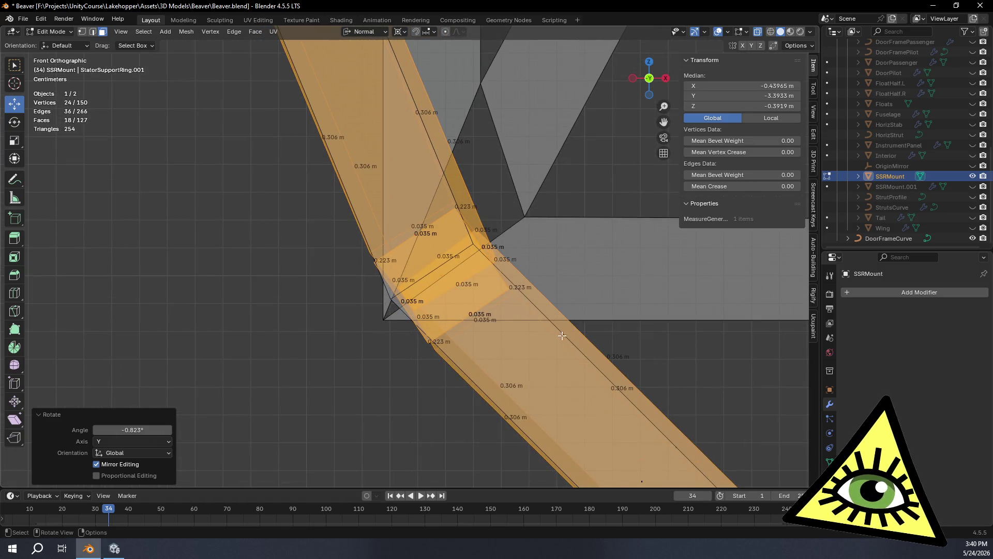
scroll(521, 274, "down", 5)
scroll(532, 284, "down", 5)
mouse_move(568, 305)
middle_mouse_down()
mouse_move(655, 297)
mouse_move(631, 274)
mouse_move(468, 279)
mouse_move(545, 329)
mouse_move(625, 333)
mouse_move(649, 326)
mouse_move(407, 299)
mouse_move(434, 306)
middle_mouse_up()
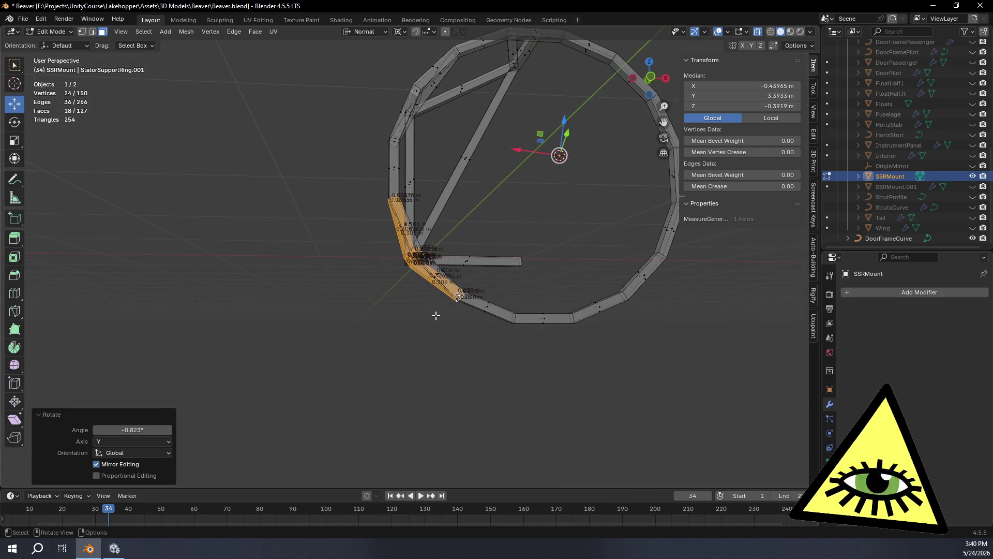
middle_click_drag(423, 292, 470, 339)
scroll(583, 331, "up", 5)
mouse_move(583, 331)
middle_mouse_down("shift")
mouse_move(571, 366)
mouse_move(595, 402)
mouse_move(494, 419)
mouse_move(599, 347)
mouse_move(637, 371)
mouse_move(572, 367)
mouse_move(581, 370)
mouse_move(602, 330)
mouse_move(529, 349)
mouse_move(509, 364)
middle_mouse_up("shift")
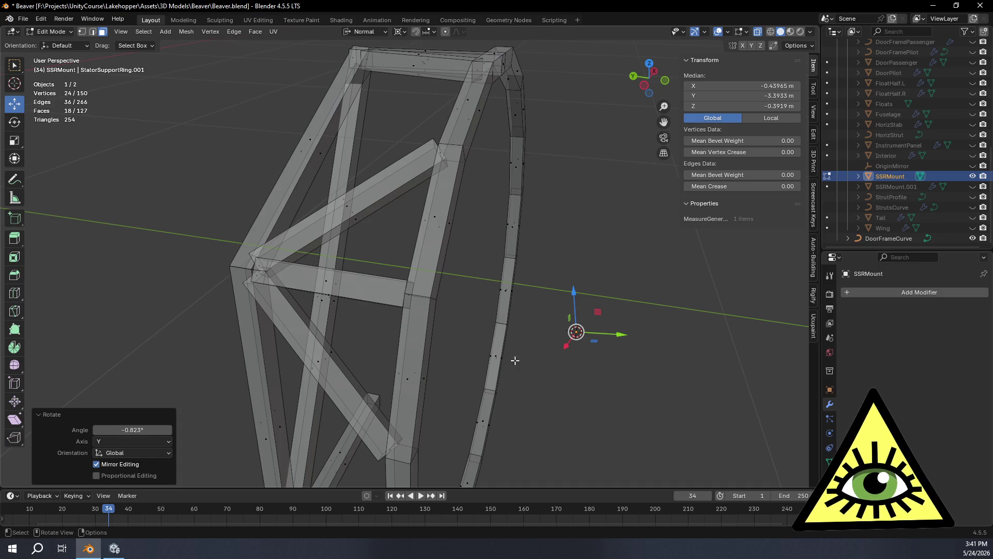
mouse_move(489, 258)
middle_mouse_down()
mouse_move(501, 317)
mouse_move(508, 291)
middle_mouse_up()
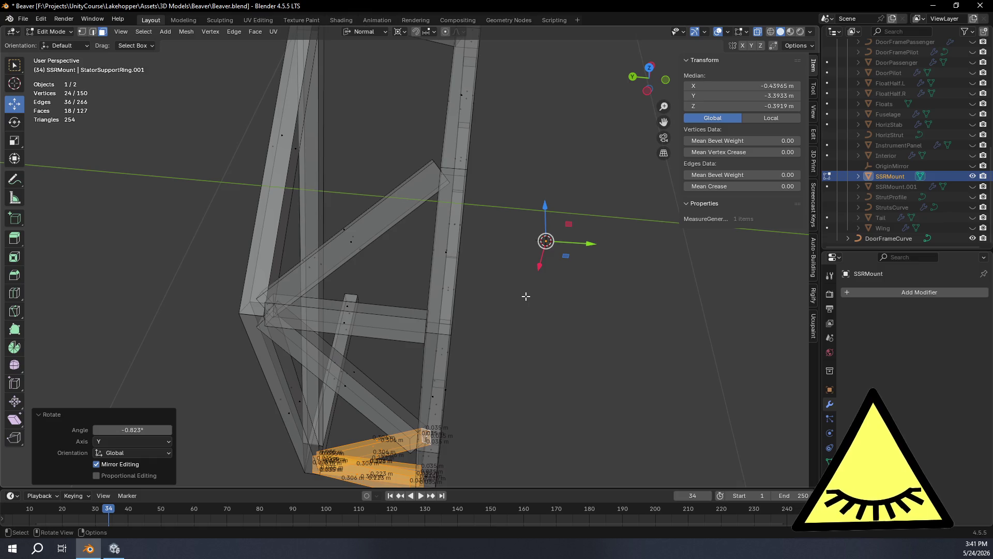
mouse_move(527, 296)
middle_mouse_down()
mouse_move(402, 304)
mouse_move(385, 266)
mouse_move(383, 310)
mouse_move(399, 308)
middle_mouse_up()
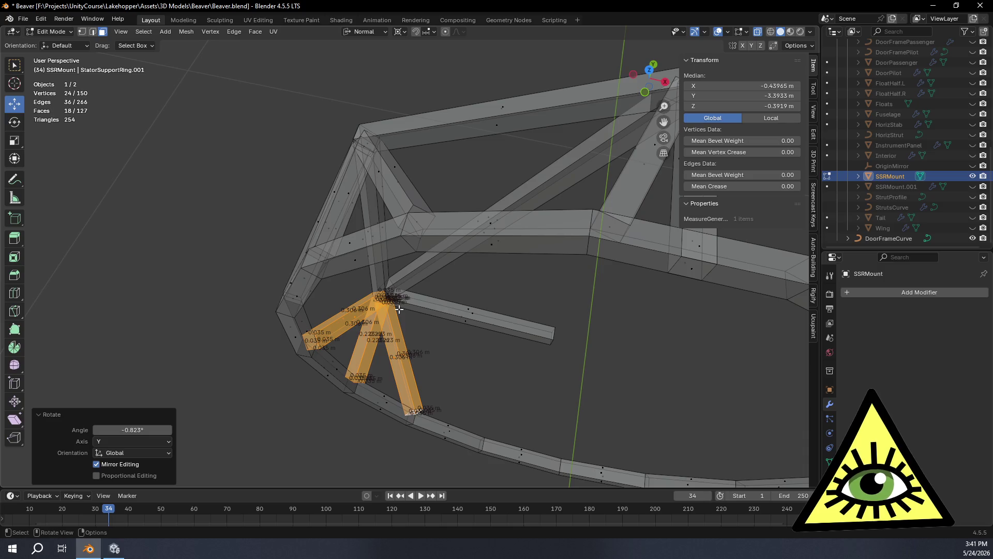
mouse_move(405, 305)
middle_mouse_down()
mouse_move(381, 261)
mouse_move(401, 257)
middle_mouse_up()
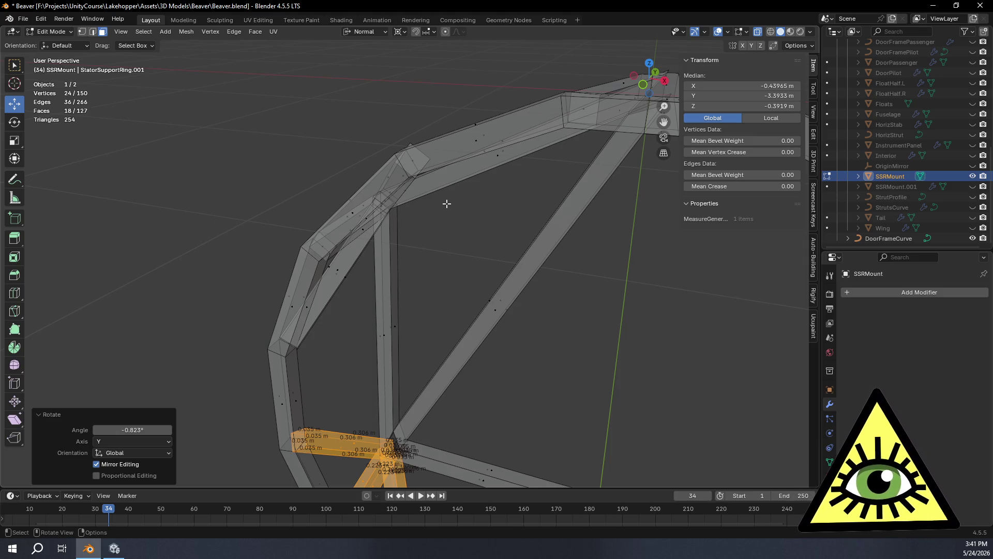
mouse_move(447, 203)
middle_mouse_down()
mouse_move(461, 217)
mouse_move(406, 207)
mouse_move(461, 185)
mouse_move(441, 157)
mouse_move(477, 222)
mouse_move(454, 243)
mouse_move(486, 250)
mouse_move(510, 312)
mouse_move(541, 317)
mouse_move(545, 341)
mouse_move(531, 379)
middle_mouse_up()
mouse_move(569, 426)
middle_mouse_down()
mouse_move(636, 434)
mouse_move(665, 413)
mouse_move(623, 377)
mouse_move(607, 416)
mouse_move(495, 381)
mouse_move(516, 370)
mouse_move(505, 369)
middle_mouse_up()
middle_click_drag(461, 345, 477, 342)
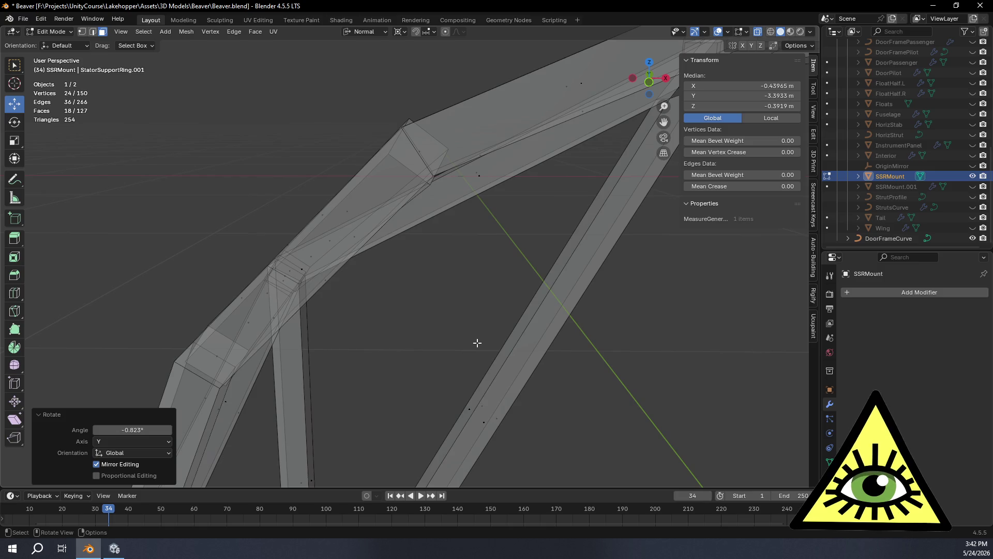
mouse_move(476, 336)
middle_mouse_down()
mouse_move(483, 368)
mouse_move(457, 359)
middle_mouse_up()
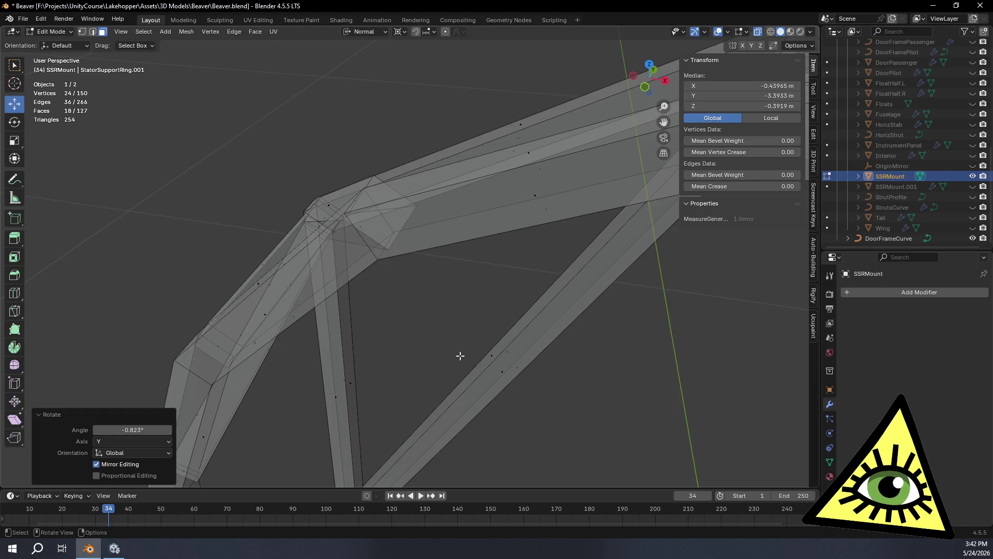
left_click(379, 214)
middle_click_drag(378, 215, 442, 250)
Grow the selection to the whole brace segment and set the pivot point to the 3D cursor.
key("ctrl+KP_Add")
key("ctrl+KP_Add")
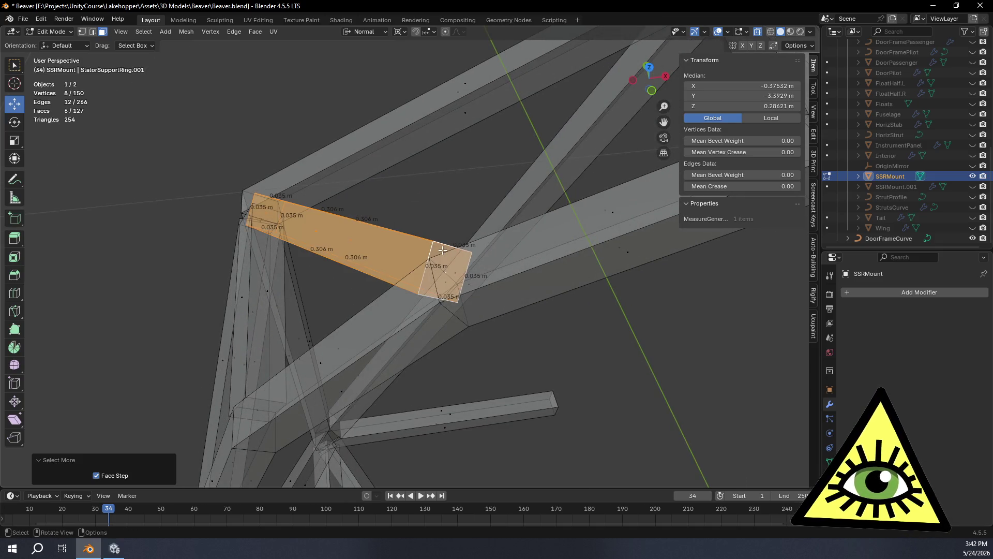
left_click(402, 31)
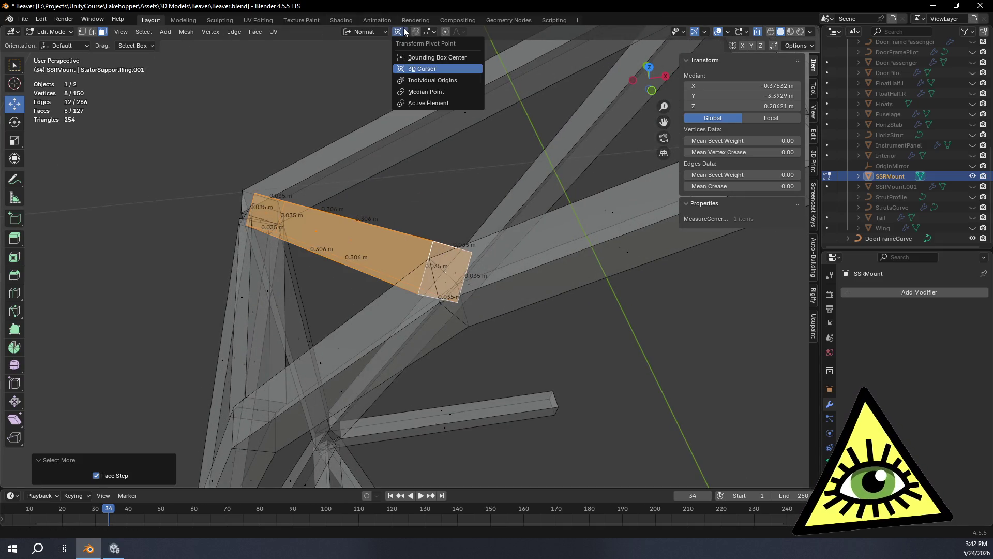
left_click(412, 60)
mouse_move(469, 191)
middle_mouse_down()
mouse_move(413, 173)
mouse_move(432, 171)
mouse_move(428, 191)
mouse_move(432, 181)
mouse_move(590, 156)
mouse_move(463, 211)
mouse_move(384, 148)
mouse_move(401, 187)
mouse_move(433, 186)
mouse_move(428, 200)
mouse_move(427, 190)
middle_mouse_up()
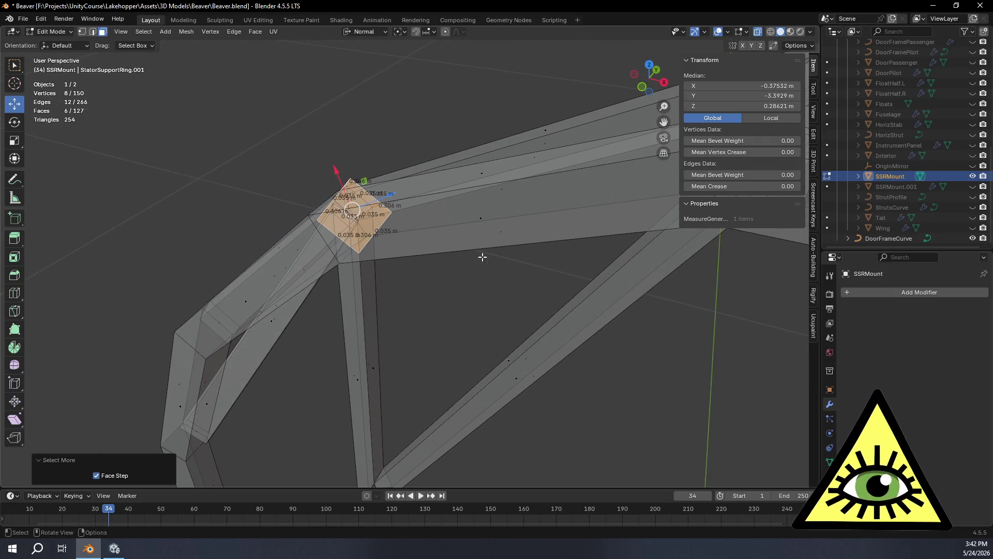
Rotate the brace segment -27.1° about the Y axis so its end meets the upper joint.
key("r")
key("y")
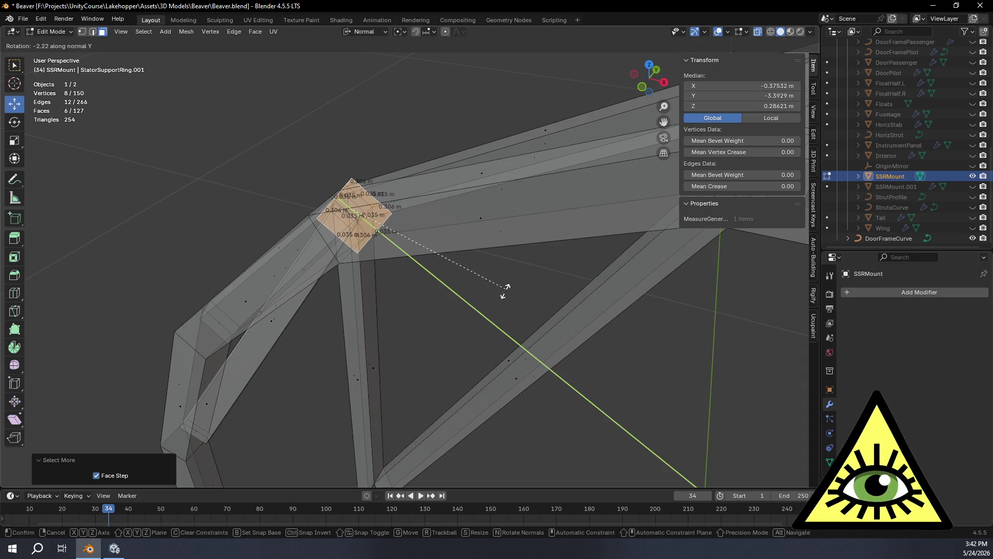
left_click(451, 341)
mouse_move(451, 341)
middle_mouse_down()
mouse_move(415, 324)
mouse_move(426, 301)
mouse_move(470, 328)
middle_mouse_up()
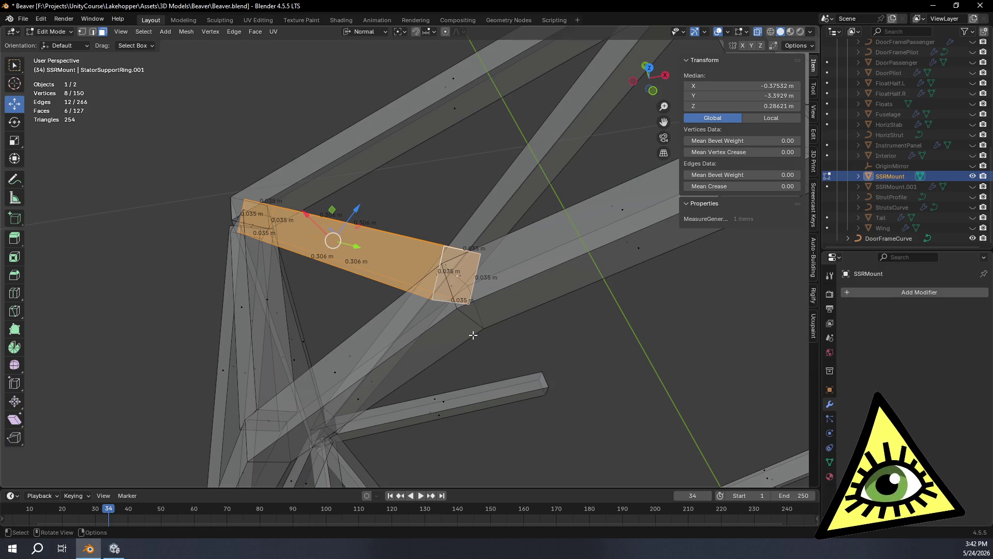
mouse_move(492, 370)
middle_mouse_down()
mouse_move(435, 362)
mouse_move(442, 354)
middle_mouse_up()
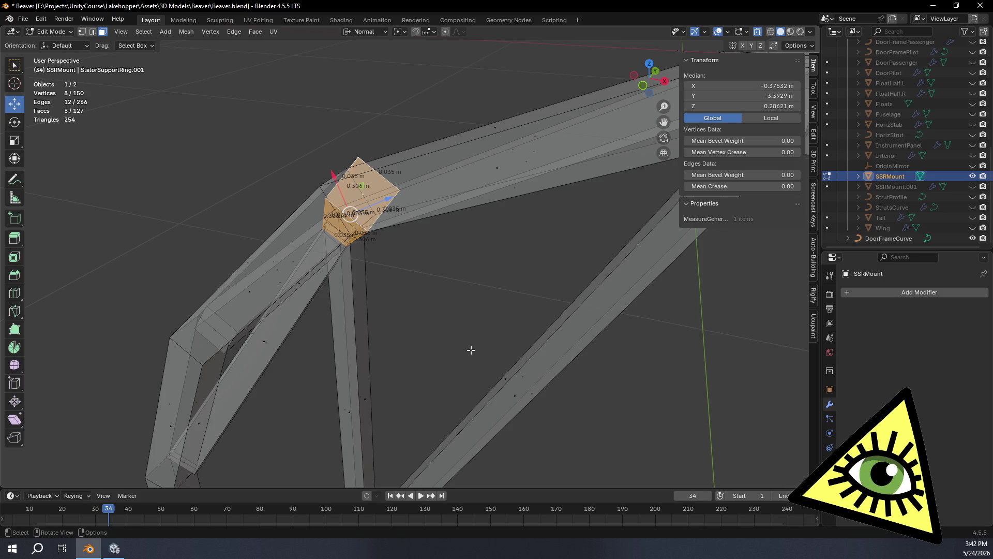
mouse_move(475, 350)
middle_mouse_down()
mouse_move(506, 341)
mouse_move(468, 361)
mouse_move(435, 412)
mouse_move(476, 348)
mouse_move(470, 331)
middle_mouse_up()
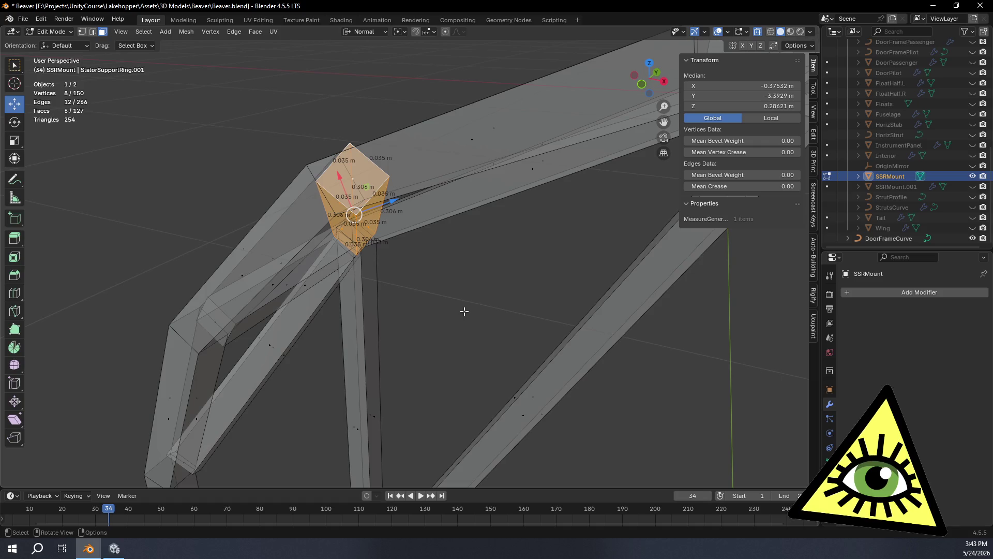
left_click(82, 32)
key("KP_Decimal")
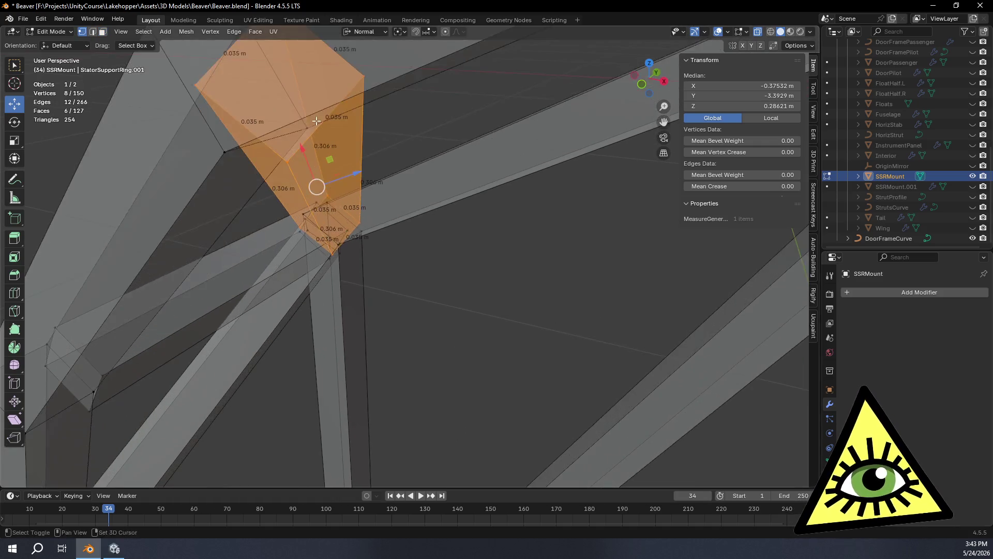
Vertex-slide the brace end's top corner vertex along its edge onto the strut surface.
middle_click_drag(414, 261, 419, 257)
middle_click_drag(415, 255, 419, 255)
left_click(411, 147)
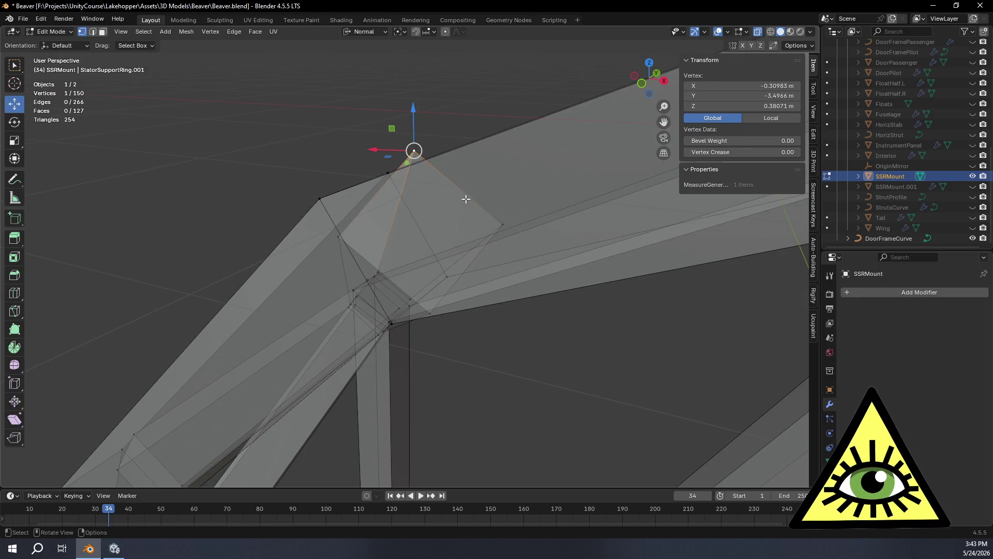
key("shift+v")
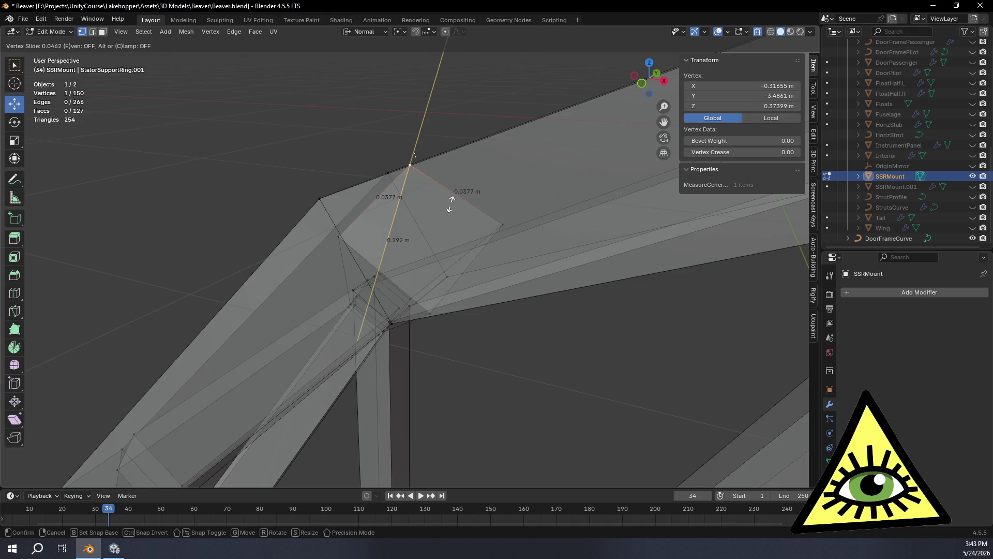
left_click(450, 204)
mouse_move(488, 301)
middle_mouse_down()
mouse_move(624, 271)
mouse_move(498, 311)
mouse_move(591, 303)
mouse_move(520, 293)
mouse_move(525, 311)
mouse_move(526, 296)
middle_mouse_up()
key("ctrl+z")
key("shift+v")
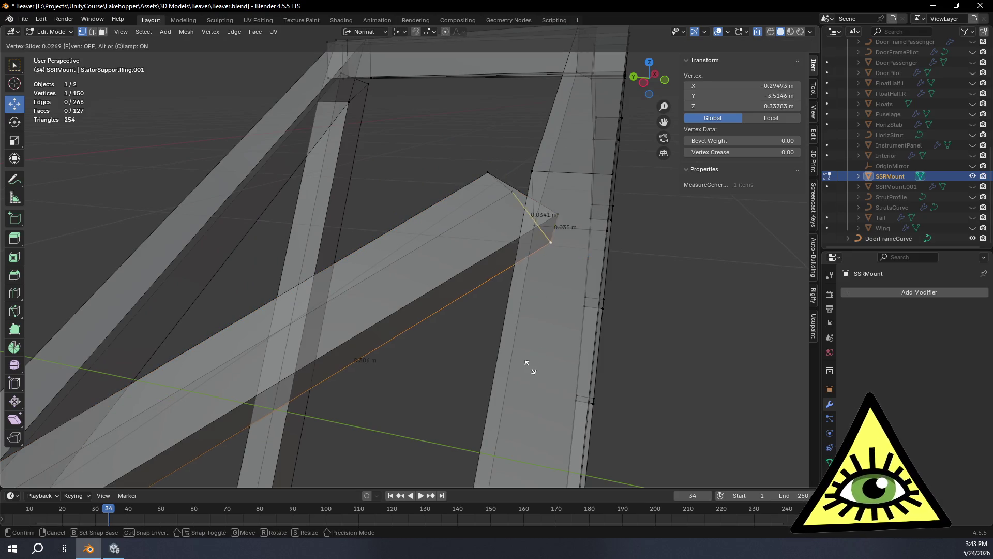
left_click(514, 359)
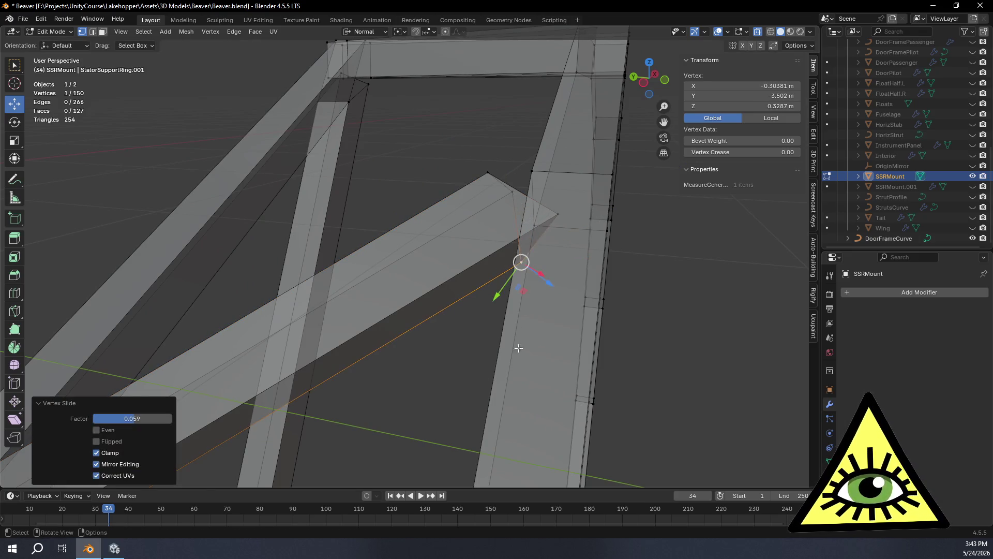
Slide the next brace corner vertex along its edge toward the strut.
left_click(562, 207)
mouse_move(561, 207)
middle_mouse_down()
mouse_move(547, 288)
mouse_move(571, 311)
middle_mouse_up()
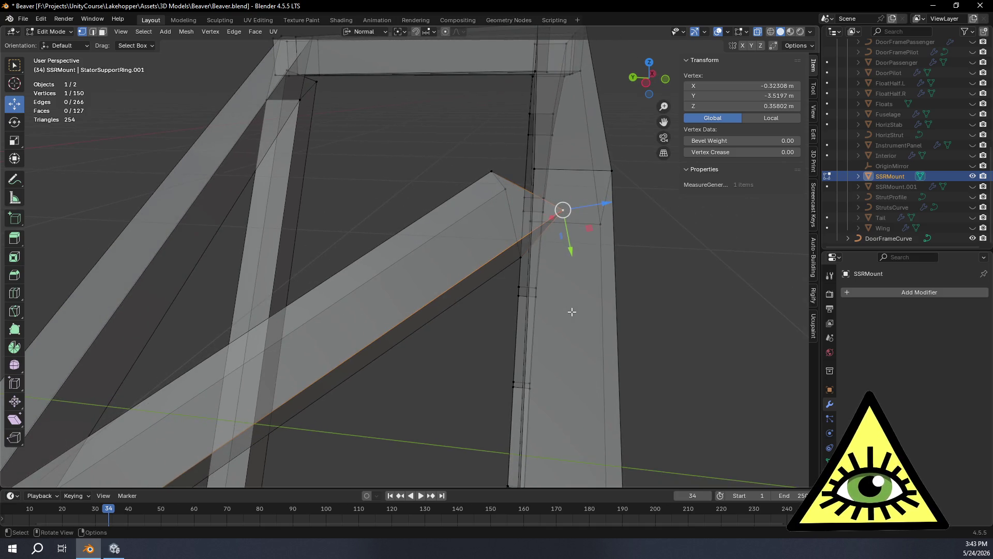
key("shift+v")
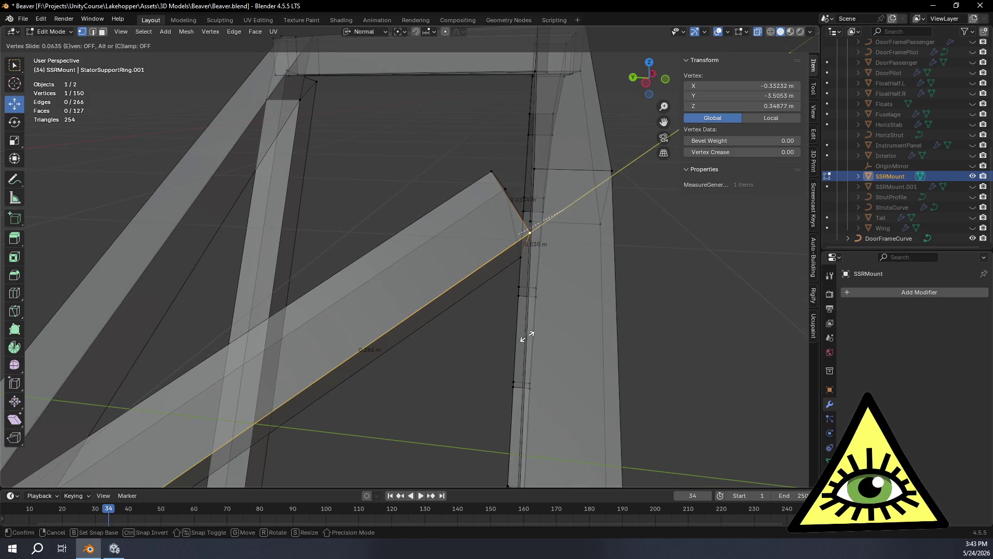
left_click(527, 337)
middle_click_drag(526, 336, 525, 244)
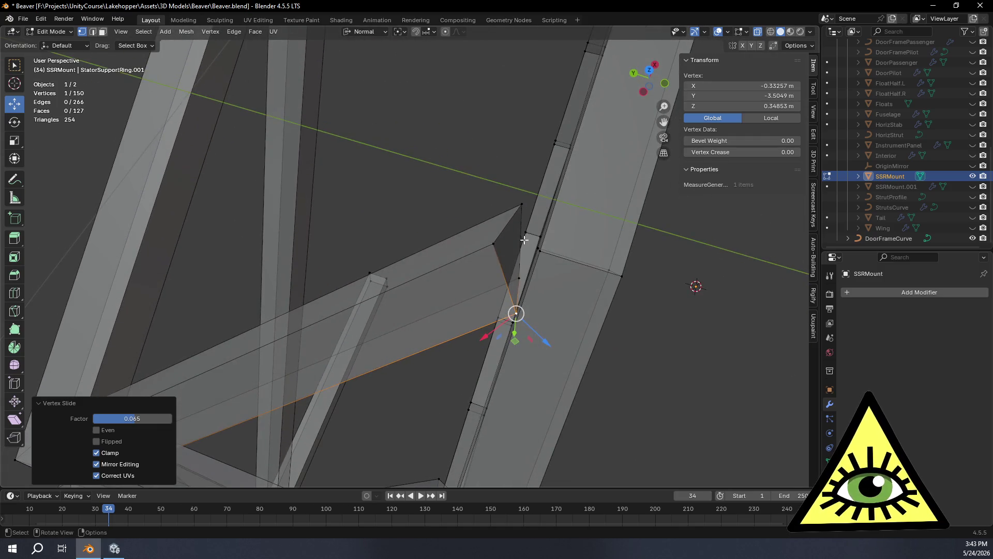
Slide another corner vertex past its edge end with clamp off, at a 0.040 factor.
left_click(522, 208)
mouse_move(522, 207)
middle_mouse_down()
mouse_move(612, 240)
mouse_move(656, 225)
mouse_move(538, 296)
mouse_move(543, 289)
middle_mouse_up()
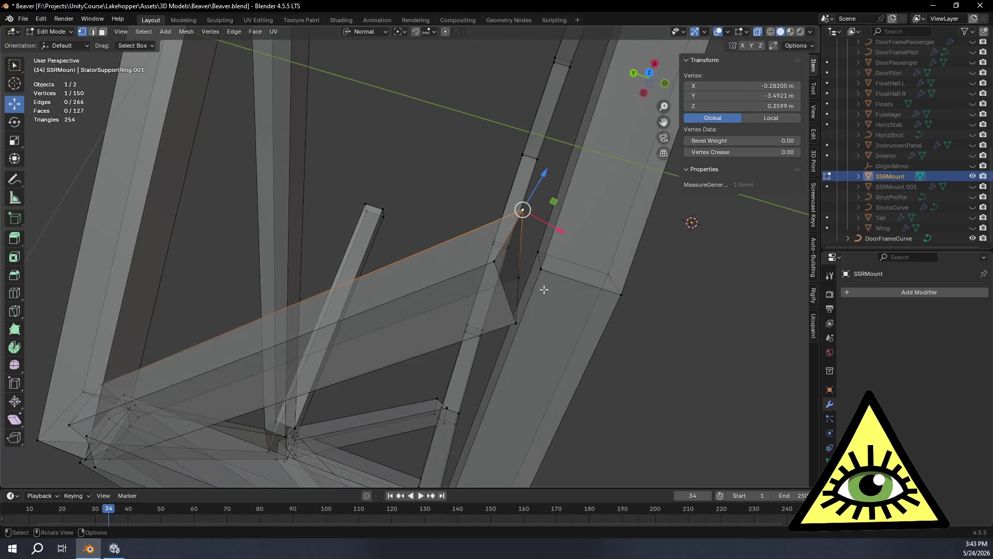
key("shift+v")
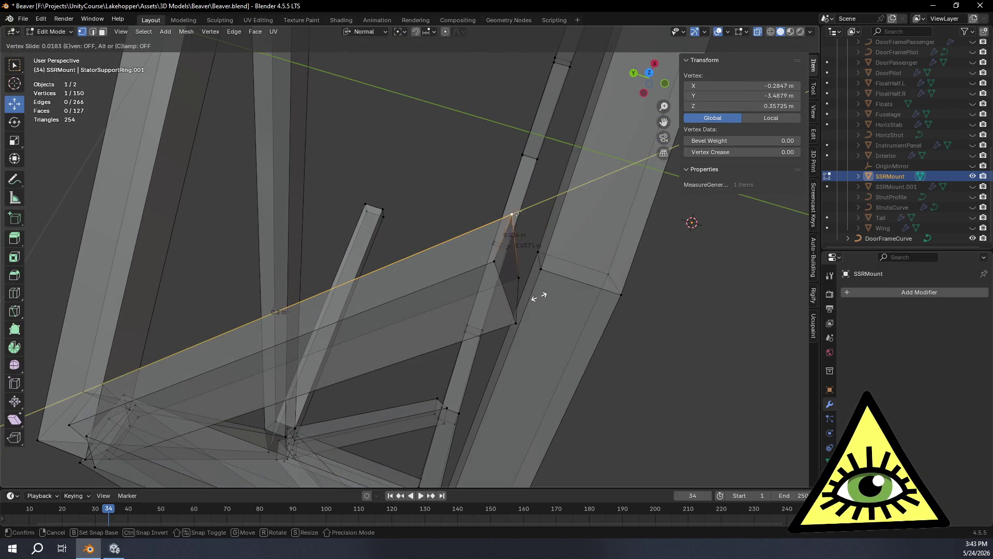
left_click(560, 276)
mouse_move(560, 276)
middle_mouse_down()
mouse_move(405, 202)
mouse_move(446, 222)
mouse_move(501, 326)
mouse_move(547, 336)
mouse_move(584, 288)
middle_mouse_up()
key("ctrl+z")
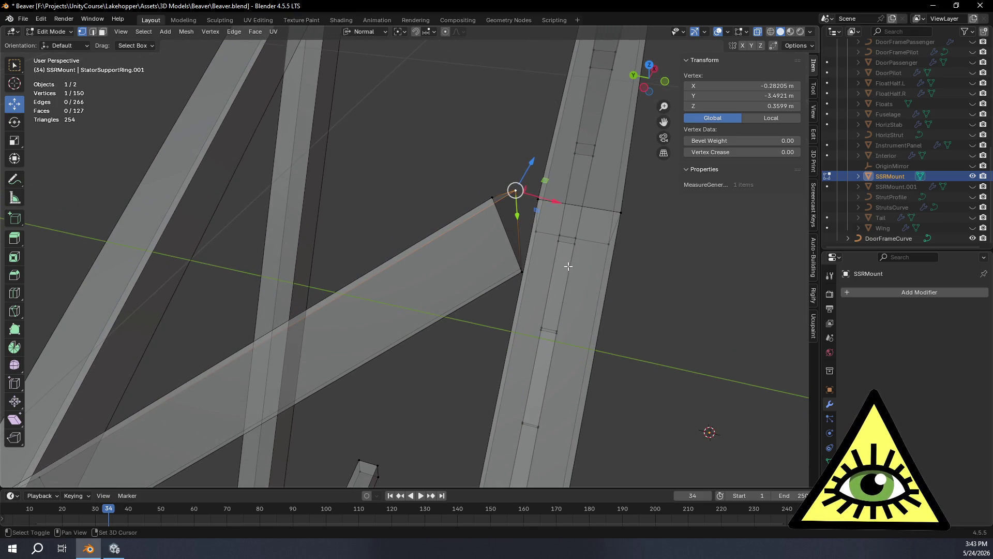
key("shift+v")
key("c")
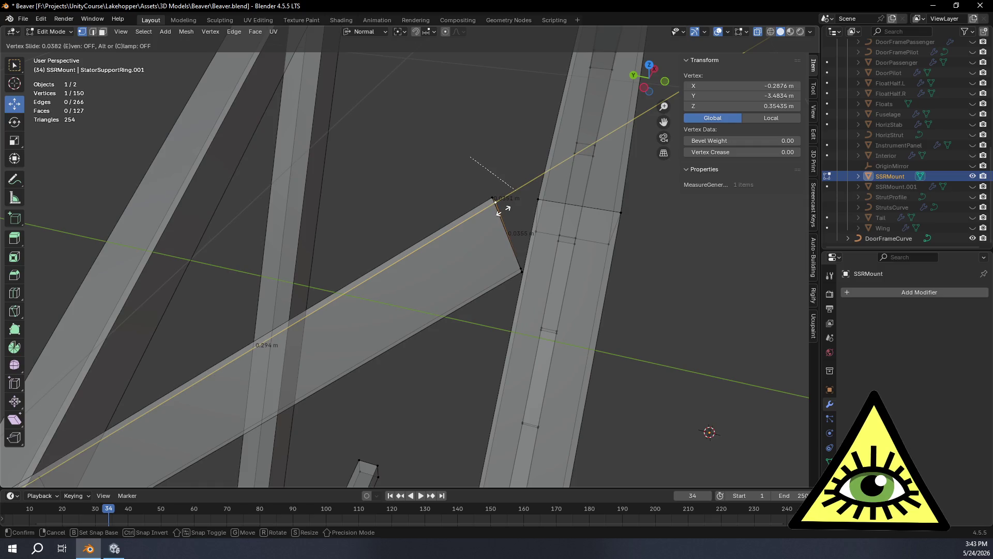
left_click(497, 210)
mouse_move(566, 288)
middle_mouse_down()
mouse_move(577, 219)
mouse_move(628, 222)
mouse_move(580, 287)
mouse_move(530, 290)
mouse_move(499, 344)
mouse_move(465, 357)
middle_mouse_up()
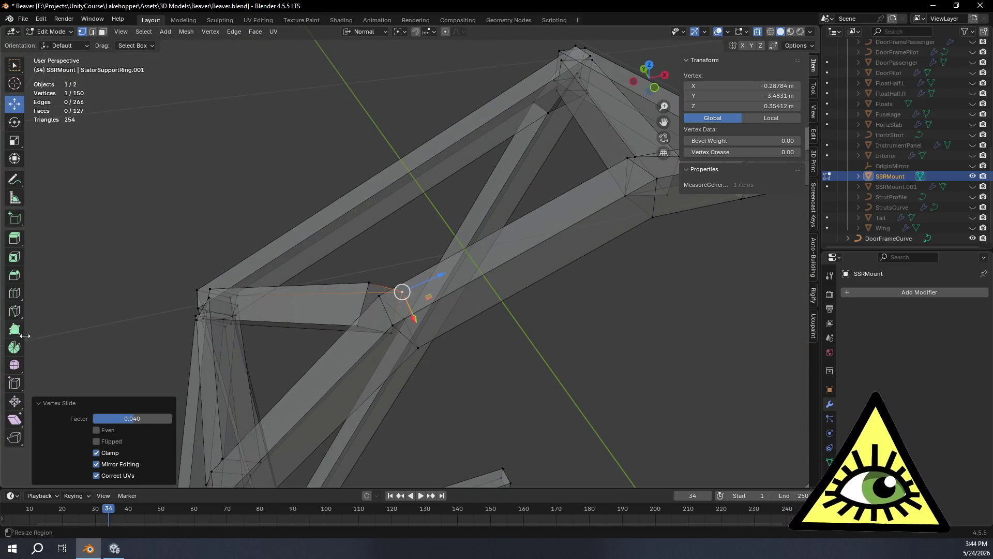
Add two loop cuts across the upright strut, sliding each into place.
left_click(16, 297)
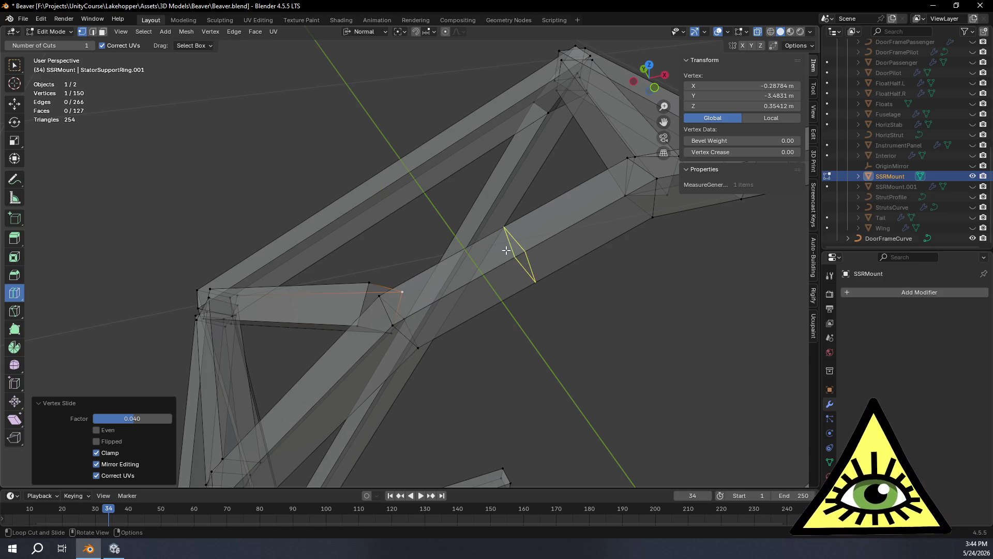
mouse_move(529, 265)
middle_mouse_down()
mouse_move(588, 284)
mouse_move(617, 265)
middle_mouse_up()
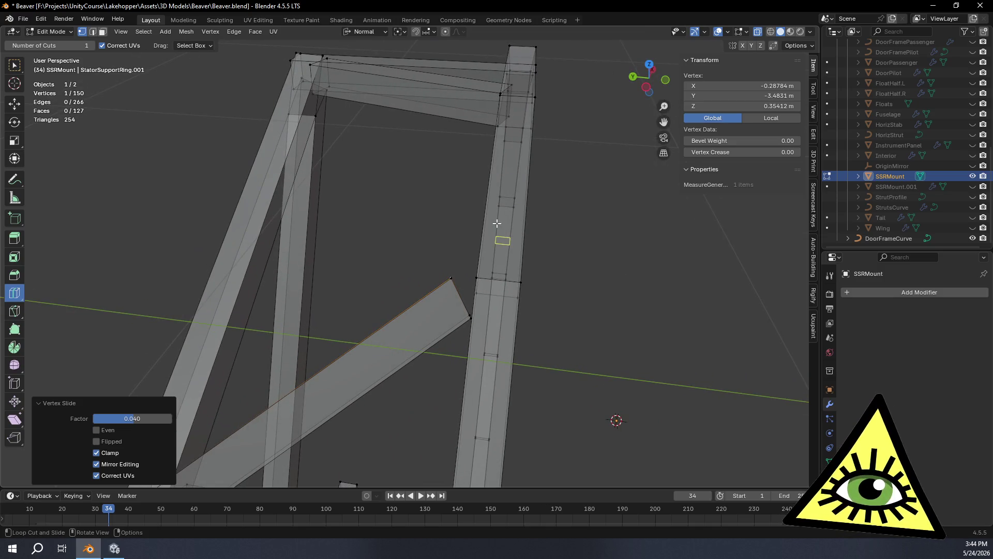
left_click_drag(491, 200, 490, 201)
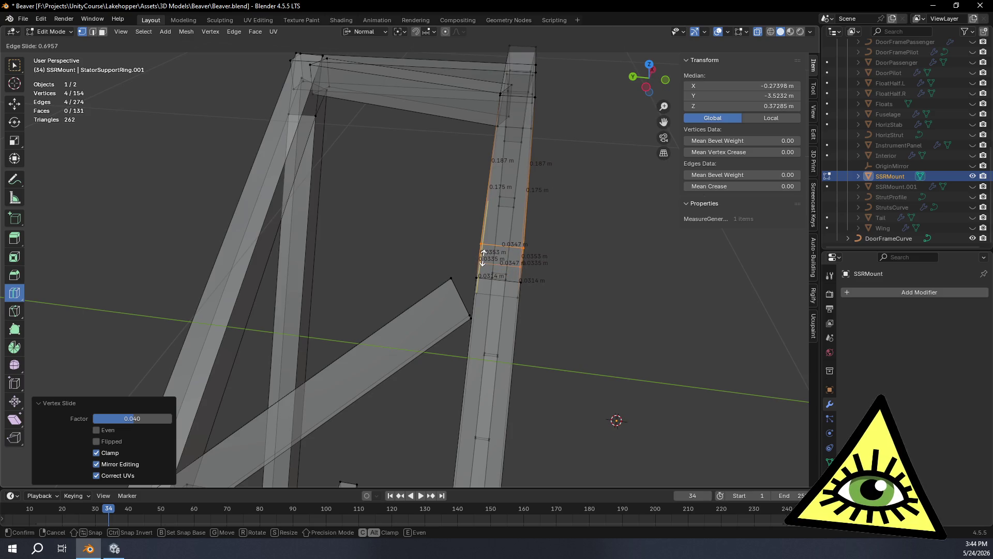
left_click_drag(483, 257, 483, 258)
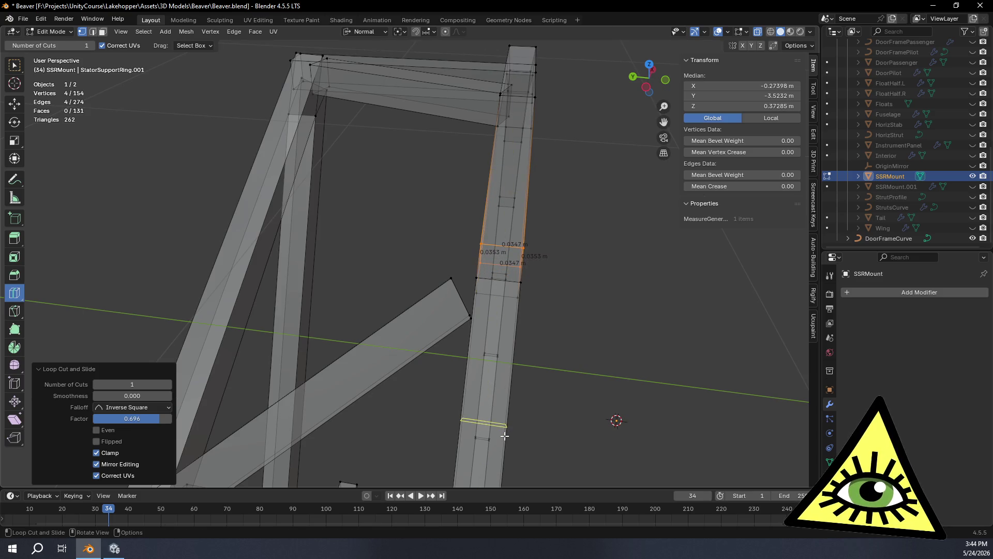
left_click_drag(505, 436, 507, 413)
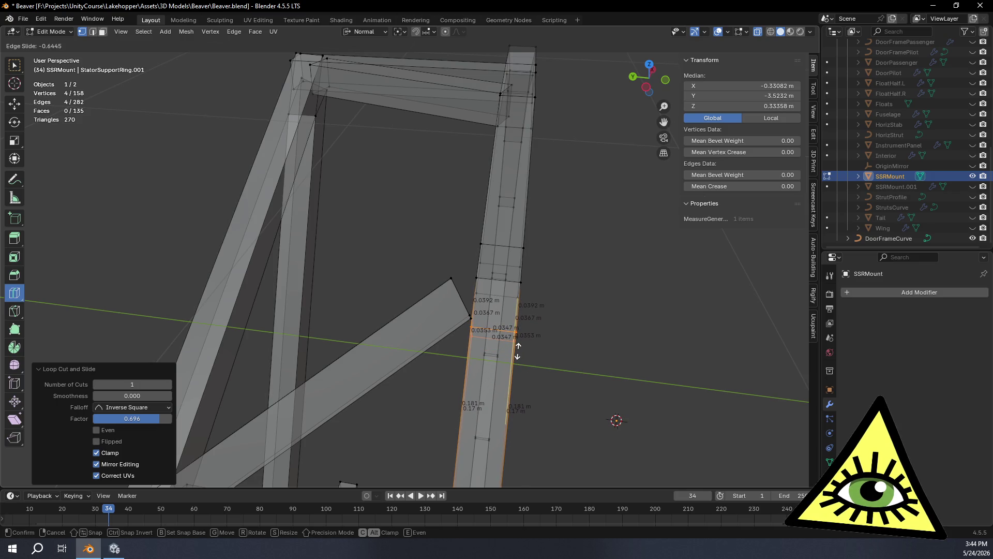
left_click_drag(518, 354, 528, 349)
mouse_move(527, 348)
middle_mouse_down()
mouse_move(454, 303)
mouse_move(458, 343)
mouse_move(512, 346)
mouse_move(536, 334)
middle_mouse_up()
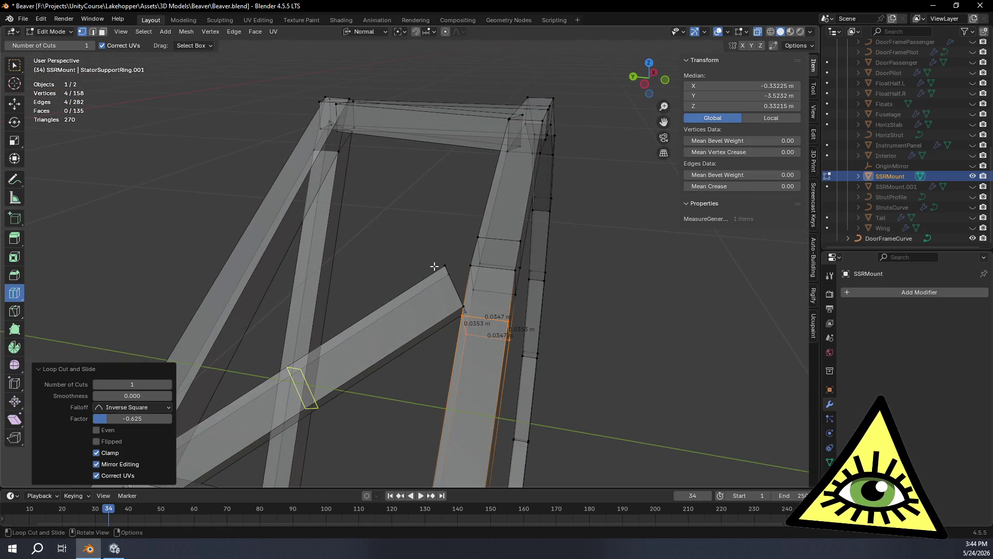
Select the diagonal brace's end vertices and slide them back along their edges.
scroll(434, 266, "up", 5)
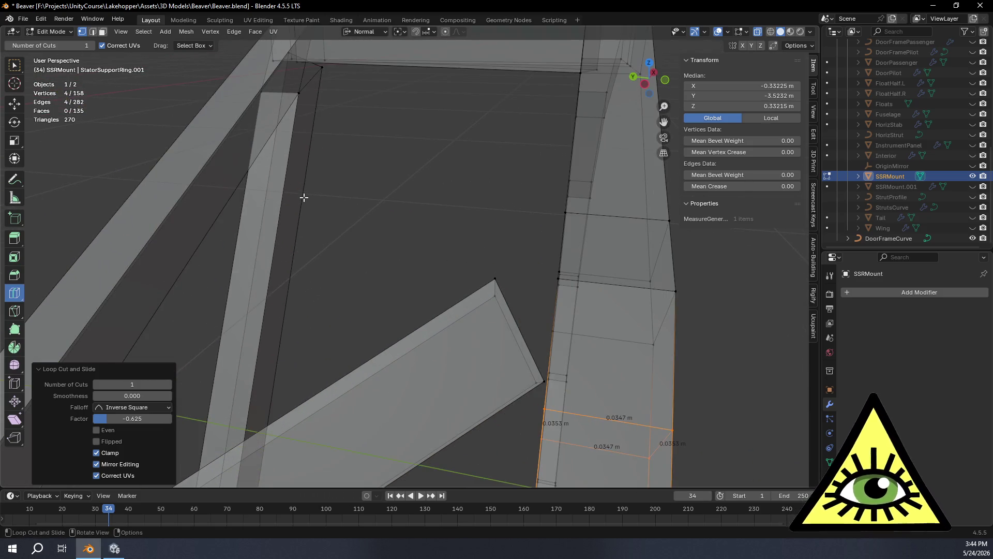
left_click(13, 68)
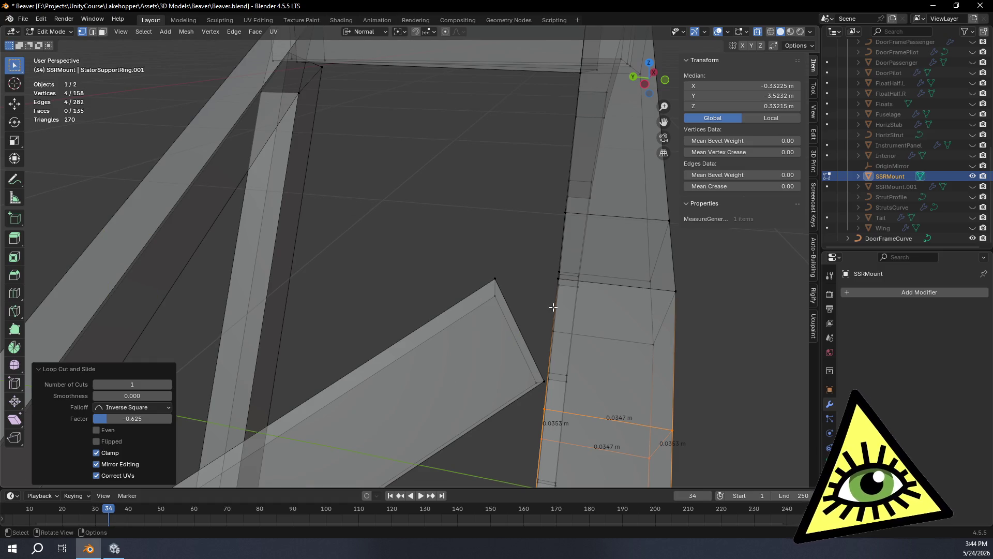
left_click(540, 386, "shift")
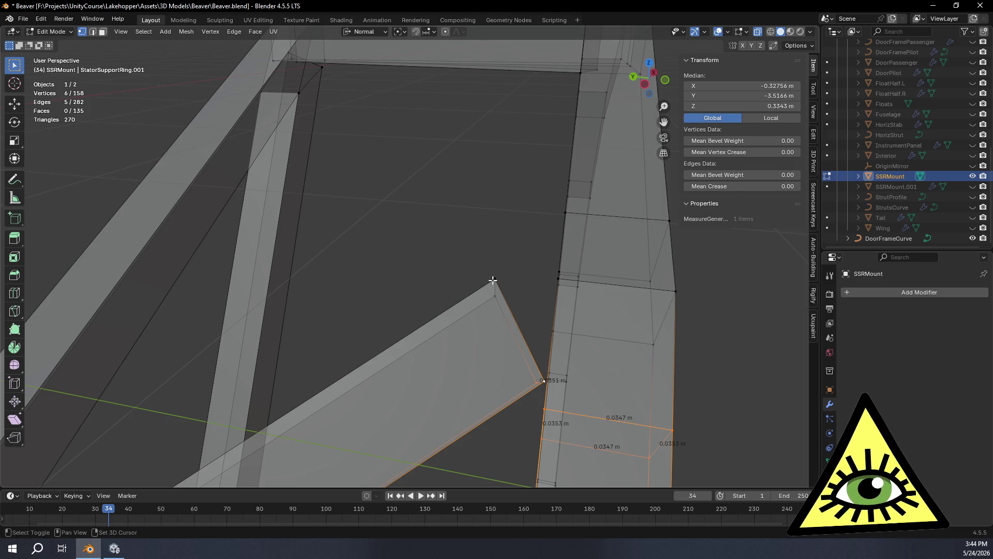
key("shift+v")
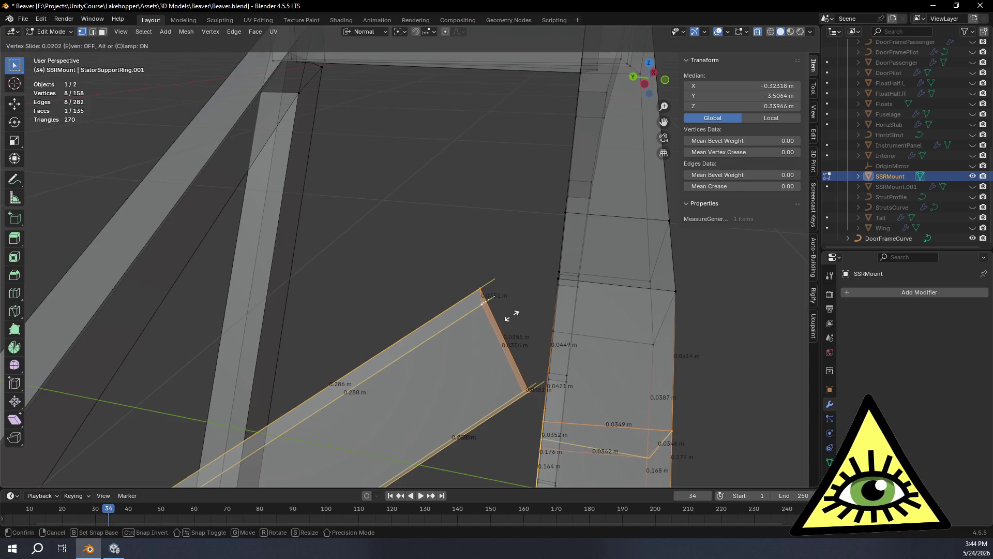
left_click(507, 319)
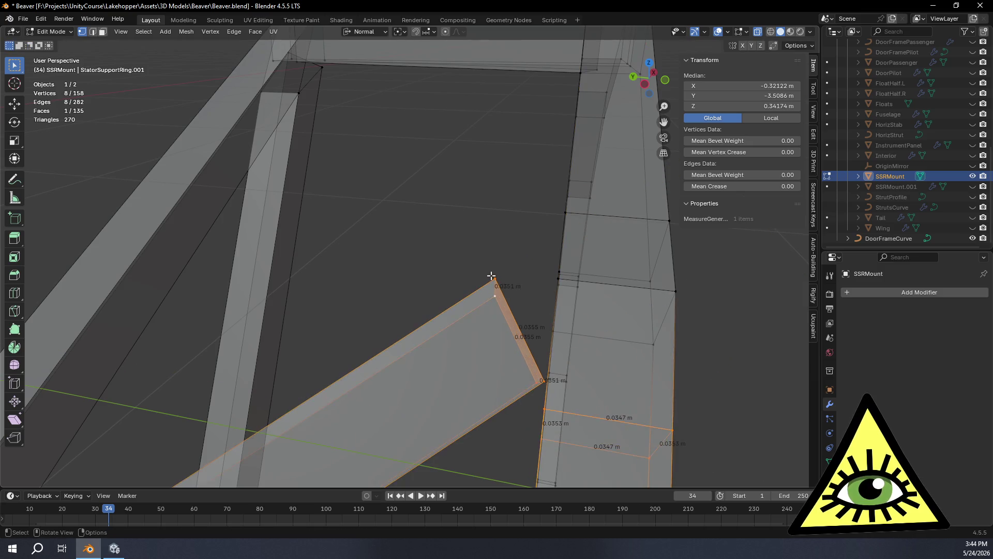
Slide the brace's end-edge vertices back along the brace by a 0.026 factor.
left_click(495, 279)
left_click(541, 383, "shift")
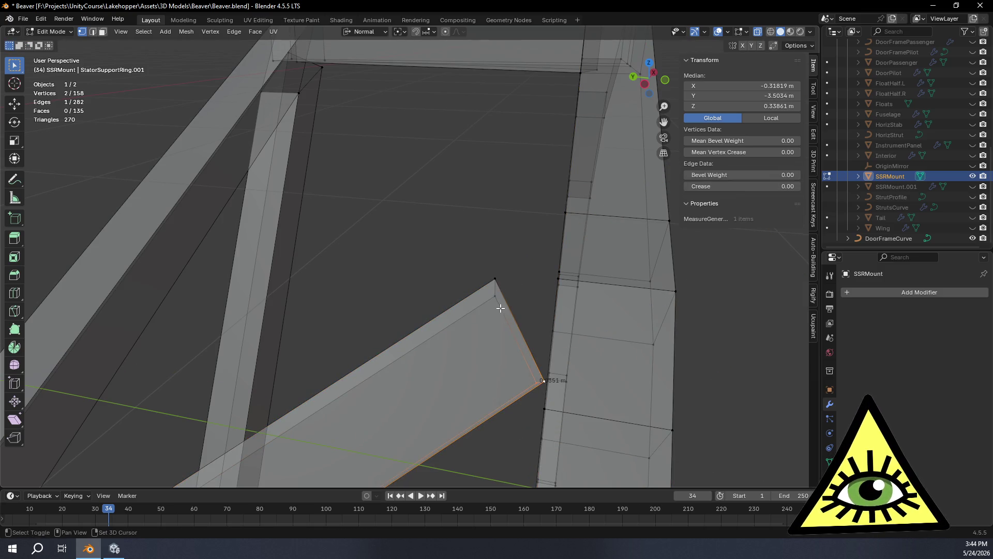
key("shift+v")
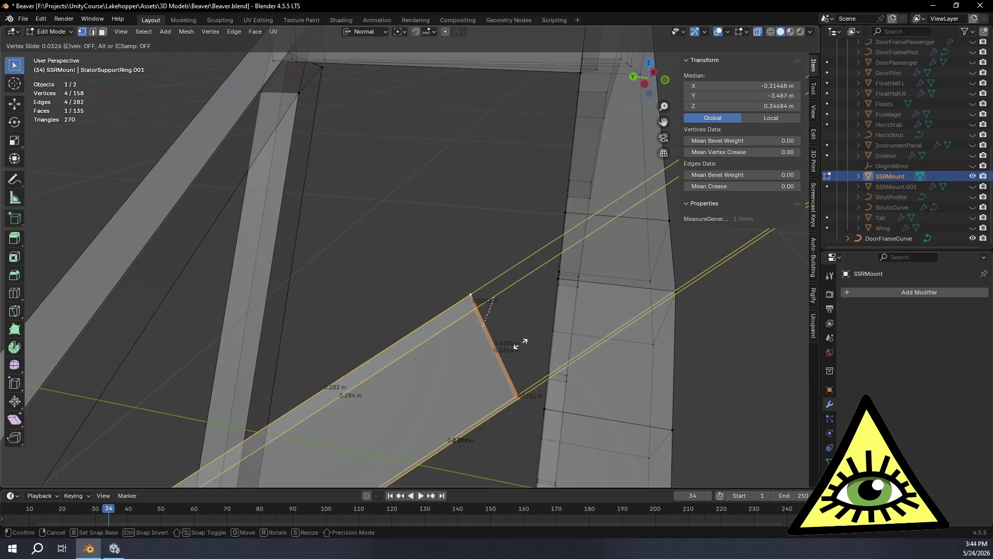
left_click(525, 345)
mouse_move(526, 348)
middle_mouse_down()
mouse_move(428, 377)
mouse_move(445, 388)
mouse_move(489, 362)
mouse_move(455, 357)
mouse_move(492, 300)
mouse_move(473, 277)
mouse_move(476, 251)
mouse_move(465, 317)
mouse_move(441, 323)
mouse_move(457, 292)
middle_mouse_up()
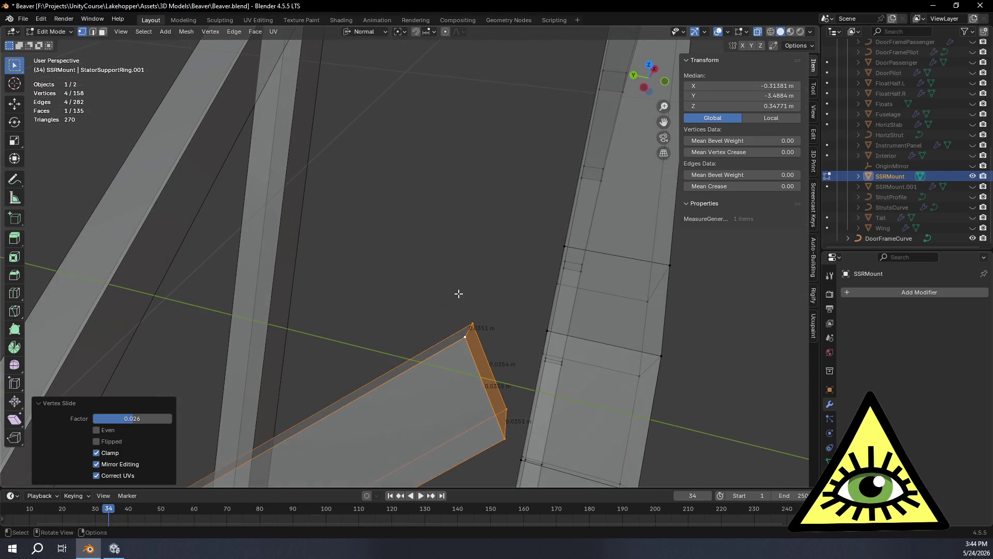
Switch to edge selection and pick an open edge at the brace joint.
left_click(165, 79)
left_click(89, 34)
mouse_move(393, 290)
middle_mouse_down()
mouse_move(455, 344)
mouse_move(525, 338)
mouse_move(550, 235)
middle_mouse_up()
left_click(492, 346)
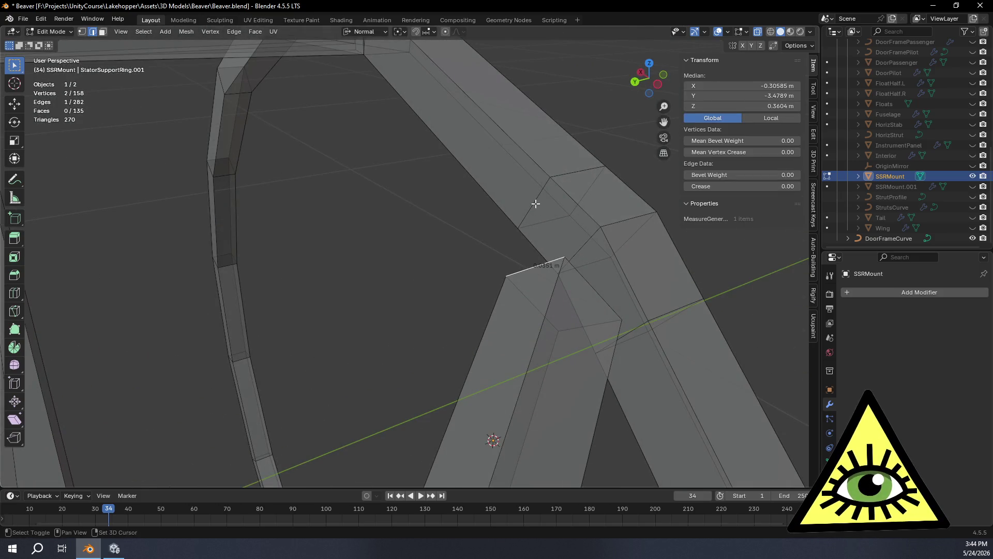
Fill a face between the selected open edges at the brace joint.
mouse_move(610, 279)
middle_mouse_down()
mouse_move(605, 326)
mouse_move(561, 325)
mouse_move(592, 257)
mouse_move(578, 250)
mouse_move(604, 278)
mouse_move(569, 292)
mouse_move(532, 281)
mouse_move(542, 245)
mouse_move(543, 268)
mouse_move(492, 255)
mouse_move(520, 249)
mouse_move(490, 222)
mouse_move(569, 224)
mouse_move(727, 179)
mouse_move(668, 214)
middle_mouse_up()
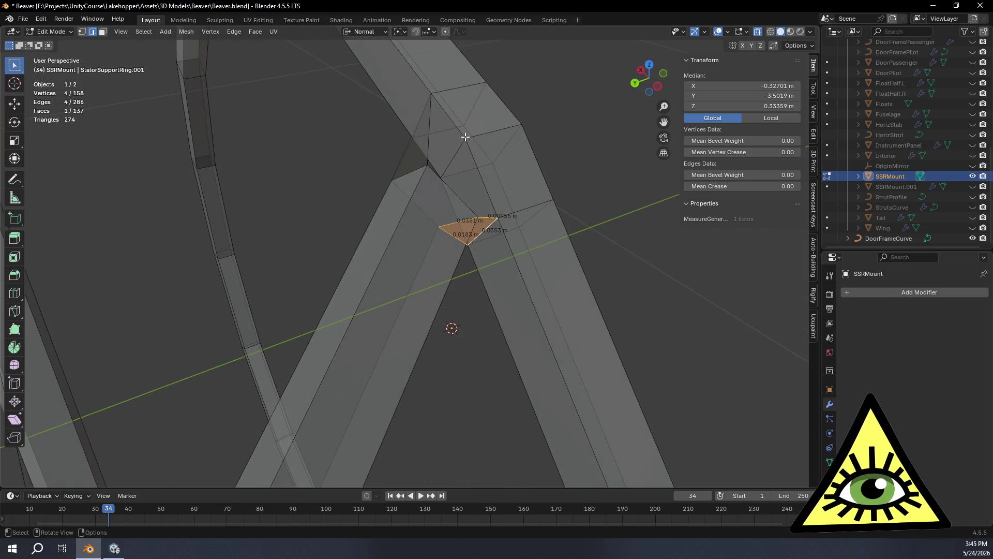
mouse_move(520, 173)
middle_mouse_down()
mouse_move(505, 95)
mouse_move(497, 204)
middle_mouse_up()
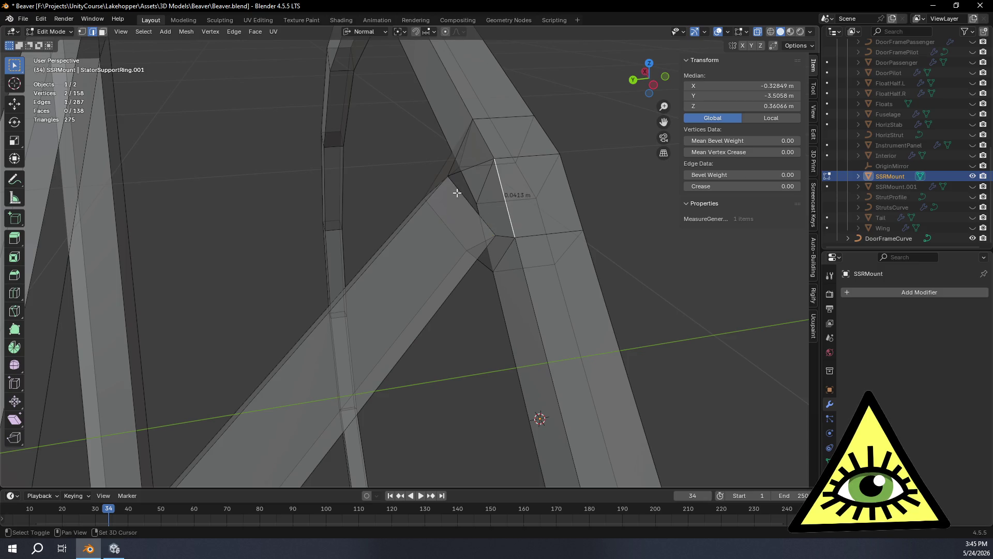
key("f")
mouse_move(462, 193)
middle_mouse_down()
mouse_move(632, 210)
mouse_move(656, 165)
mouse_move(569, 197)
mouse_move(470, 208)
mouse_move(530, 243)
mouse_move(548, 271)
mouse_move(529, 293)
mouse_move(512, 296)
mouse_move(525, 275)
mouse_move(461, 312)
middle_mouse_up()
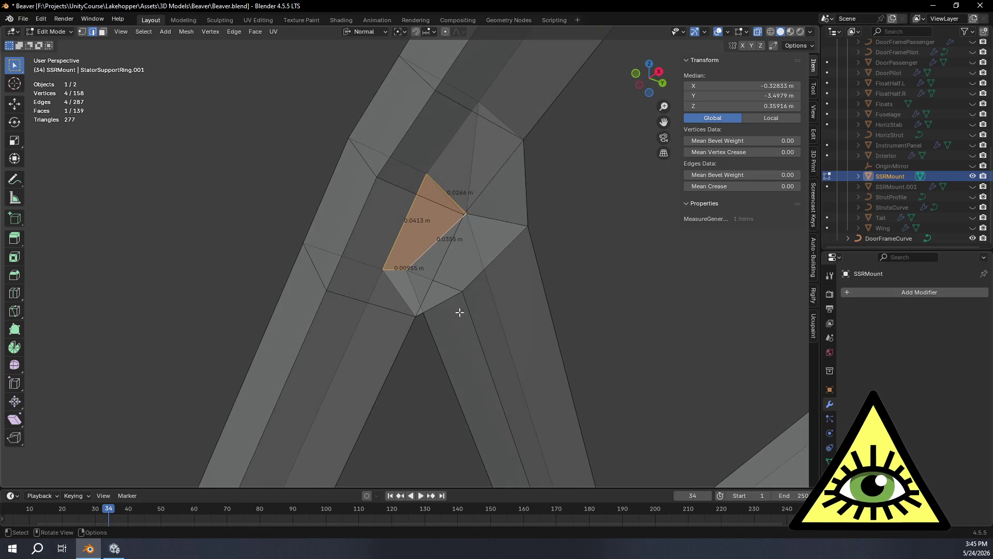
Select an edge of the remaining gap and fill it with a second face.
left_click(447, 299)
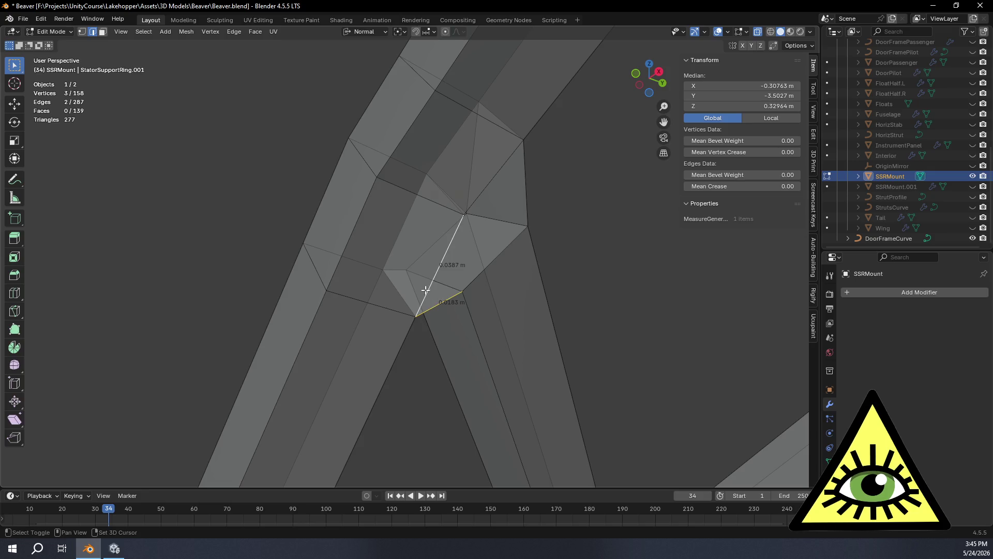
mouse_move(522, 293)
middle_mouse_down()
mouse_move(472, 283)
mouse_move(497, 251)
mouse_move(505, 274)
middle_mouse_up()
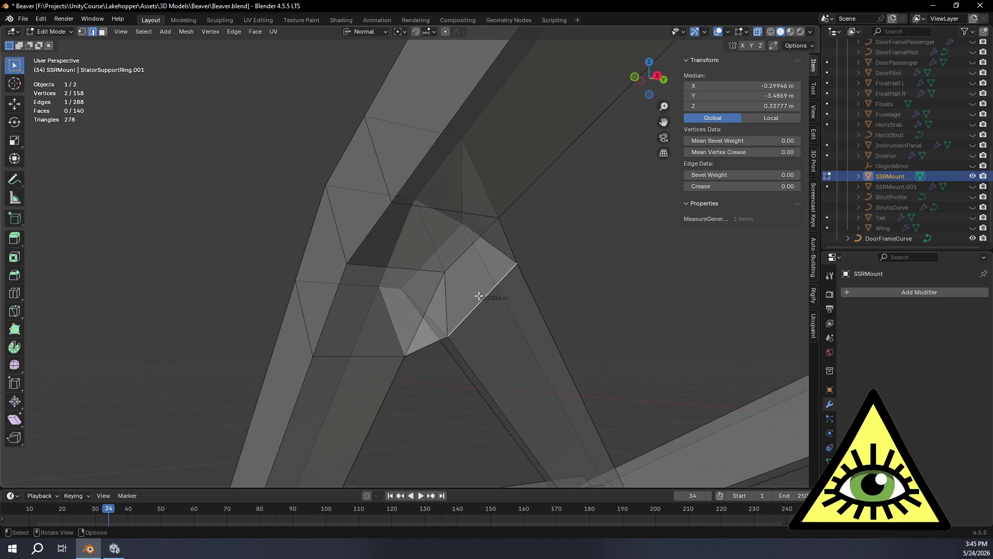
key("f")
mouse_move(478, 265)
middle_mouse_down()
mouse_move(527, 280)
mouse_move(465, 324)
mouse_move(484, 323)
mouse_move(408, 333)
mouse_move(408, 321)
mouse_move(517, 286)
mouse_move(496, 281)
mouse_move(562, 283)
mouse_move(592, 310)
mouse_move(666, 256)
mouse_move(680, 290)
middle_mouse_up()
Zoom out to view the whole ring frame with its joined braces.
left_click(562, 284)
scroll(552, 328, "down", 5)
mouse_move(552, 328)
middle_mouse_down()
mouse_move(572, 317)
mouse_move(524, 321)
mouse_move(543, 328)
mouse_move(491, 344)
mouse_move(583, 252)
mouse_move(631, 273)
mouse_move(745, 259)
mouse_move(511, 269)
mouse_move(625, 274)
mouse_move(643, 311)
mouse_move(654, 399)
mouse_move(713, 386)
mouse_move(580, 380)
mouse_move(622, 365)
mouse_move(520, 358)
mouse_move(466, 395)
mouse_move(446, 379)
mouse_move(496, 372)
mouse_move(468, 386)
mouse_move(494, 389)
middle_mouse_up()
left_click(543, 327)
scroll(517, 313, "up", 5)
scroll(643, 311, "down", 4)
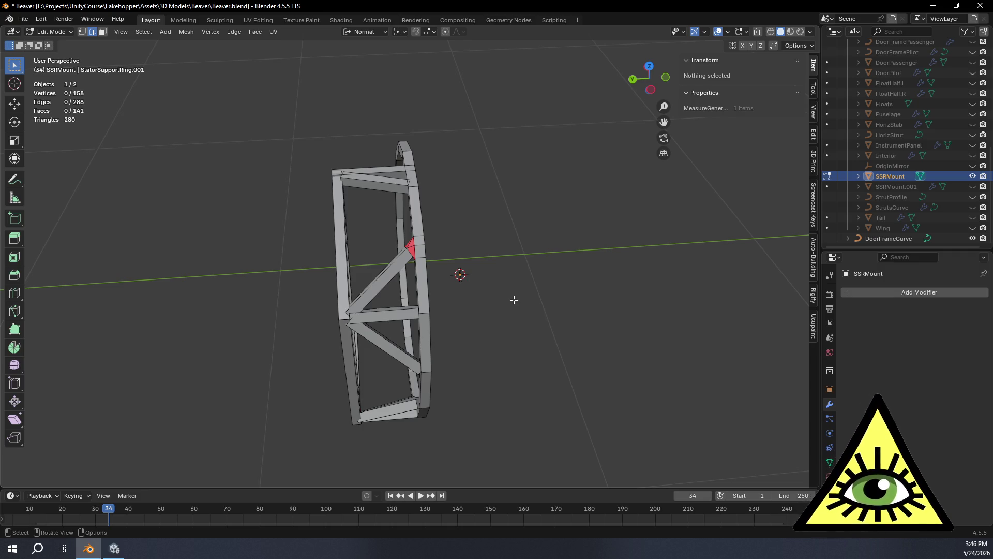
mouse_move(404, 339)
middle_mouse_down()
mouse_move(436, 332)
mouse_move(499, 355)
mouse_move(443, 388)
mouse_move(465, 393)
mouse_move(477, 321)
mouse_move(555, 329)
mouse_move(514, 395)
middle_mouse_up()
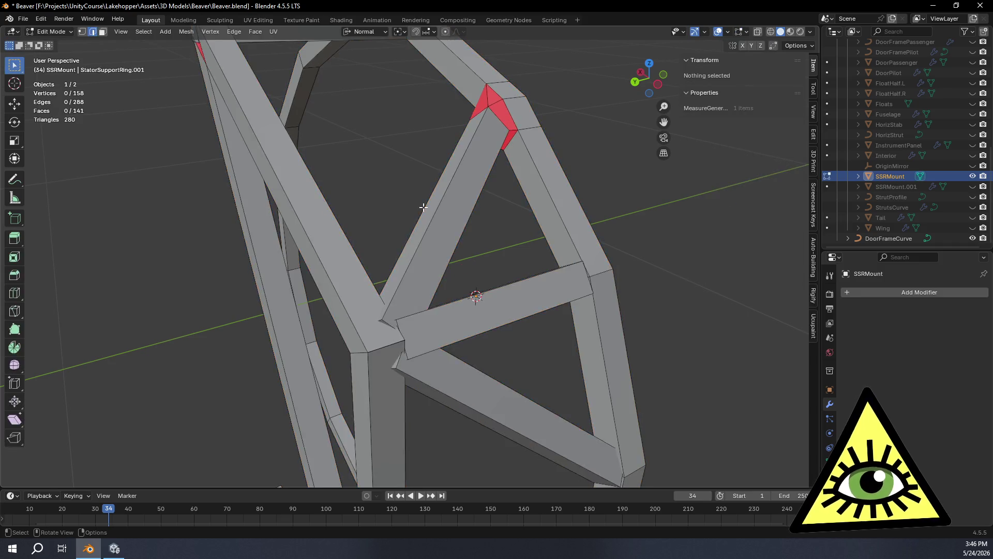
With X-ray on, select a brace end face and push it back along its normal.
key("alt+z")
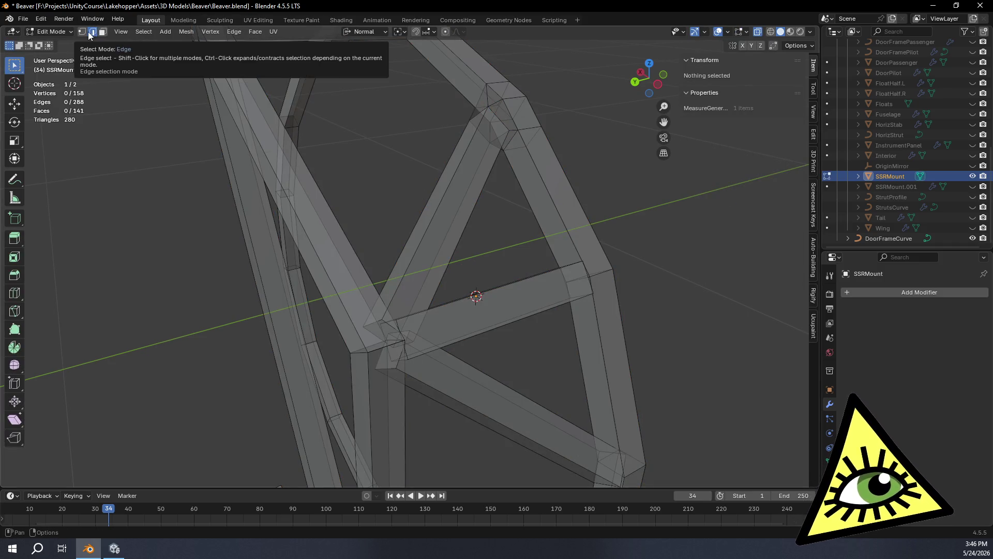
left_click(103, 32)
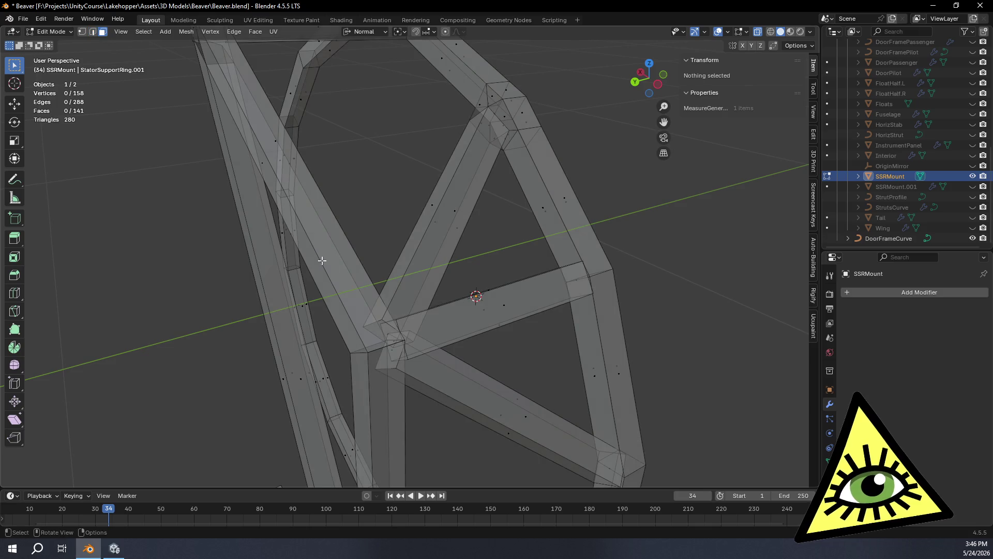
left_click(391, 316)
mouse_move(391, 316)
middle_mouse_down()
mouse_move(416, 370)
mouse_move(388, 334)
mouse_move(419, 367)
mouse_move(412, 361)
mouse_move(463, 310)
mouse_move(439, 354)
mouse_move(445, 349)
middle_mouse_up()
key("g")
key("z")
key("z")
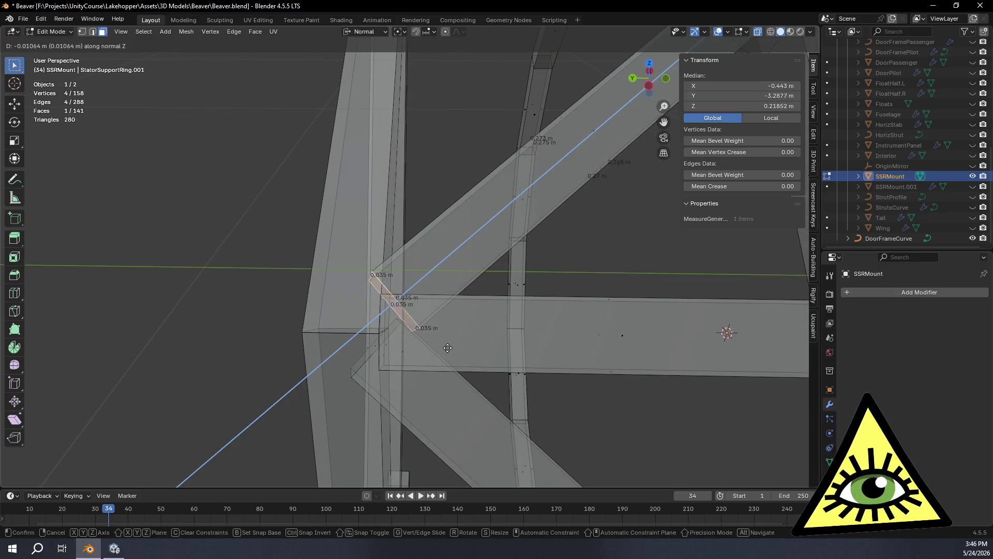
left_click(494, 325)
Redo the end-face move so it settles at −0.0389 m along its normal.
mouse_move(495, 324)
middle_mouse_down()
mouse_move(459, 343)
mouse_move(310, 325)
middle_mouse_up()
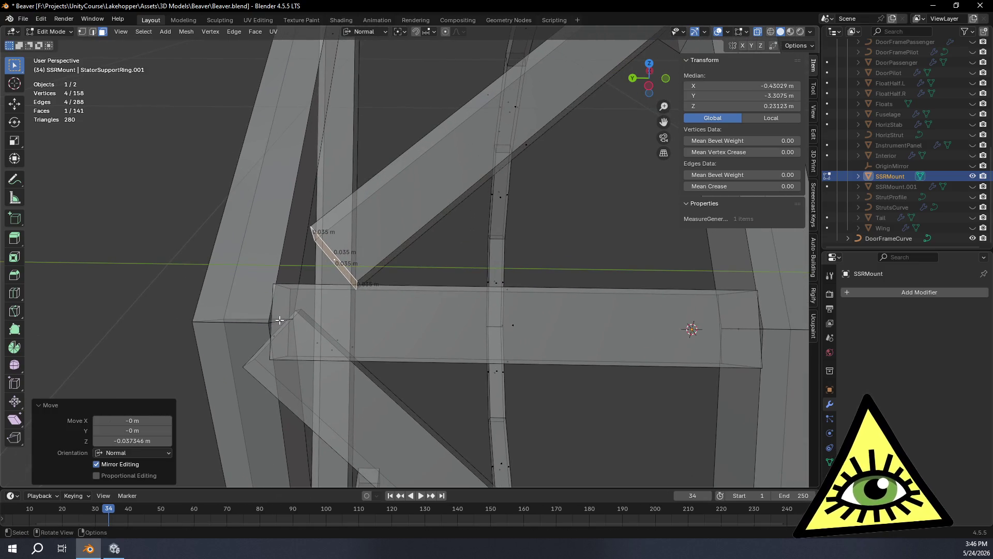
key("g")
key("z")
key("z")
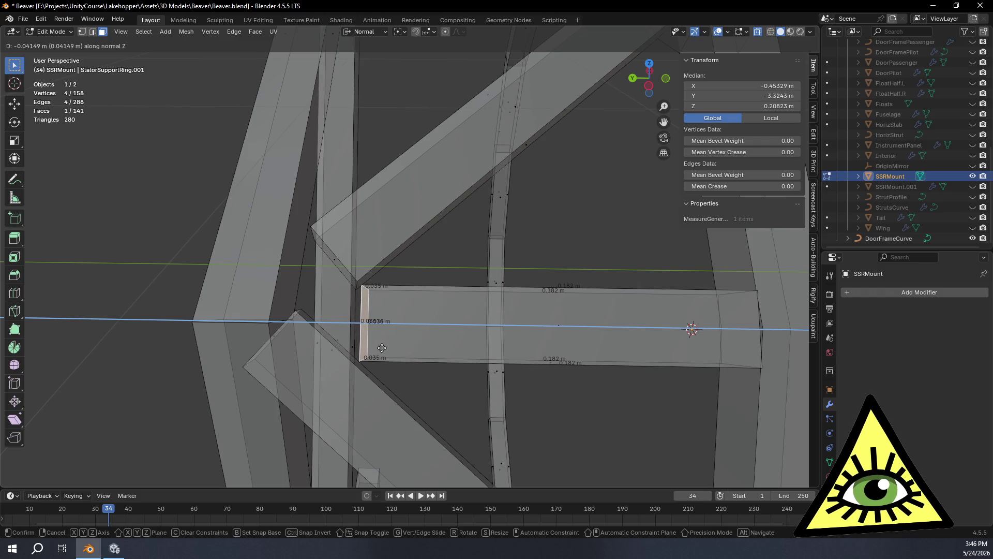
left_click(382, 348)
mouse_move(382, 347)
middle_mouse_down()
mouse_move(401, 370)
mouse_move(390, 348)
mouse_move(343, 323)
middle_mouse_up()
key("ctrl+z")
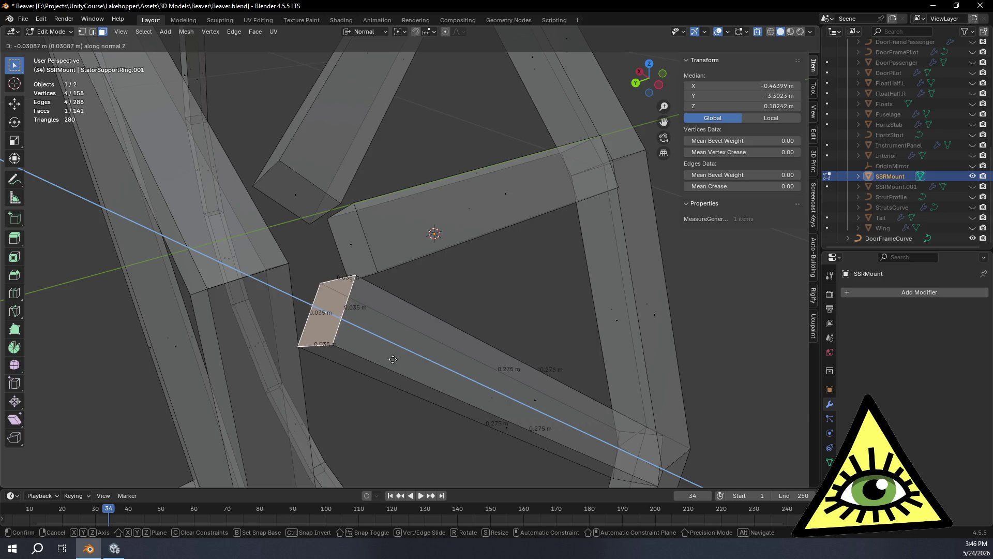
left_click(400, 368)
mouse_move(397, 368)
middle_mouse_down()
mouse_move(352, 331)
mouse_move(361, 310)
mouse_move(399, 299)
mouse_move(490, 355)
mouse_move(409, 335)
middle_mouse_up()
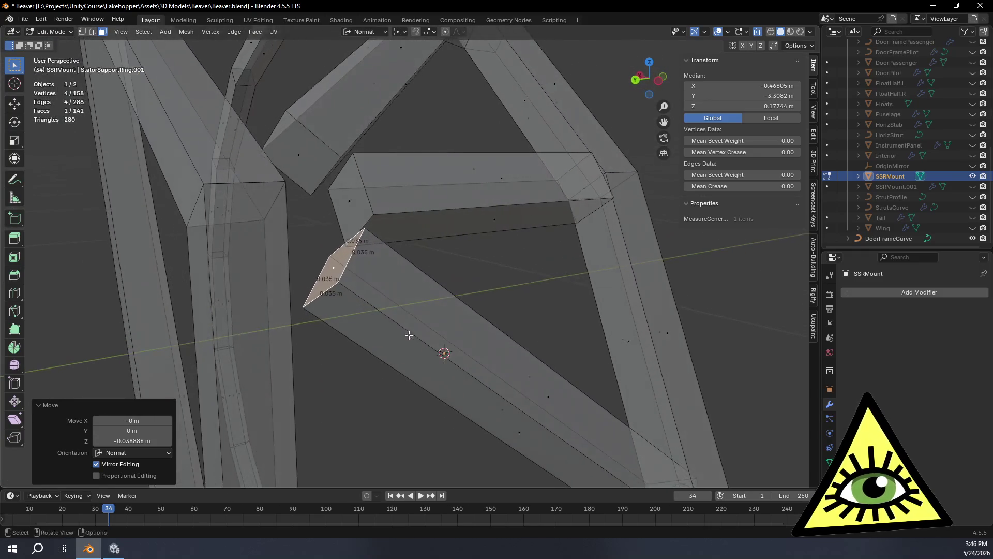
mouse_move(327, 278)
middle_mouse_down()
mouse_move(377, 295)
mouse_move(354, 304)
mouse_move(388, 309)
middle_mouse_up()
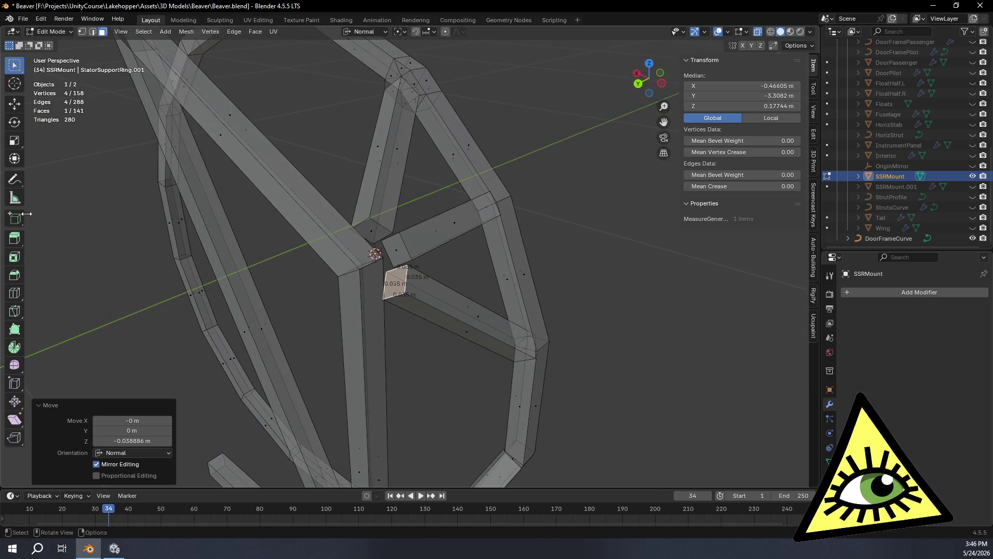
left_click(14, 291)
middle_click_drag(116, 308, 333, 291)
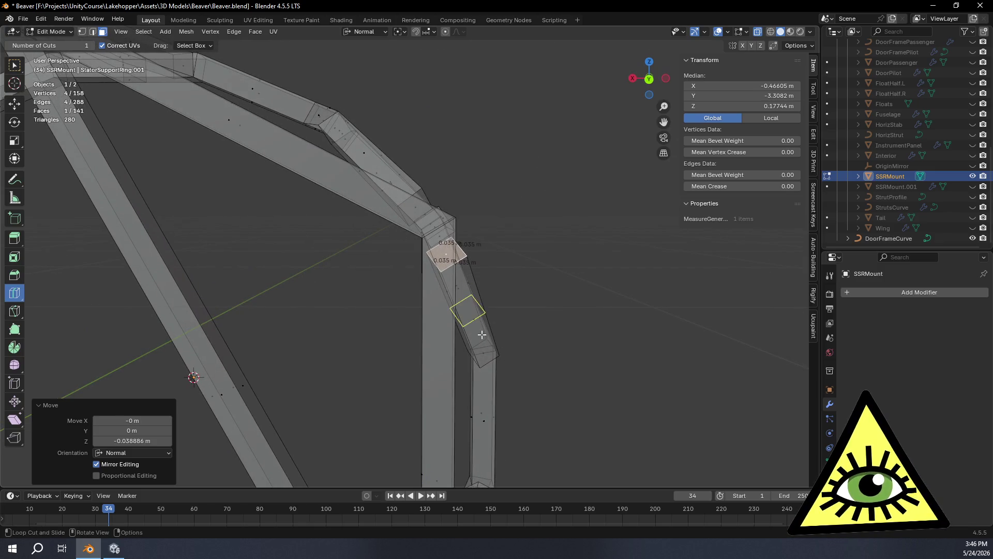
Replace a centred trial cut with a loop cut slid near the vertical strut's end.
mouse_move(481, 411)
middle_mouse_down()
mouse_move(432, 377)
mouse_move(367, 424)
middle_mouse_up()
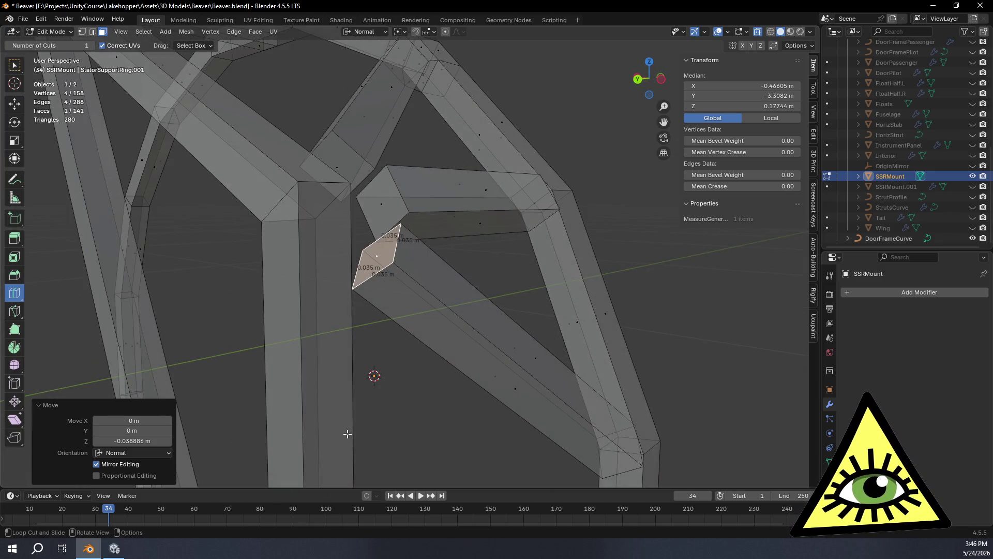
scroll(346, 433, "down", 3)
left_click_drag(380, 424, 372, 271)
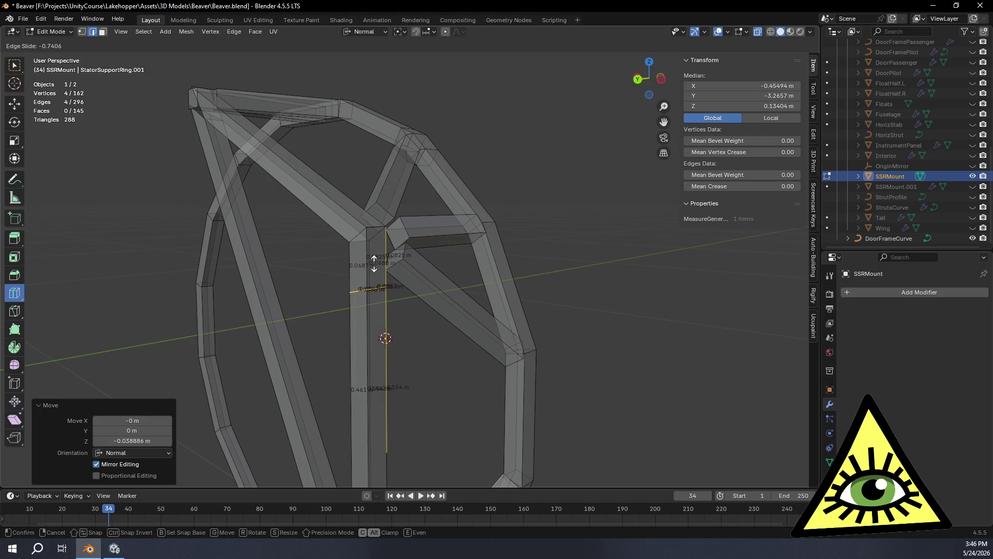
right_click(373, 262)
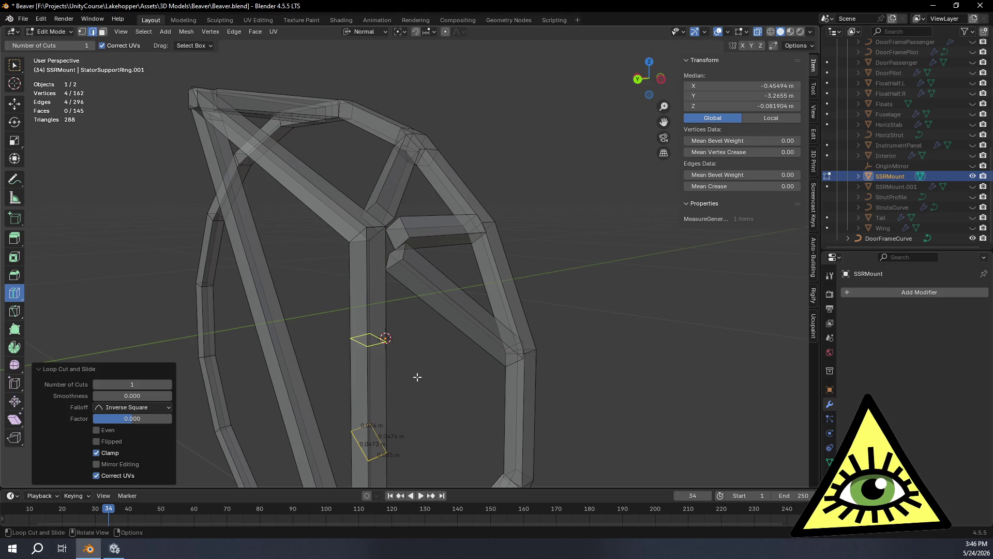
key("ctrl+z")
left_click_drag(381, 437, 416, 253)
middle_click_drag(415, 253, 307, 194)
Cancel a diagonal-strut loop cut and dissolve an unwanted cut edge loop.
left_click_drag(307, 194, 376, 267)
right_click(376, 267)
mouse_move(372, 270)
middle_mouse_down()
mouse_move(362, 270)
mouse_move(398, 250)
middle_mouse_up()
mouse_move(303, 294)
middle_mouse_down()
mouse_move(259, 293)
mouse_move(280, 297)
mouse_move(383, 381)
middle_mouse_up()
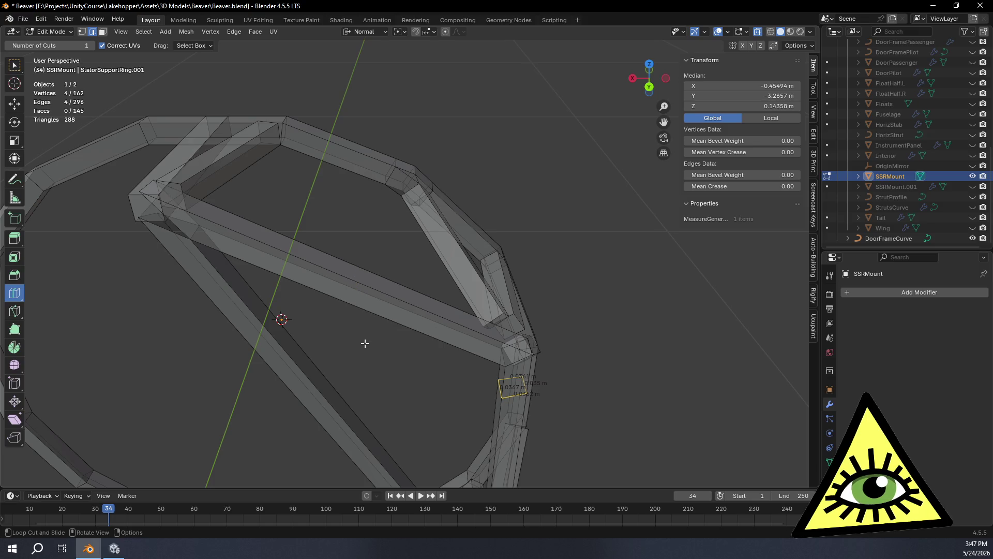
left_click(357, 323)
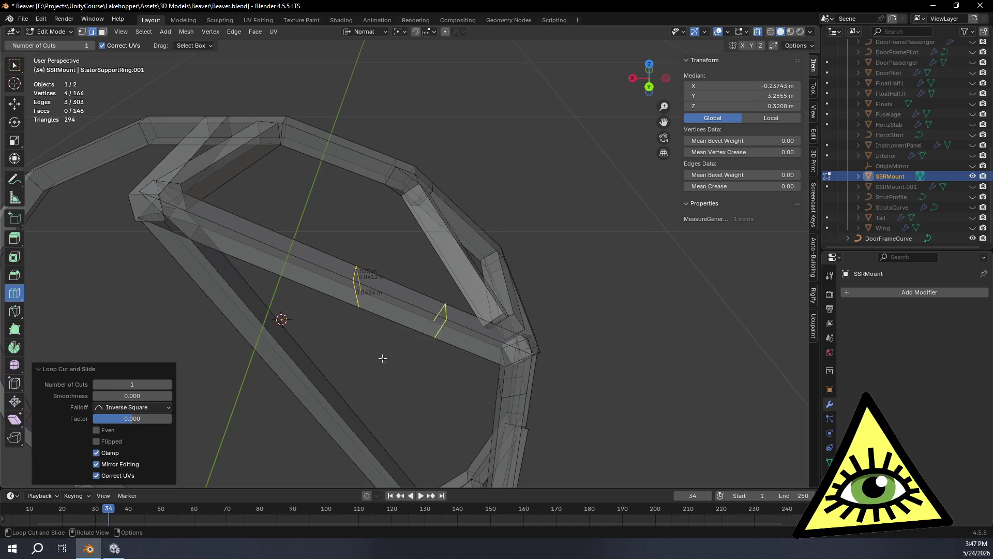
key("ctrl+x")
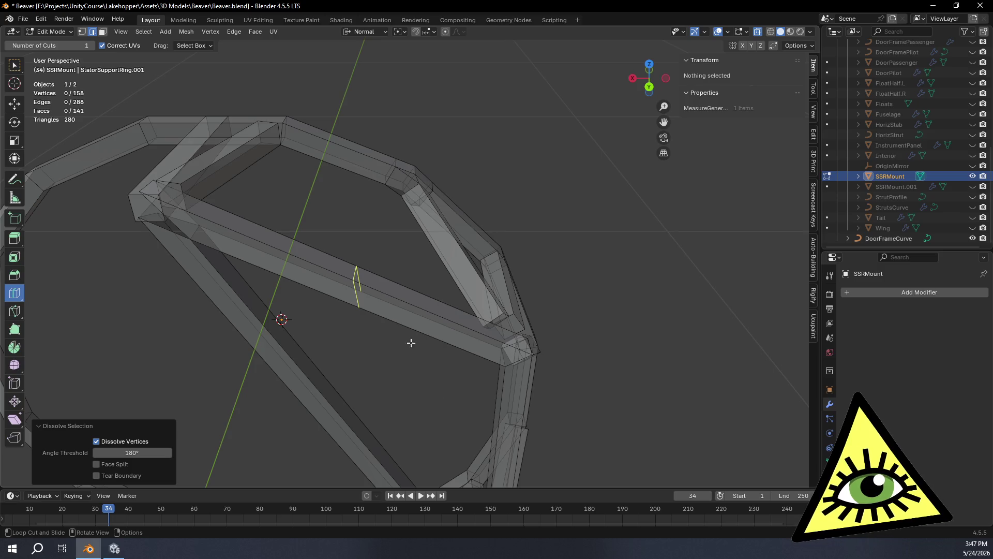
Add two more loop cuts slid toward the strut ends, the last at −0.767.
mouse_move(401, 323)
middle_mouse_down()
mouse_move(408, 343)
mouse_move(346, 347)
mouse_move(321, 268)
mouse_move(354, 264)
mouse_move(323, 255)
middle_mouse_up()
left_click_drag(323, 255, 362, 339)
mouse_move(463, 347)
middle_mouse_down()
mouse_move(500, 364)
mouse_move(428, 412)
middle_mouse_up()
left_click_drag(429, 411, 449, 311)
middle_click_drag(449, 311, 56, 61)
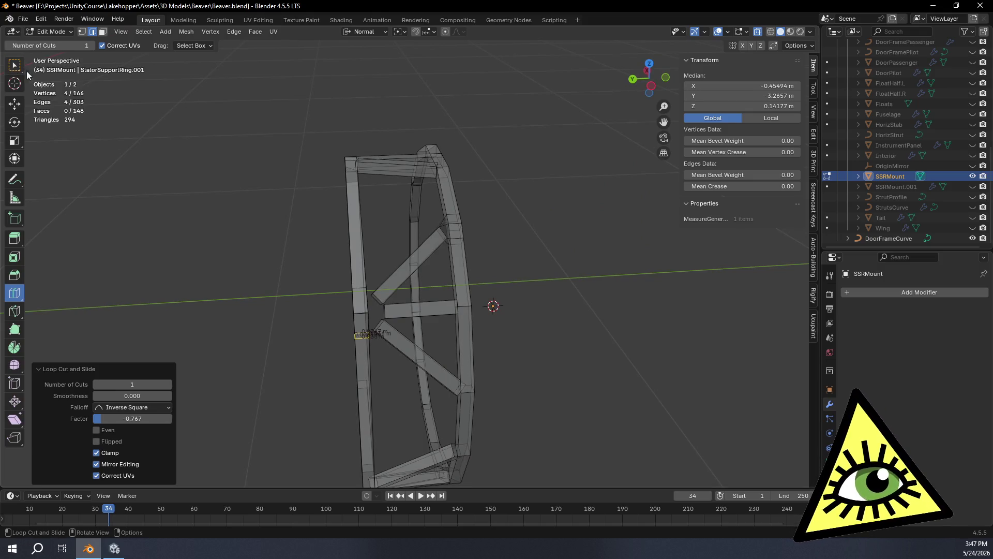
scroll(339, 349, "up", 3)
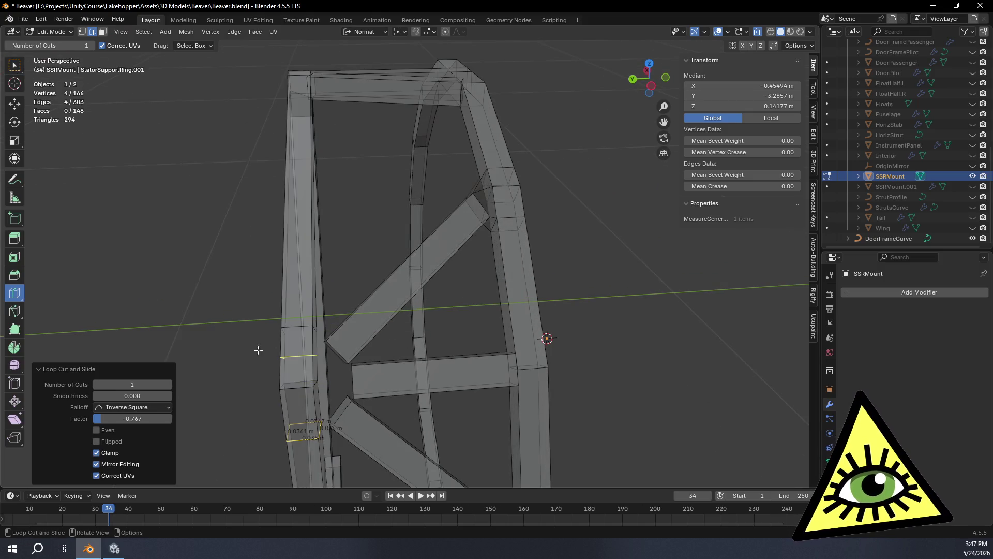
left_click(15, 67)
left_click(200, 306)
mouse_move(200, 305)
middle_mouse_down()
mouse_move(309, 279)
mouse_move(350, 306)
mouse_move(443, 326)
mouse_move(518, 277)
mouse_move(395, 250)
mouse_move(383, 310)
mouse_move(411, 235)
mouse_move(464, 180)
mouse_move(454, 234)
mouse_move(441, 237)
mouse_move(463, 237)
middle_mouse_up()
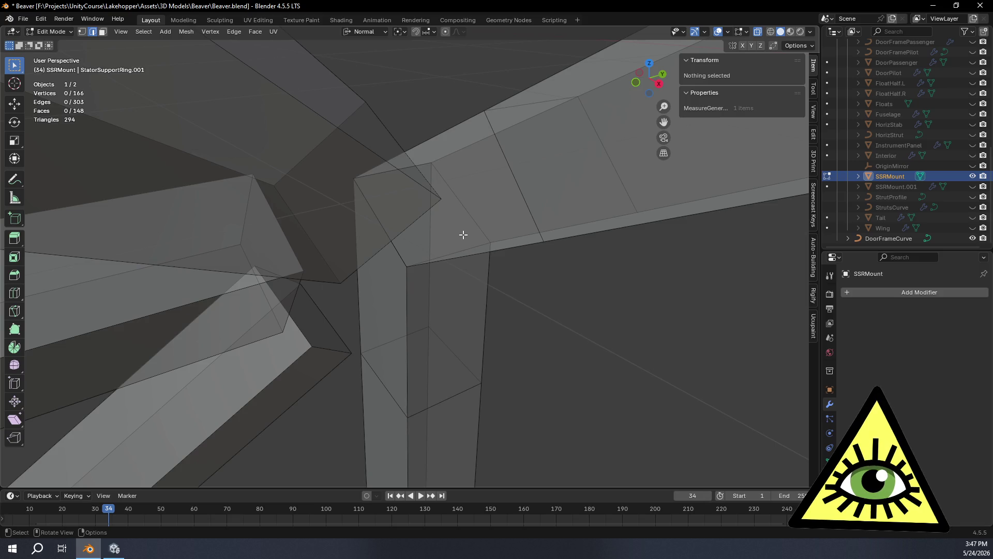
Select three corner vertices at the first joint gap and fill it with a face.
mouse_move(473, 267)
middle_mouse_down()
mouse_move(408, 322)
mouse_move(498, 305)
mouse_move(385, 310)
mouse_move(528, 293)
mouse_move(539, 284)
mouse_move(534, 254)
mouse_move(538, 290)
mouse_move(467, 326)
mouse_move(438, 320)
mouse_move(436, 286)
mouse_move(470, 301)
mouse_move(466, 339)
mouse_move(491, 354)
mouse_move(538, 337)
mouse_move(562, 302)
middle_mouse_up()
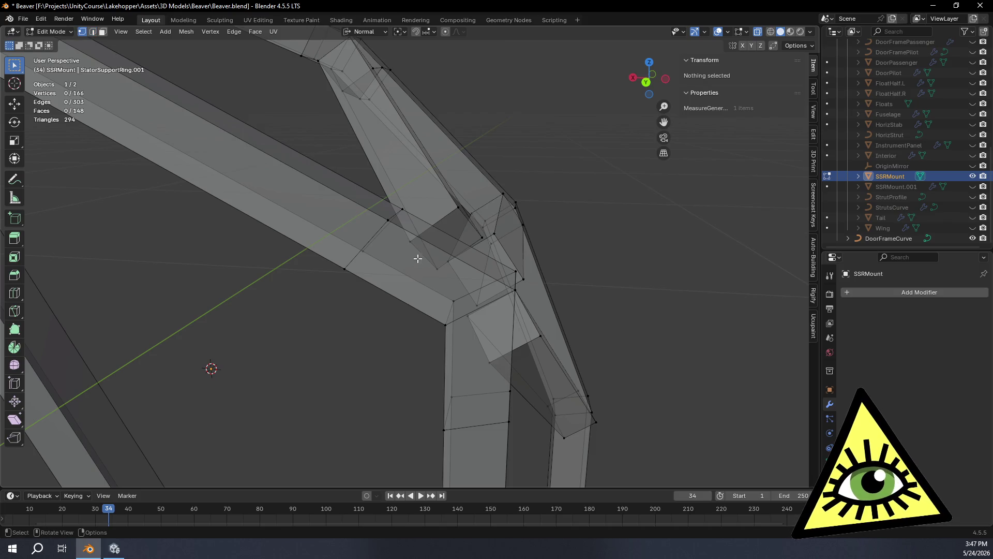
left_click(364, 252, "alt")
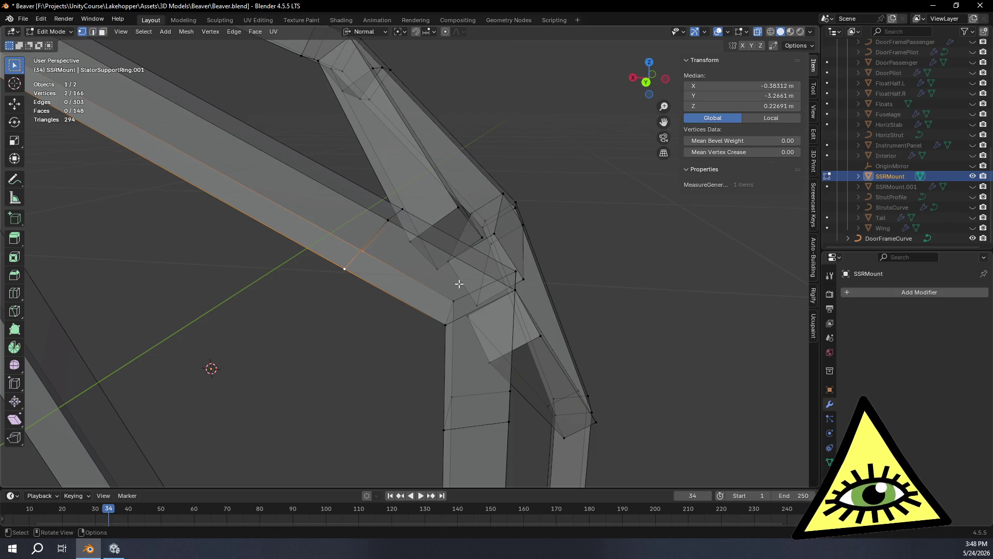
key("j")
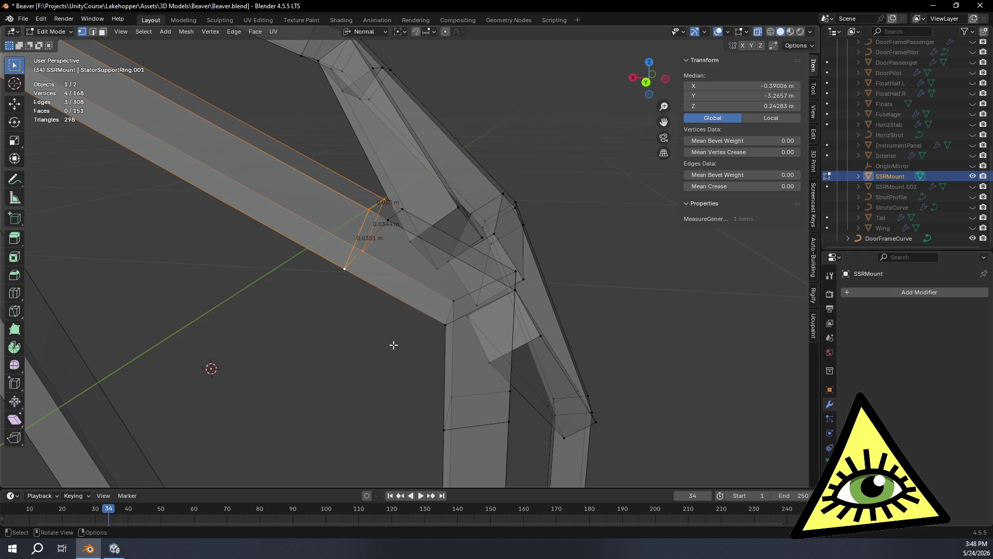
key("ctrl+z")
mouse_move(394, 343)
middle_mouse_down()
mouse_move(361, 324)
mouse_move(395, 277)
mouse_move(408, 293)
mouse_move(504, 328)
mouse_move(413, 298)
middle_mouse_up()
left_click(250, 207)
left_click(223, 186, "shift")
mouse_move(479, 317)
middle_mouse_down()
mouse_move(386, 336)
mouse_move(520, 276)
mouse_move(520, 267)
middle_mouse_up()
left_click(519, 209, "shift")
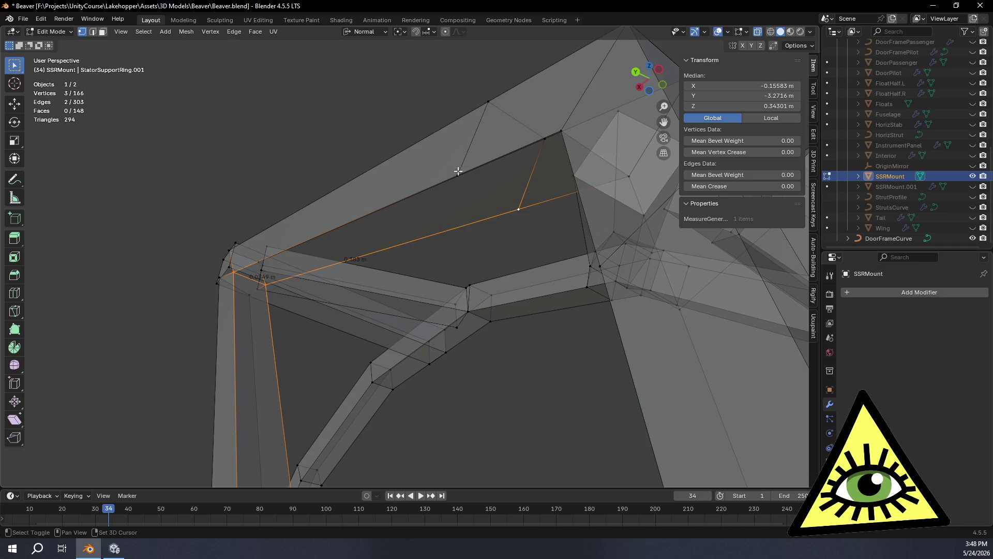
key("f")
Merge the duplicate vertex at the second gap, then fill that gap with a face.
mouse_move(475, 237)
middle_mouse_down()
mouse_move(517, 274)
mouse_move(538, 248)
mouse_move(521, 264)
middle_mouse_up()
left_click(480, 355)
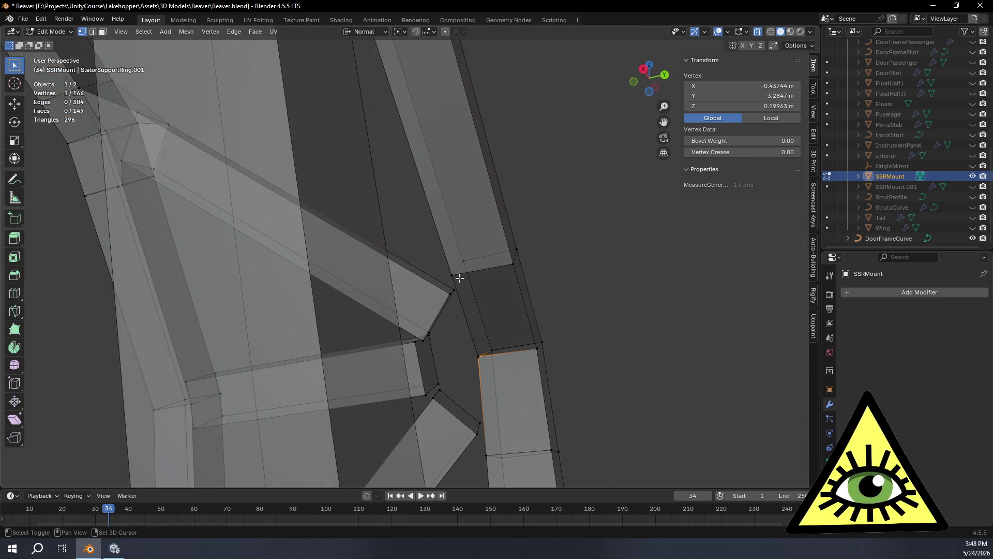
left_click(514, 264, "shift")
left_click(452, 276, "shift")
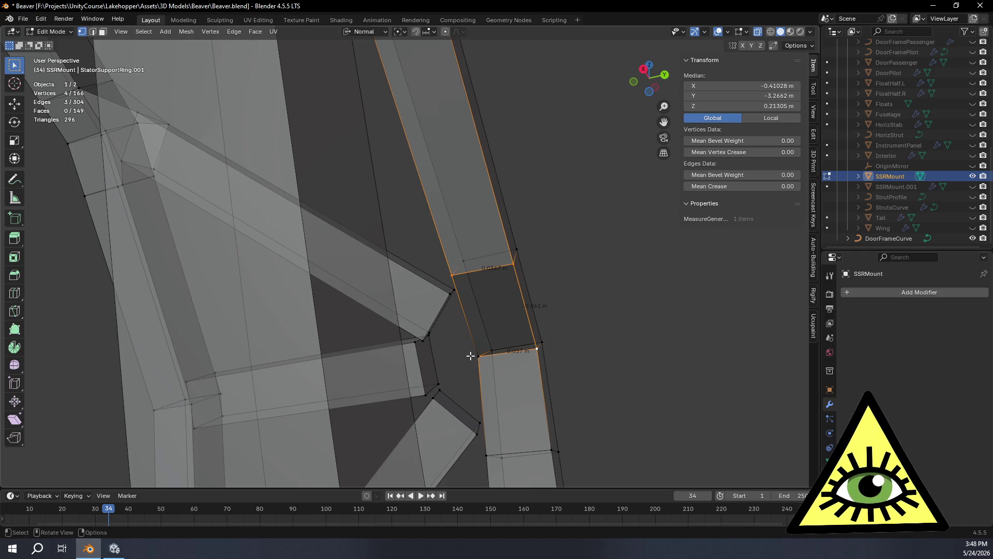
key("ctrl+z")
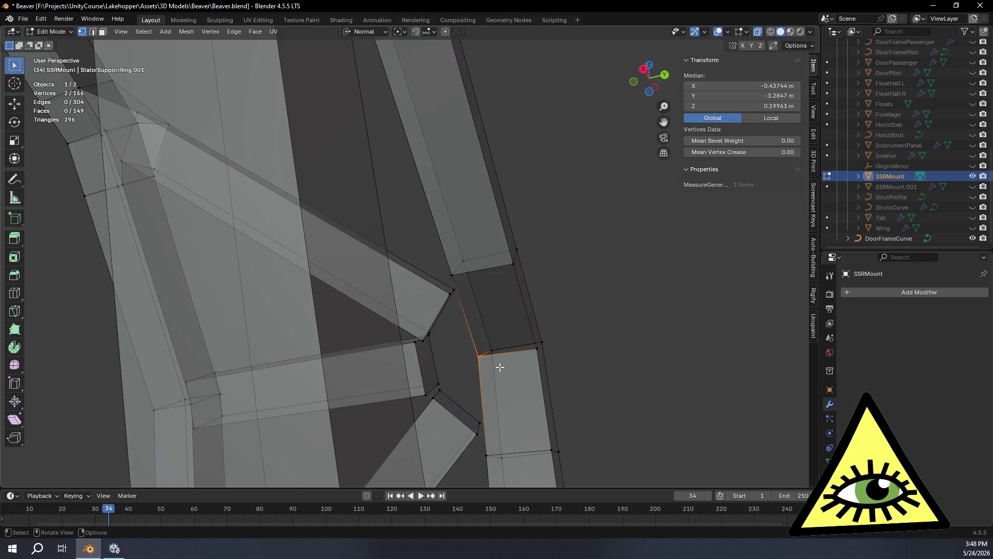
key("m")
left_click(500, 367)
left_click(453, 274, "shift")
key("f")
Start pushing the horizontal brace's end face about 0.0199 m along its normal.
key("alt+a")
mouse_move(607, 345)
middle_mouse_down()
mouse_move(480, 409)
mouse_move(310, 372)
mouse_move(363, 388)
mouse_move(432, 381)
middle_mouse_up()
scroll(433, 381, "up", 5)
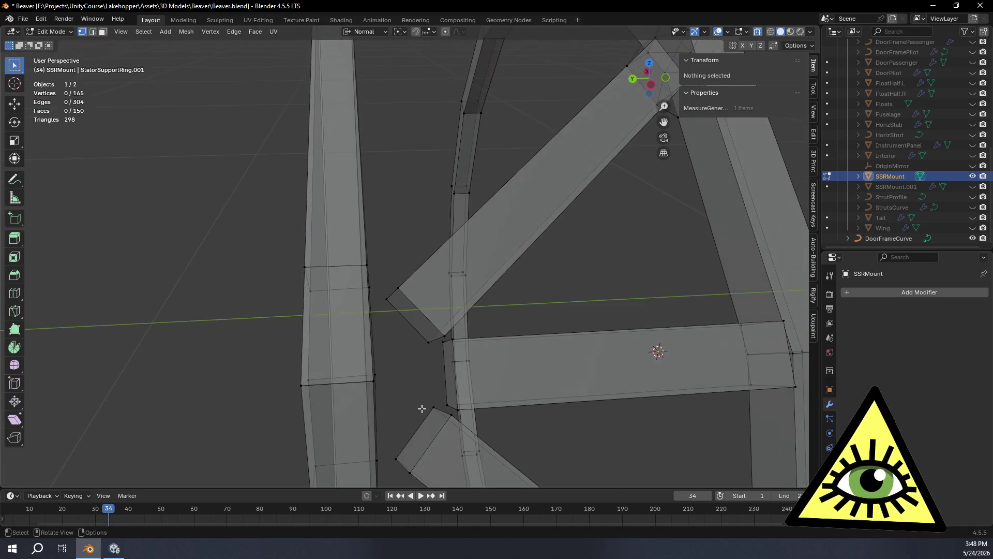
left_click(447, 379, "alt")
mouse_move(457, 364)
middle_mouse_down()
mouse_move(444, 380)
mouse_move(452, 372)
middle_mouse_up()
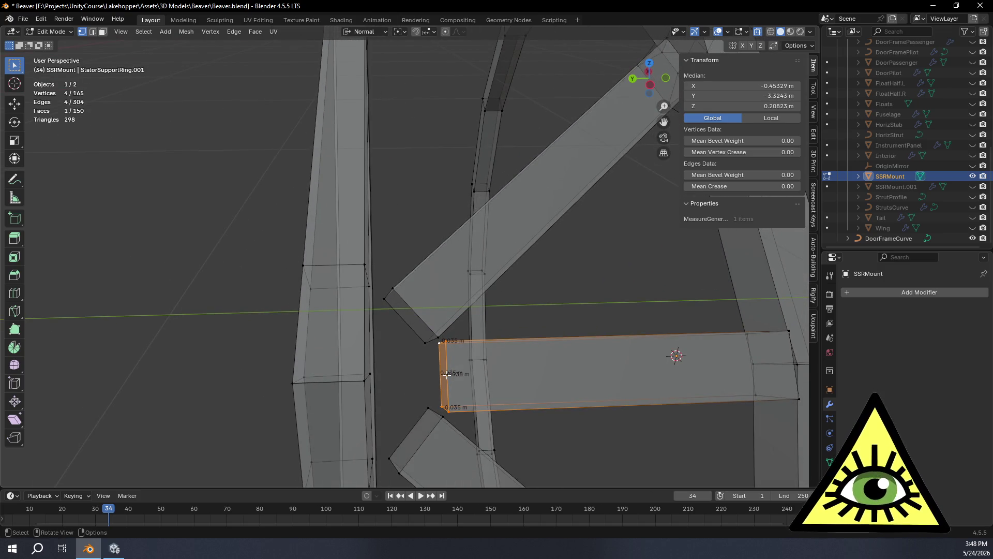
key("g")
key("z")
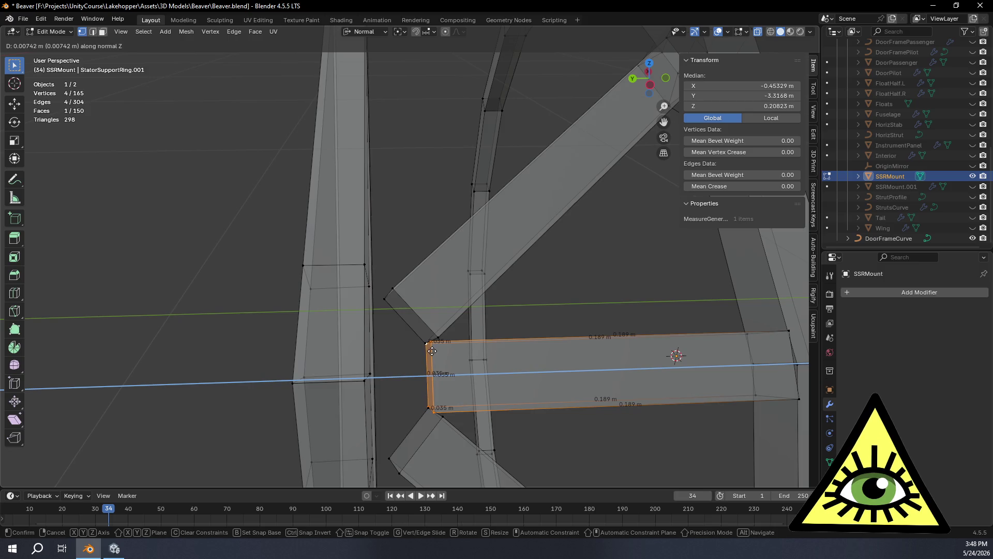
Confirm the first end-face move and switch snapping from increments to Vertex.
left_click(402, 355)
mouse_move(408, 355)
middle_mouse_down()
mouse_move(445, 346)
mouse_move(459, 284)
mouse_move(488, 284)
mouse_move(497, 311)
mouse_move(443, 363)
mouse_move(464, 366)
mouse_move(438, 371)
middle_mouse_up()
left_click(434, 32)
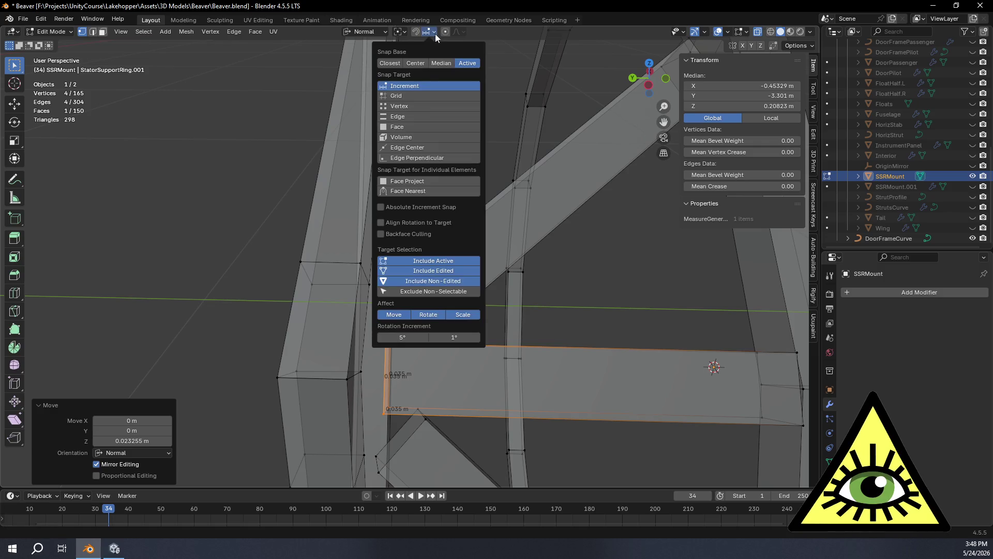
left_click(400, 106)
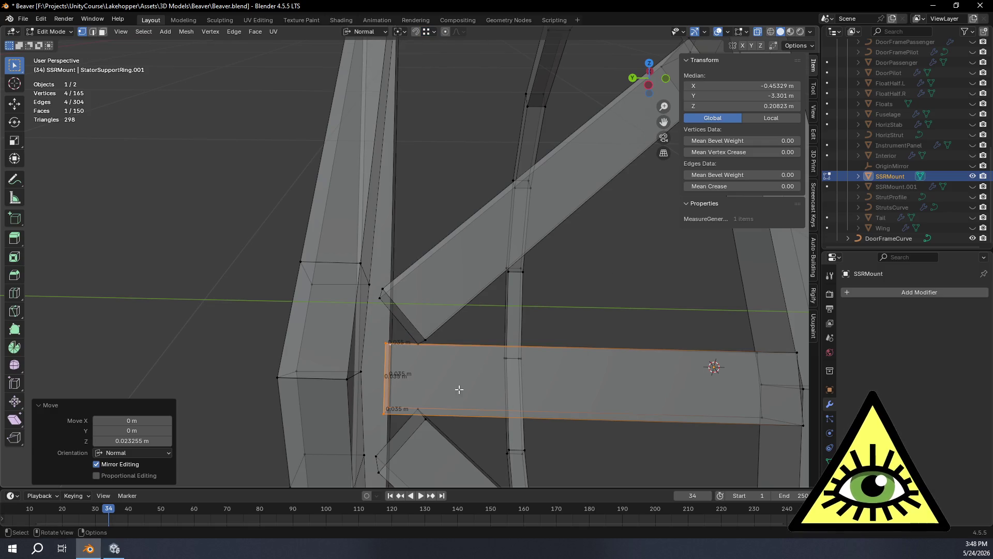
Move the brace end face along its normal to −0.0158 m, snapped against the vertical strut.
key("g")
key("z")
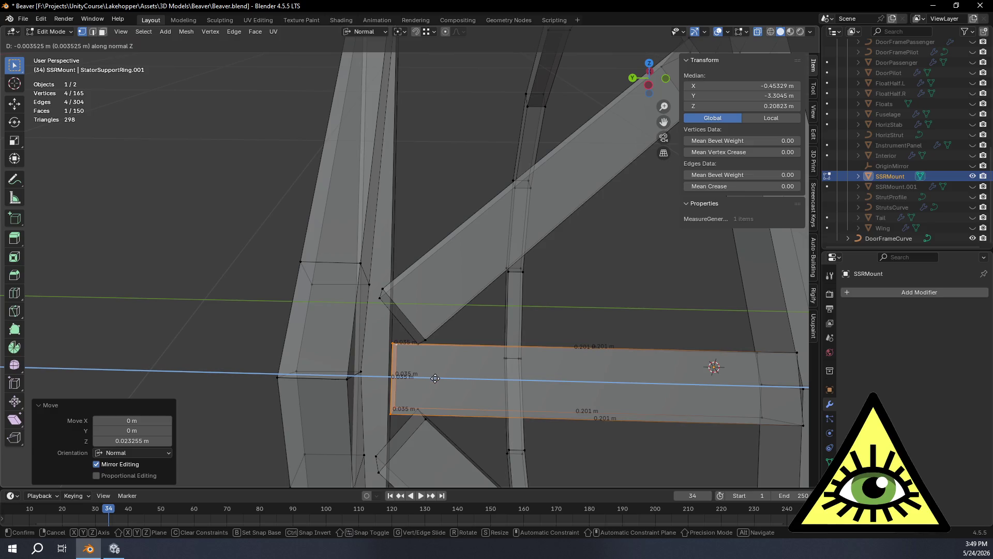
left_click(417, 349)
mouse_move(417, 349)
middle_mouse_down()
mouse_move(321, 403)
mouse_move(568, 317)
mouse_move(587, 325)
mouse_move(543, 336)
mouse_move(516, 369)
mouse_move(455, 328)
mouse_move(446, 357)
mouse_move(278, 381)
mouse_move(300, 385)
middle_mouse_up()
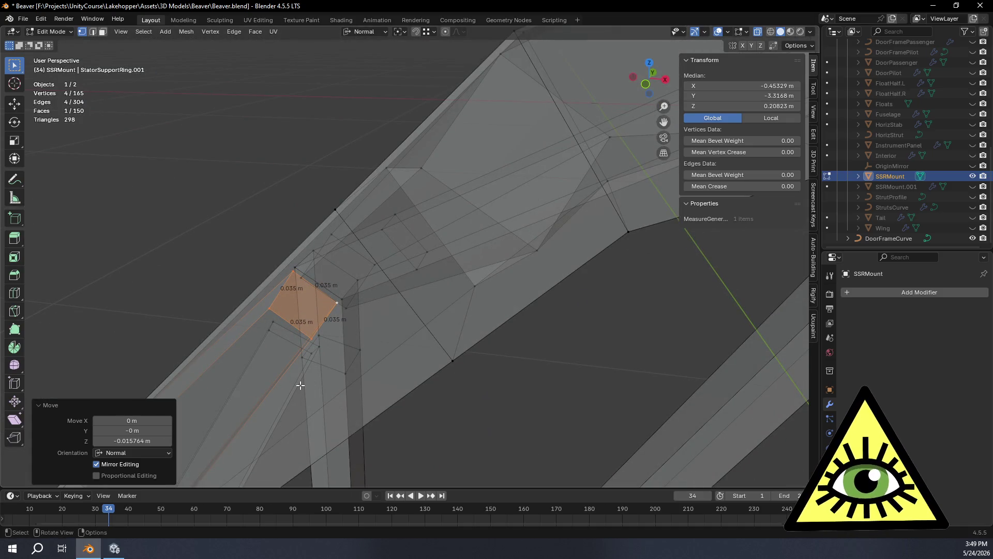
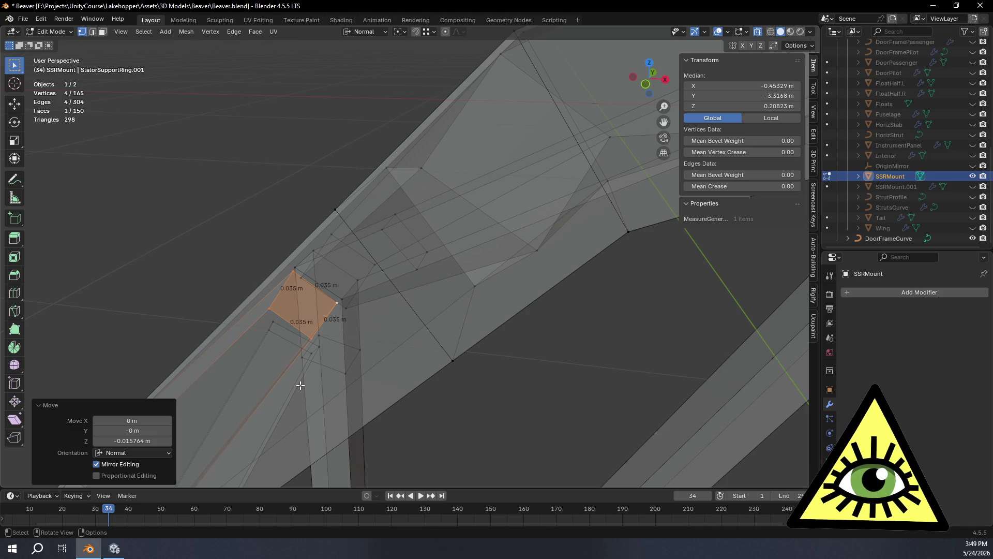
Slide the first joint vertex along its edge to tighten the strut joint.
mouse_move(314, 362)
middle_mouse_down()
mouse_move(384, 304)
mouse_move(498, 291)
mouse_move(481, 319)
mouse_move(548, 289)
mouse_move(517, 317)
mouse_move(556, 310)
mouse_move(544, 304)
mouse_move(564, 287)
mouse_move(561, 273)
mouse_move(507, 281)
mouse_move(441, 317)
mouse_move(472, 337)
mouse_move(554, 322)
mouse_move(527, 326)
mouse_move(546, 308)
mouse_move(479, 386)
mouse_move(543, 390)
mouse_move(487, 359)
mouse_move(594, 341)
mouse_move(517, 356)
mouse_move(453, 347)
middle_mouse_up()
scroll(552, 317, "down", 3)
scroll(530, 311, "up", 2)
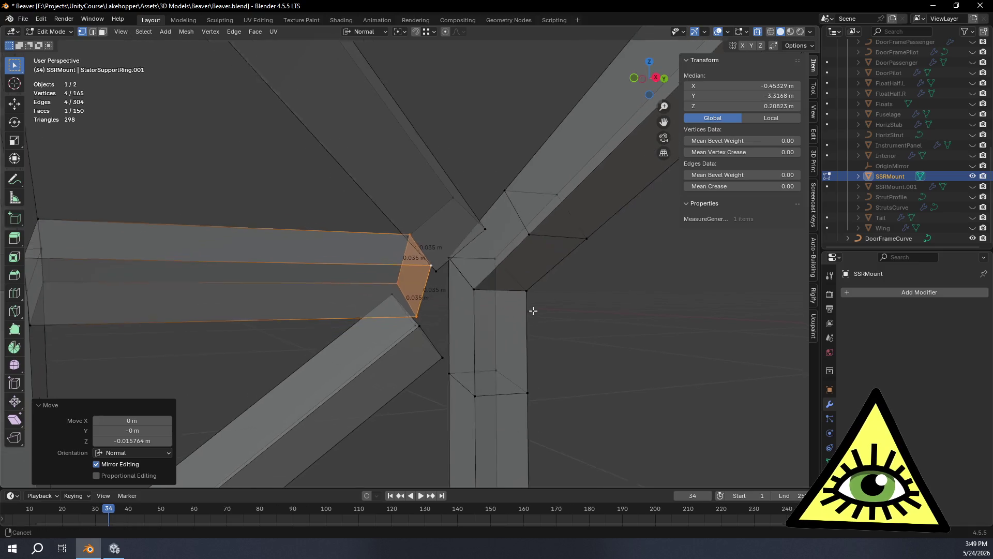
mouse_move(483, 294)
middle_mouse_down()
mouse_move(433, 297)
mouse_move(479, 328)
mouse_move(290, 321)
mouse_move(420, 315)
middle_mouse_up()
mouse_move(463, 320)
middle_mouse_down()
mouse_move(539, 317)
mouse_move(432, 322)
mouse_move(458, 326)
middle_mouse_up()
left_click(458, 314)
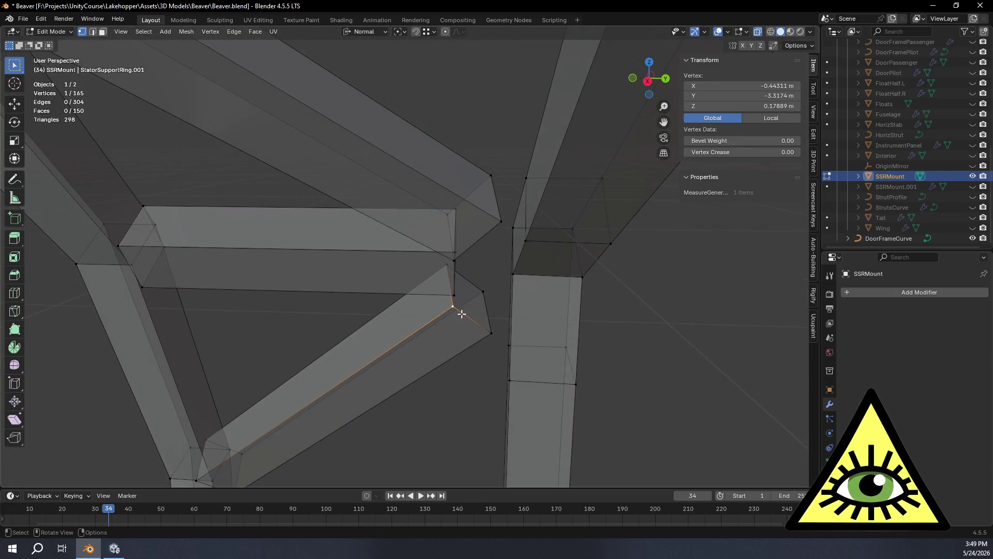
left_click(471, 366)
Slide two more joint vertices along their edges, the last by a factor of 0.081.
left_click(492, 228)
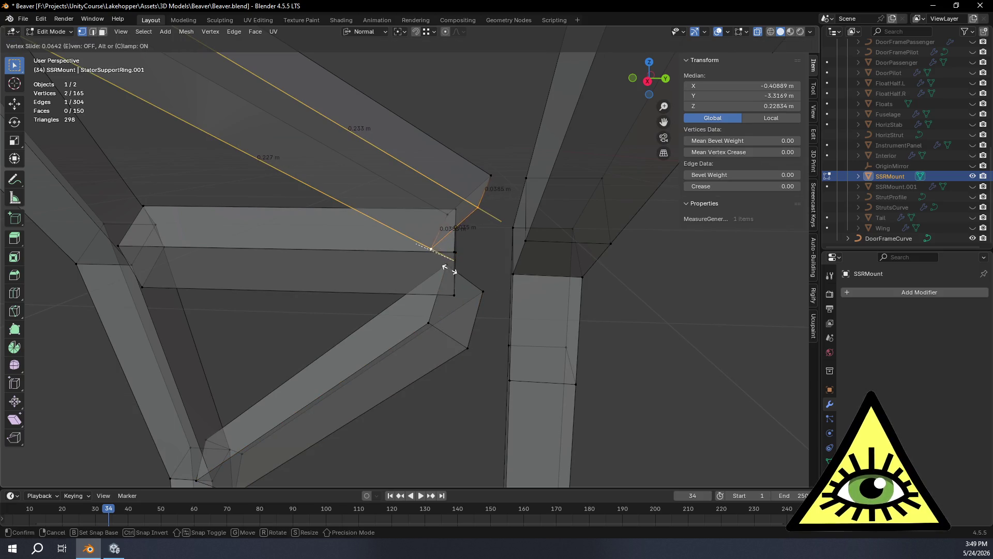
left_click(447, 268)
middle_click_drag(466, 278, 453, 247)
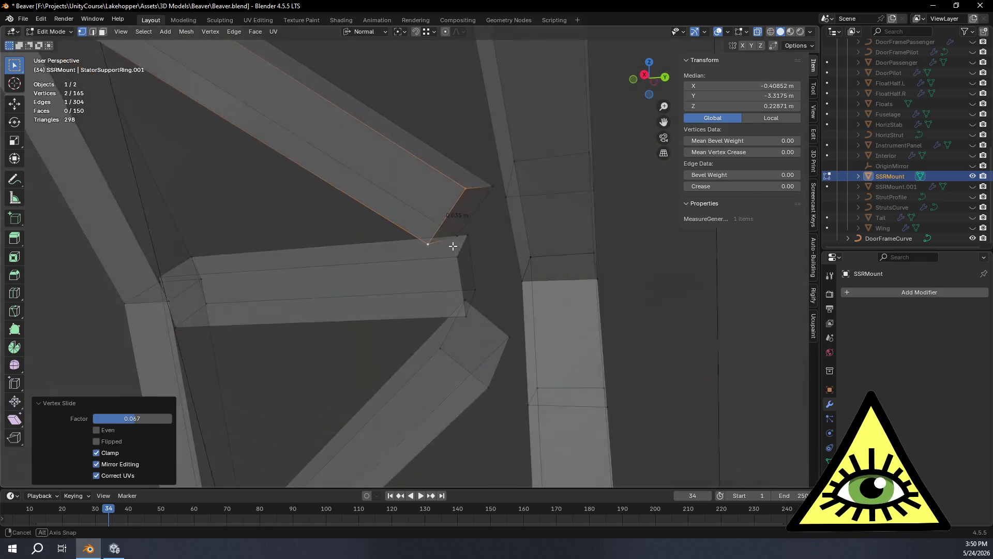
left_click(454, 260)
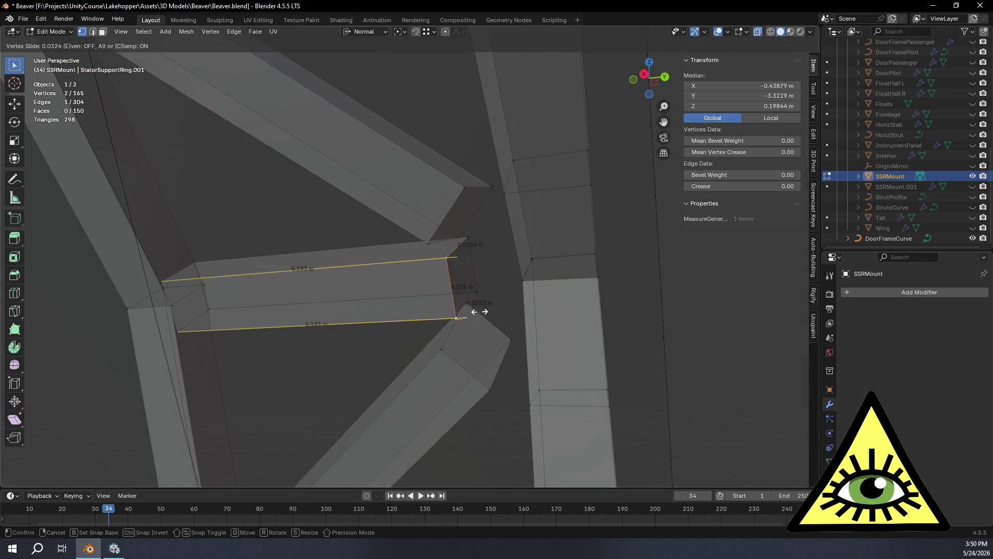
left_click(469, 312)
mouse_move(468, 311)
middle_mouse_down()
mouse_move(614, 354)
mouse_move(492, 271)
mouse_move(530, 312)
mouse_move(513, 301)
mouse_move(465, 381)
mouse_move(443, 377)
mouse_move(443, 422)
mouse_move(399, 403)
mouse_move(439, 366)
mouse_move(454, 323)
mouse_move(498, 305)
mouse_move(585, 324)
mouse_move(439, 326)
mouse_move(433, 343)
mouse_move(472, 310)
mouse_move(549, 293)
middle_mouse_up()
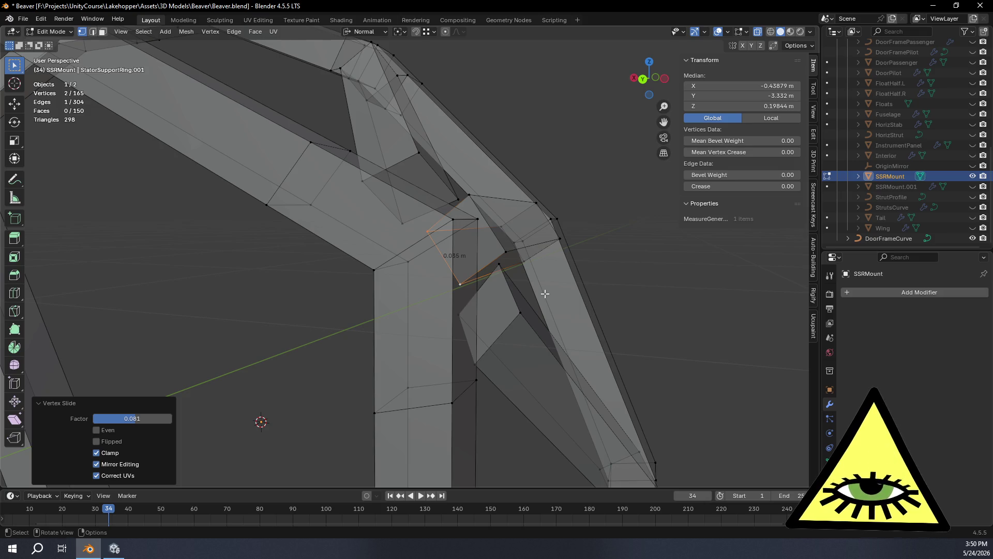
Switch to edge select mode and try bridging the open edges at the joint.
scroll(545, 293, "down", 5)
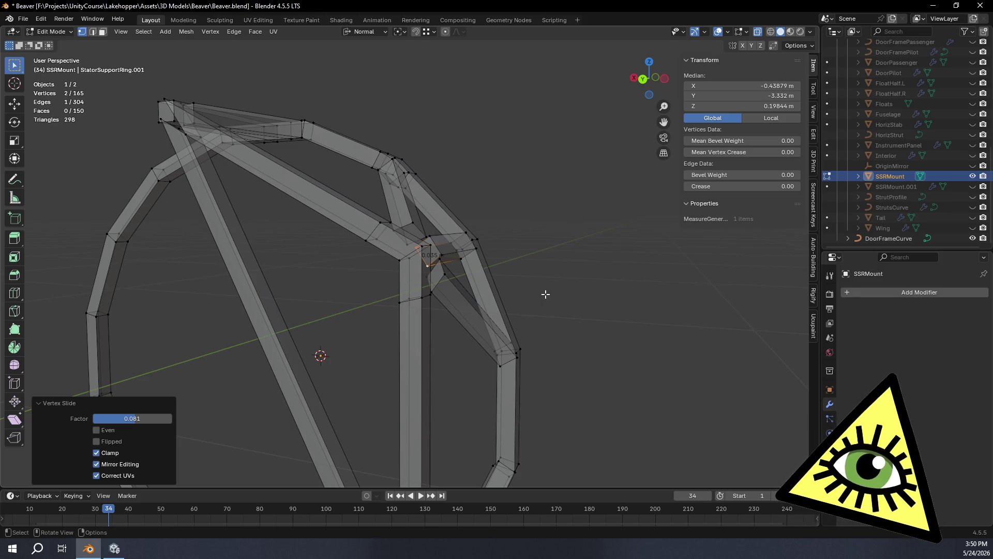
mouse_move(545, 294)
middle_mouse_down()
mouse_move(581, 317)
mouse_move(330, 359)
mouse_move(257, 331)
mouse_move(445, 222)
mouse_move(407, 230)
mouse_move(265, 103)
middle_mouse_up()
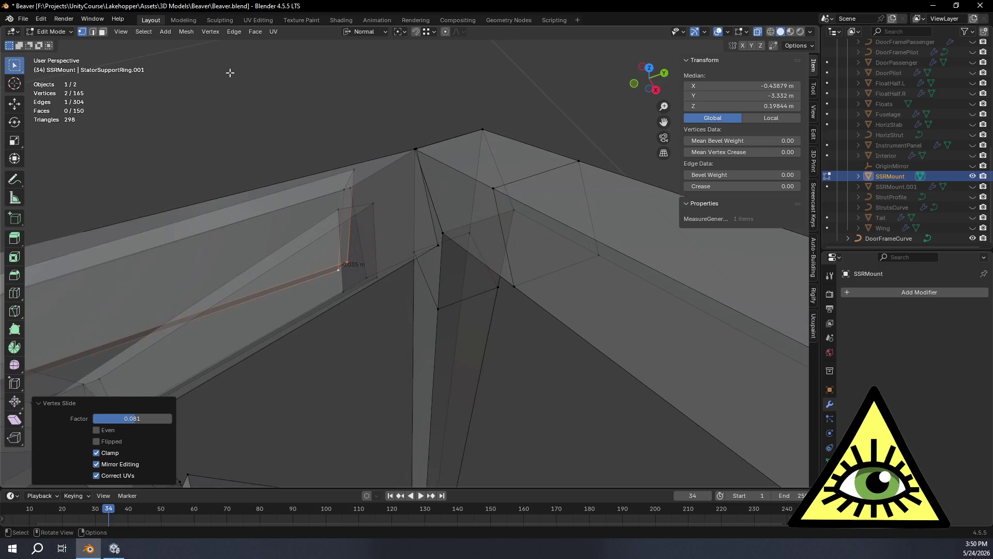
left_click(92, 32)
mouse_move(310, 170)
middle_mouse_down()
mouse_move(514, 199)
mouse_move(442, 185)
middle_mouse_up()
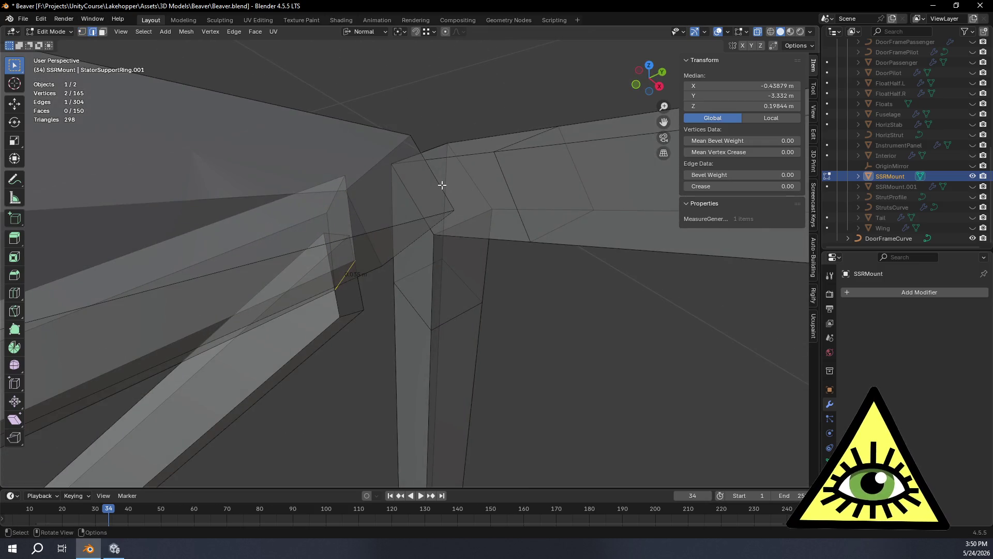
mouse_move(540, 198)
middle_mouse_down()
mouse_move(501, 265)
mouse_move(401, 271)
mouse_move(299, 242)
mouse_move(277, 204)
mouse_move(295, 191)
mouse_move(353, 187)
mouse_move(326, 277)
mouse_move(492, 313)
mouse_move(476, 322)
mouse_move(541, 291)
mouse_move(436, 304)
mouse_move(410, 280)
mouse_move(408, 238)
mouse_move(444, 269)
mouse_move(443, 292)
mouse_move(388, 336)
mouse_move(336, 331)
middle_mouse_up()
key("ctrl+e")
left_click(415, 257)
Select two edges at the gap and fill them with a face.
left_click(412, 254)
left_click(418, 284)
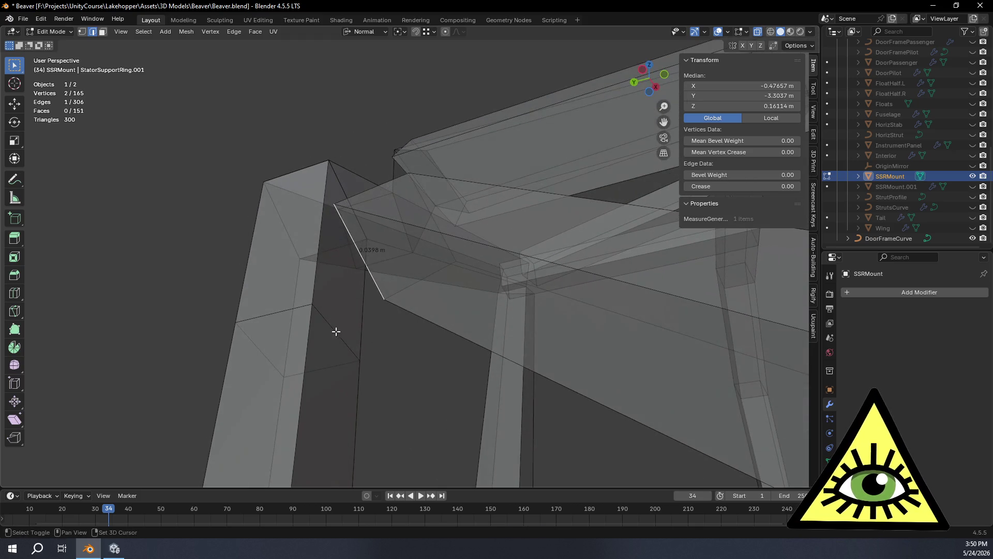
mouse_move(279, 295)
middle_mouse_down()
mouse_move(366, 337)
mouse_move(372, 395)
mouse_move(394, 401)
mouse_move(370, 399)
mouse_move(328, 315)
mouse_move(452, 290)
mouse_move(433, 185)
middle_mouse_up()
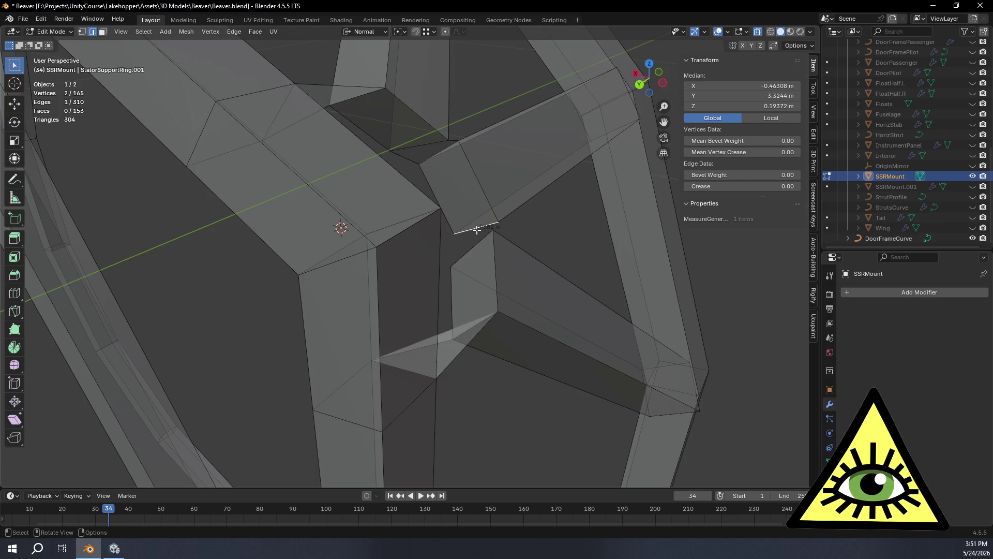
key("f")
mouse_move(497, 248)
middle_mouse_down()
mouse_move(523, 284)
mouse_move(523, 271)
mouse_move(572, 262)
mouse_move(596, 275)
mouse_move(589, 312)
mouse_move(434, 302)
mouse_move(421, 284)
mouse_move(440, 273)
mouse_move(415, 271)
mouse_move(526, 284)
mouse_move(642, 273)
mouse_move(515, 222)
mouse_move(601, 253)
mouse_move(481, 295)
mouse_move(529, 326)
mouse_move(509, 340)
mouse_move(455, 317)
mouse_move(435, 279)
mouse_move(445, 248)
mouse_move(426, 242)
middle_mouse_up()
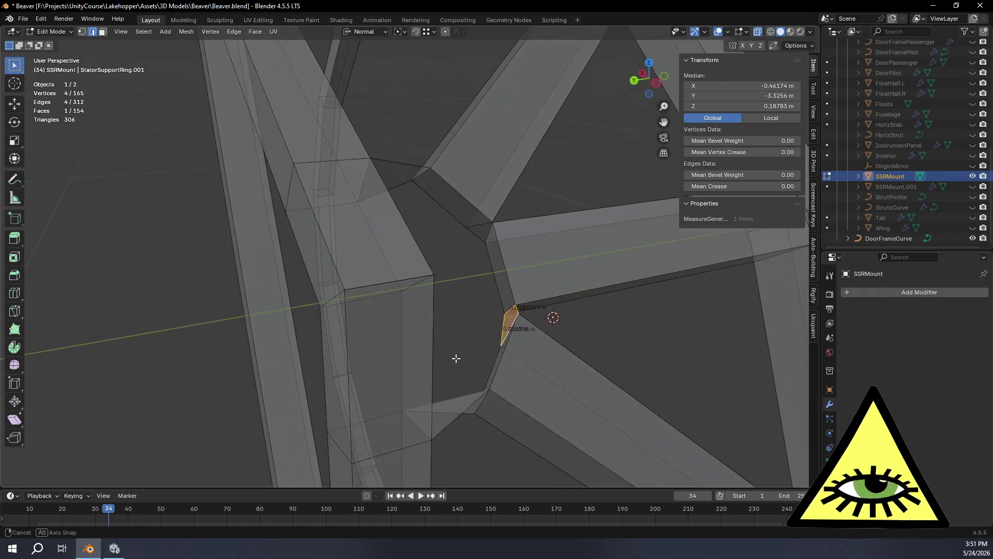
Fill another gap at the joint with a new face from the selected edges.
middle_click_drag(452, 332, 438, 345)
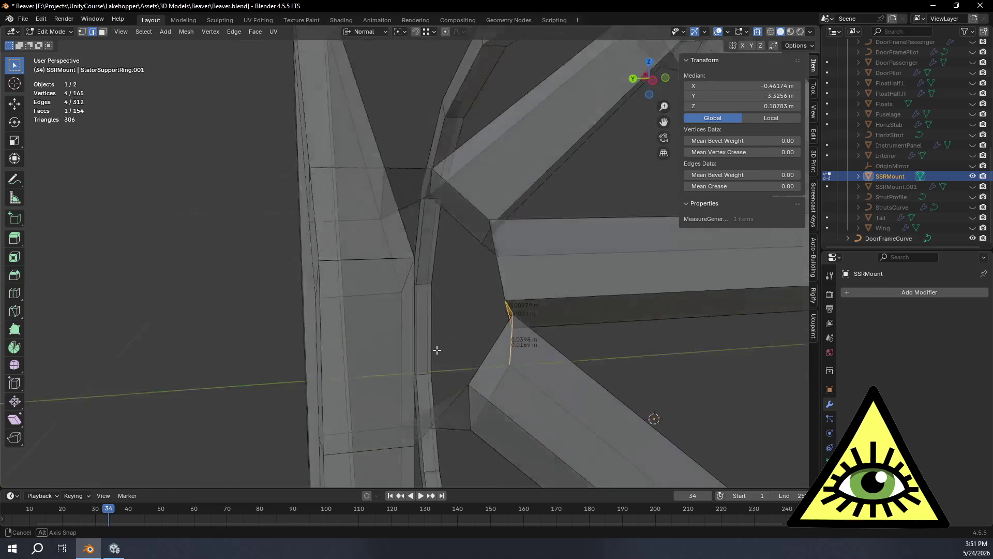
middle_click_drag(437, 227, 463, 198)
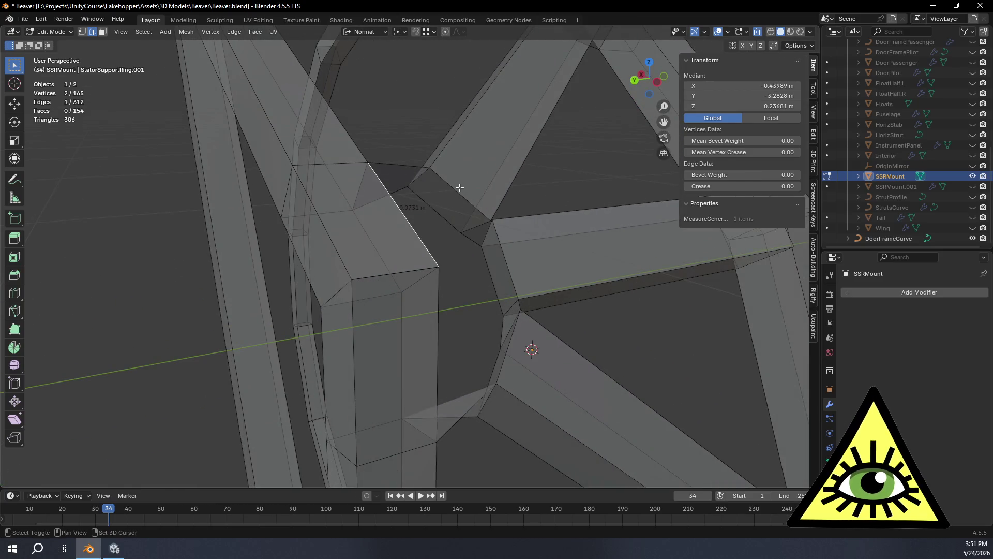
mouse_move(503, 270)
middle_mouse_down()
mouse_move(472, 302)
mouse_move(501, 330)
mouse_move(539, 295)
mouse_move(538, 239)
mouse_move(461, 218)
mouse_move(476, 228)
mouse_move(481, 312)
mouse_move(425, 349)
middle_mouse_up()
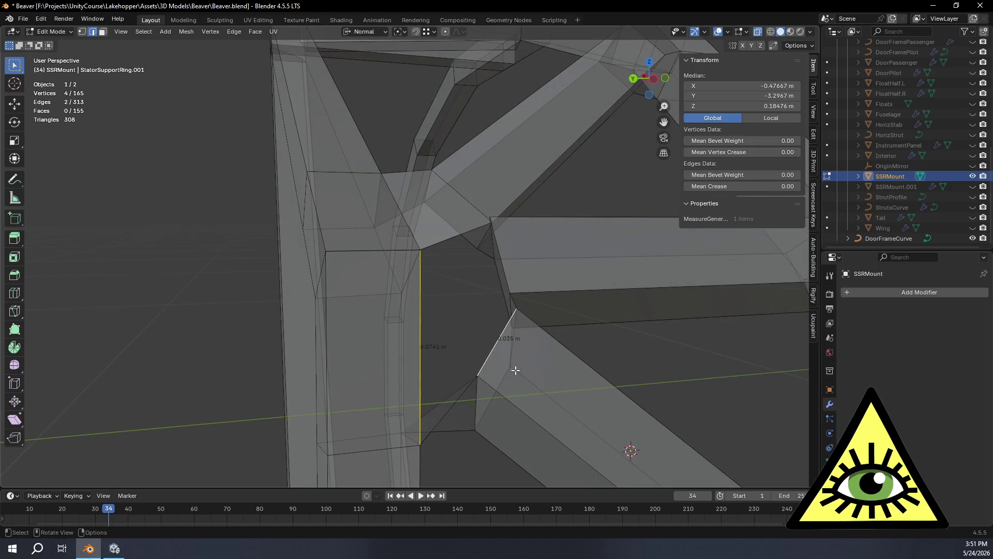
key("f")
mouse_move(510, 367)
middle_mouse_down()
mouse_move(458, 317)
mouse_move(472, 310)
mouse_move(510, 355)
mouse_move(709, 437)
mouse_move(514, 435)
mouse_move(562, 428)
mouse_move(527, 414)
mouse_move(547, 410)
mouse_move(509, 434)
middle_mouse_up()
Fill a triangular face from three vertices and clear the selection, reaching 159 faces.
middle_click_drag(186, 76, 461, 188)
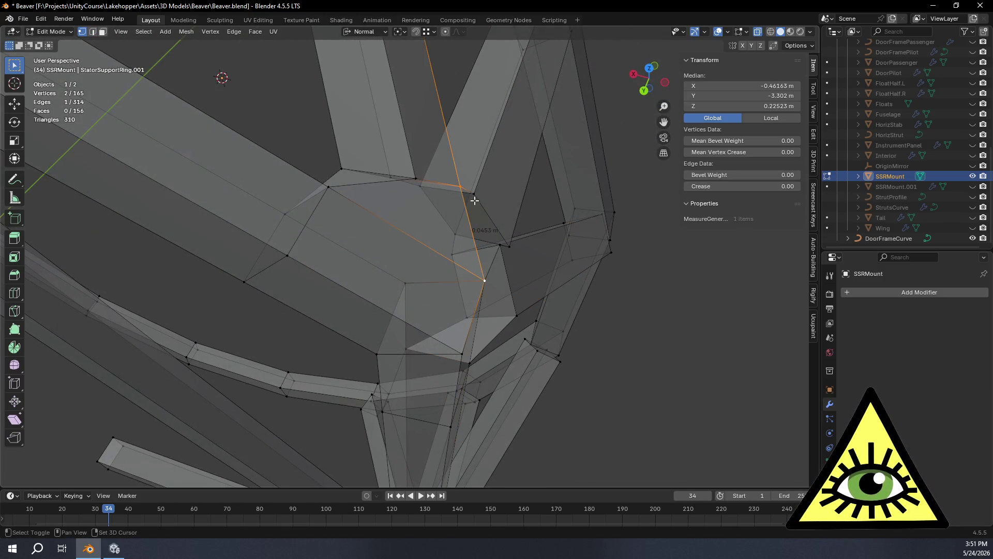
key("f")
mouse_move(496, 230)
middle_mouse_down()
mouse_move(498, 284)
mouse_move(520, 298)
mouse_move(504, 218)
middle_mouse_up()
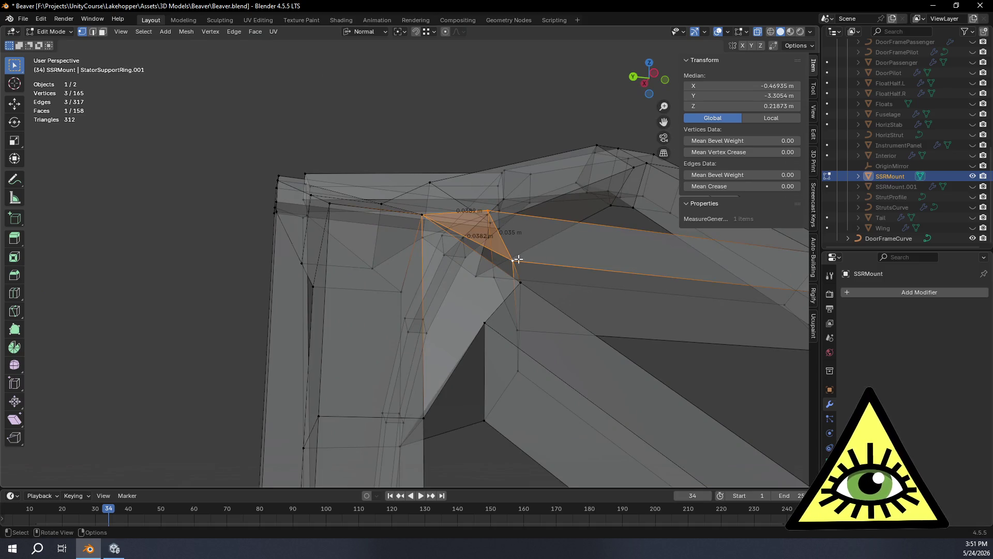
middle_click_drag(518, 259, 483, 301)
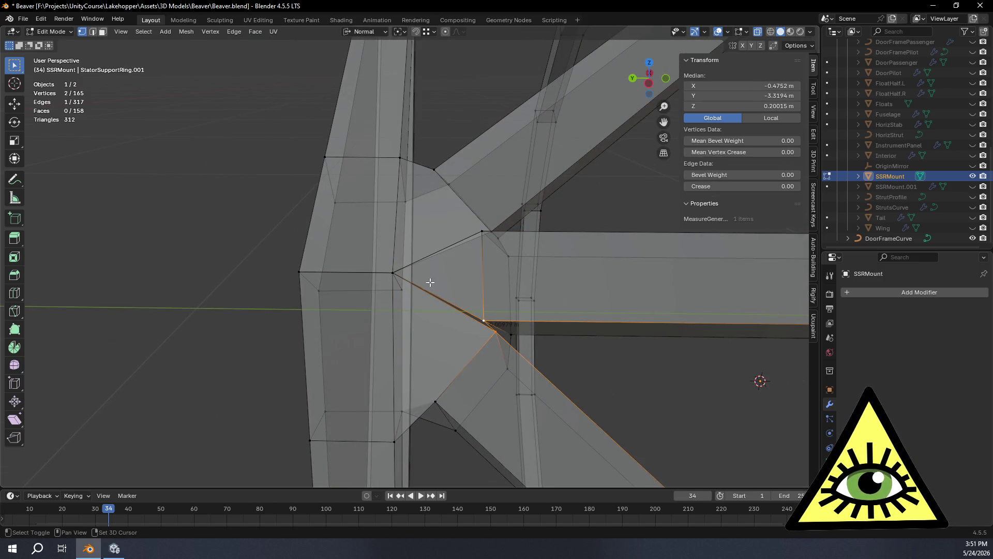
mouse_move(468, 354)
middle_mouse_down()
mouse_move(539, 299)
mouse_move(568, 182)
mouse_move(548, 240)
mouse_move(515, 227)
mouse_move(607, 215)
mouse_move(556, 253)
mouse_move(522, 262)
mouse_move(550, 260)
mouse_move(588, 231)
mouse_move(572, 198)
mouse_move(516, 224)
mouse_move(391, 239)
mouse_move(417, 244)
mouse_move(410, 215)
mouse_move(436, 228)
mouse_move(458, 221)
middle_mouse_up()
key("alt+a")
scroll(407, 224, "up", 3)
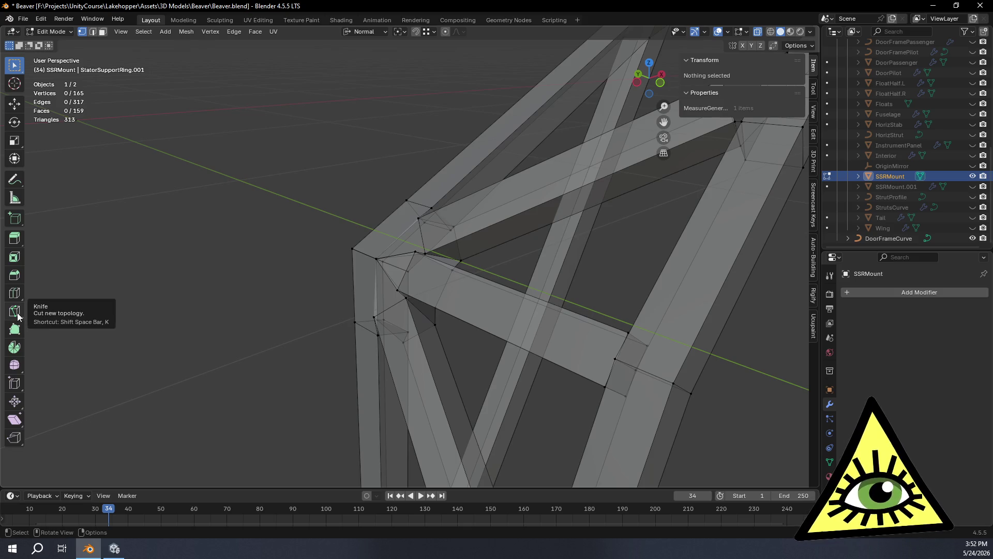
Add loop cuts across the upper and lower struts, sliding the latest toward the joint at factor 0.833.
left_click_drag(538, 201, 548, 198)
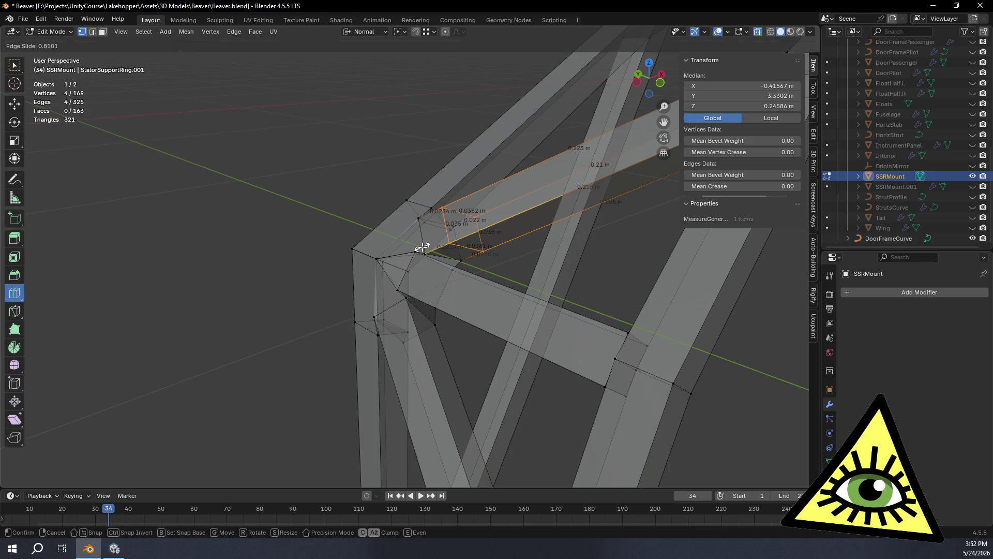
left_click_drag(417, 247, 420, 249)
middle_click_drag(420, 249, 466, 289)
left_click_drag(504, 362, 469, 296)
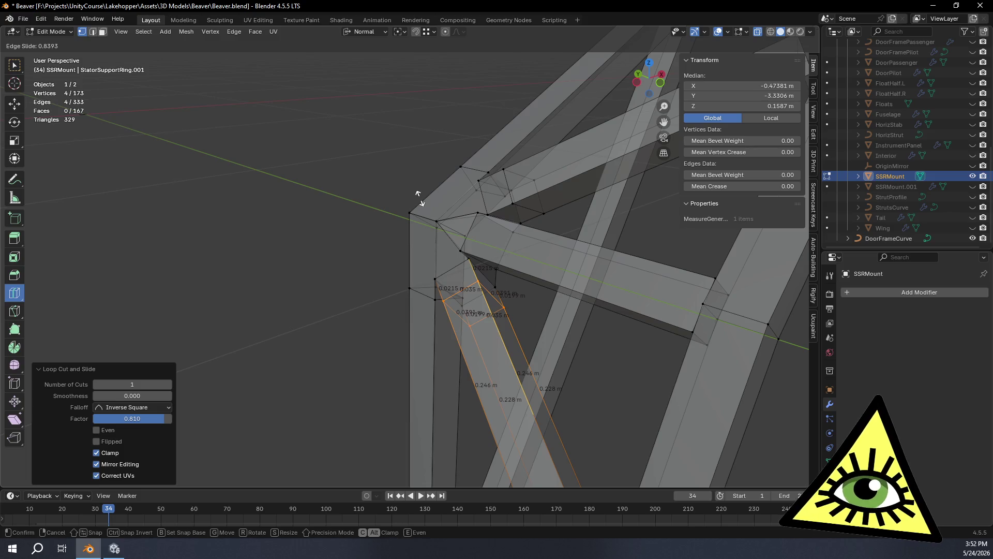
left_click_drag(419, 198, 421, 206)
Select a vertex at the strut corner for merging.
scroll(502, 199, "up", 3)
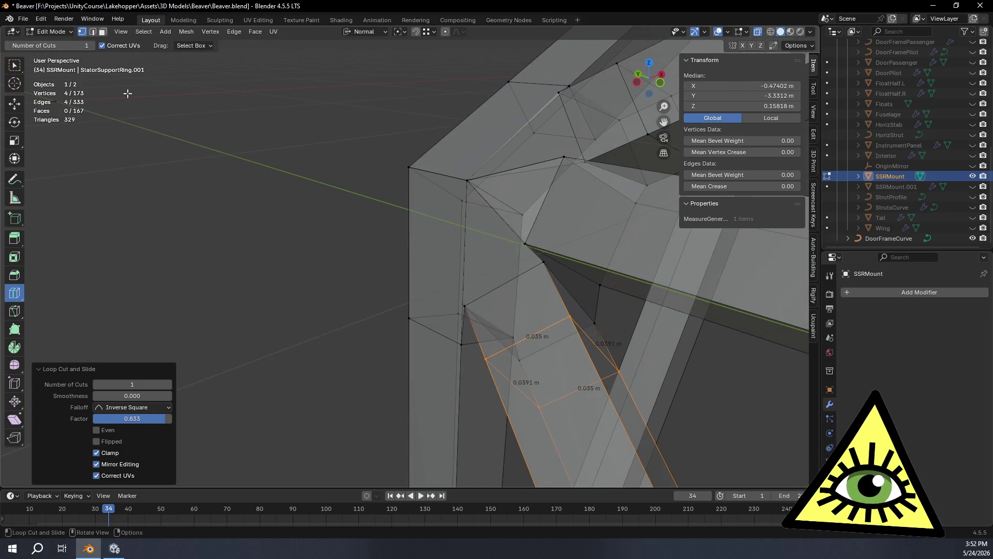
mouse_move(485, 297)
middle_mouse_down()
mouse_move(574, 255)
mouse_move(503, 312)
mouse_move(543, 306)
mouse_move(561, 330)
mouse_move(543, 372)
mouse_move(483, 337)
mouse_move(538, 346)
mouse_move(501, 328)
mouse_move(523, 339)
mouse_move(528, 311)
middle_mouse_up()
left_click(524, 308)
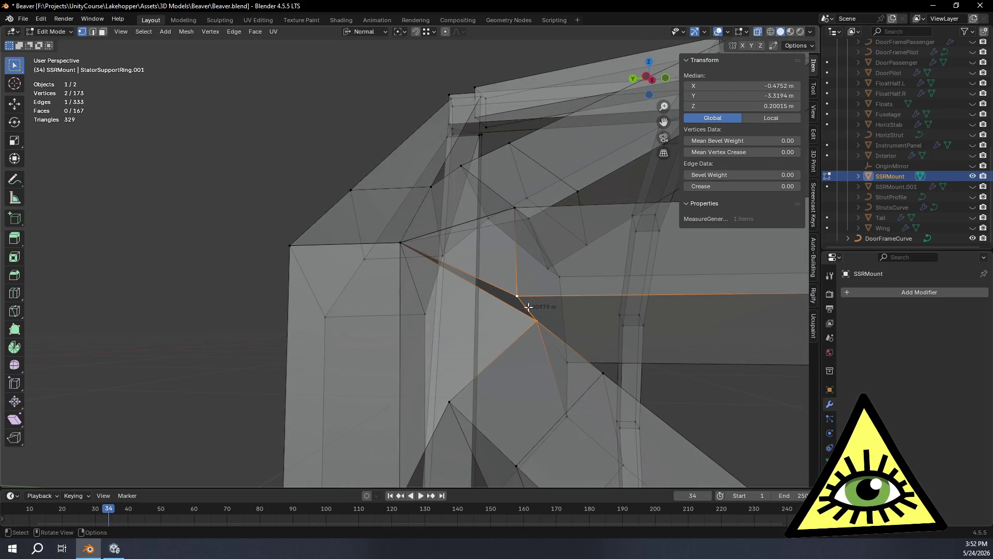
Merge the corner vertex pairs At Last.
key("m")
left_click(501, 286)
mouse_move(501, 285)
middle_mouse_down()
mouse_move(636, 286)
mouse_move(512, 187)
middle_mouse_up()
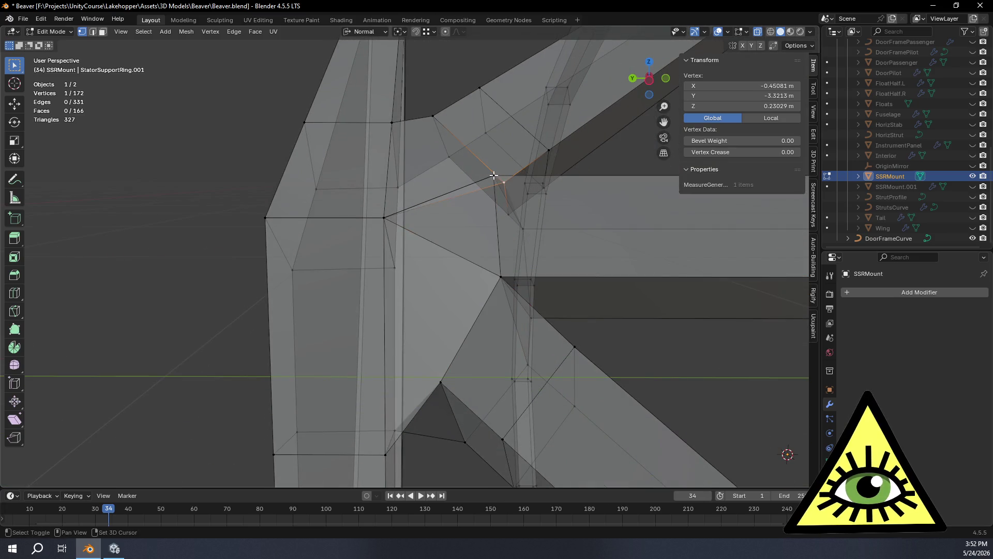
left_click(536, 182)
mouse_move(535, 182)
middle_mouse_down()
mouse_move(548, 323)
mouse_move(620, 348)
mouse_move(682, 327)
middle_mouse_up()
Inspect the mesh in Object Mode, then return to Edit Mode and deselect the vertices.
key("Tab")
mouse_move(575, 316)
middle_mouse_down()
mouse_move(516, 307)
mouse_move(443, 265)
mouse_move(463, 243)
mouse_move(514, 235)
mouse_move(518, 261)
mouse_move(479, 275)
mouse_move(612, 349)
mouse_move(687, 353)
mouse_move(325, 302)
middle_mouse_up()
mouse_move(394, 278)
middle_mouse_down()
mouse_move(254, 267)
mouse_move(209, 214)
mouse_move(408, 315)
middle_mouse_up()
mouse_move(416, 274)
middle_mouse_down()
mouse_move(469, 317)
mouse_move(412, 341)
mouse_move(404, 303)
middle_mouse_up()
key("alt+z")
key("Tab")
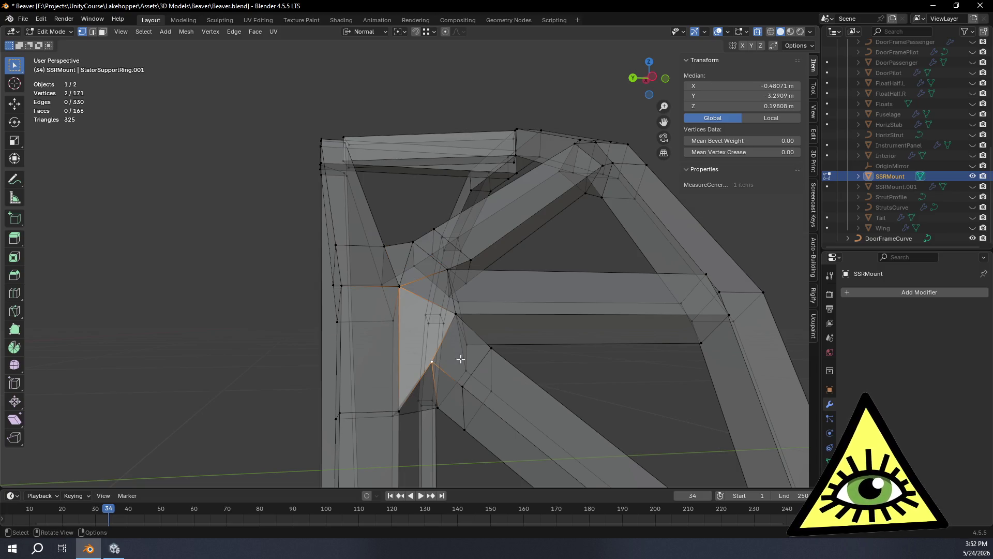
key("alt+z")
left_click(244, 288)
mouse_move(244, 288)
middle_mouse_down()
mouse_move(327, 281)
mouse_move(339, 317)
mouse_move(497, 345)
mouse_move(472, 294)
mouse_move(451, 355)
mouse_move(293, 294)
mouse_move(507, 377)
mouse_move(449, 357)
mouse_move(454, 343)
mouse_move(390, 343)
mouse_move(450, 365)
mouse_move(434, 356)
middle_mouse_up()
Turn on X-ray and fill a face between two edges bordering the gap.
key("alt+z")
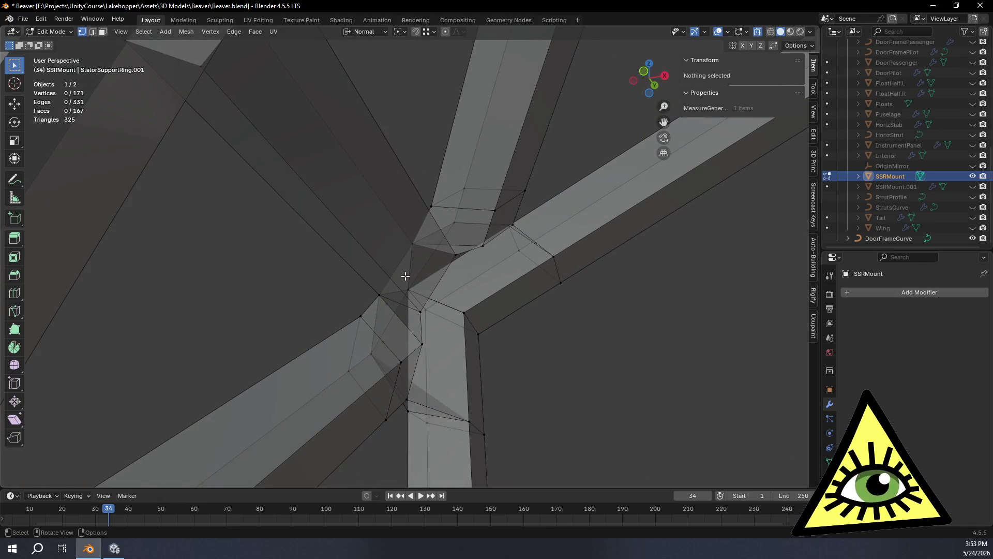
mouse_move(424, 319)
middle_mouse_down()
mouse_move(468, 342)
mouse_move(445, 327)
middle_mouse_up()
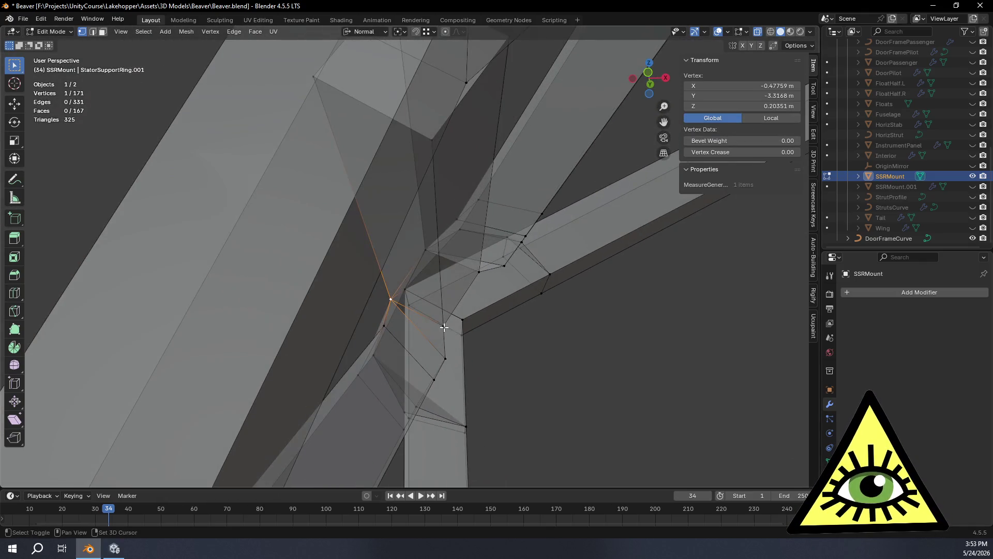
mouse_move(585, 390)
middle_mouse_down()
mouse_move(510, 394)
mouse_move(559, 386)
mouse_move(551, 410)
mouse_move(535, 414)
mouse_move(492, 381)
mouse_move(516, 374)
mouse_move(507, 350)
mouse_move(523, 379)
mouse_move(519, 361)
mouse_move(551, 372)
middle_mouse_up()
key("alt+a")
mouse_move(564, 388)
middle_mouse_down()
mouse_move(527, 399)
mouse_move(499, 390)
mouse_move(506, 351)
mouse_move(485, 368)
mouse_move(461, 365)
mouse_move(564, 377)
mouse_move(528, 373)
mouse_move(490, 399)
mouse_move(519, 399)
mouse_move(477, 350)
middle_mouse_up()
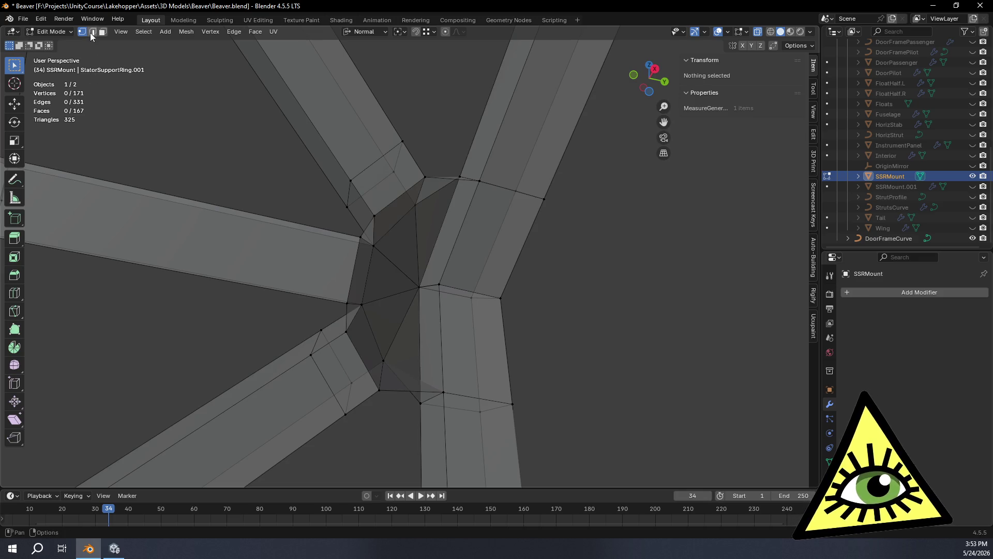
left_click(367, 368)
key("f")
mouse_move(419, 351)
middle_mouse_down()
mouse_move(472, 355)
mouse_move(471, 268)
mouse_move(382, 165)
mouse_move(496, 251)
mouse_move(477, 284)
mouse_move(475, 325)
mouse_move(468, 266)
mouse_move(481, 222)
mouse_move(488, 238)
mouse_move(397, 165)
middle_mouse_up()
Try filling faces from other edge pairs at the gap, undoing the unwanted results.
left_click(448, 248)
key("f")
key("ctrl+z")
left_click(486, 249)
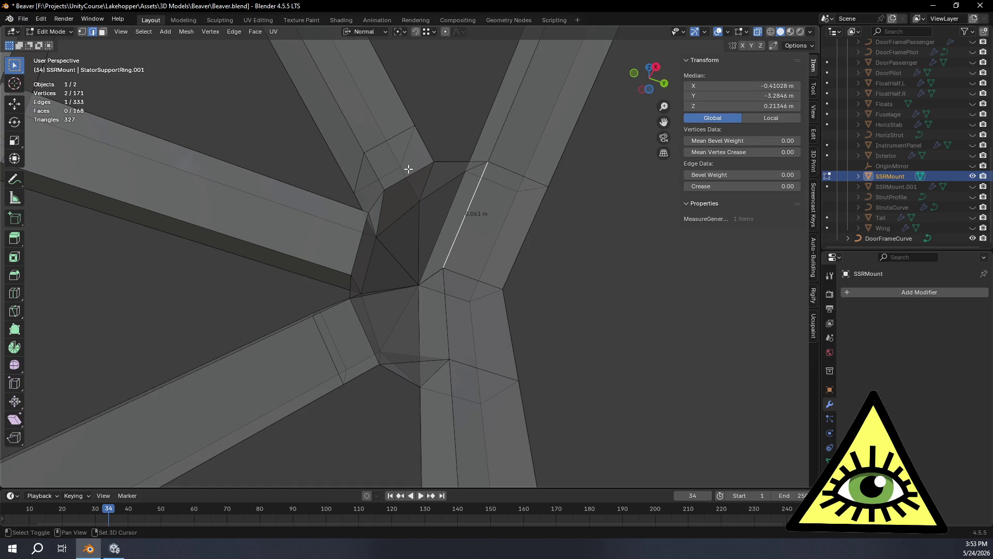
key("f")
key("ctrl+z")
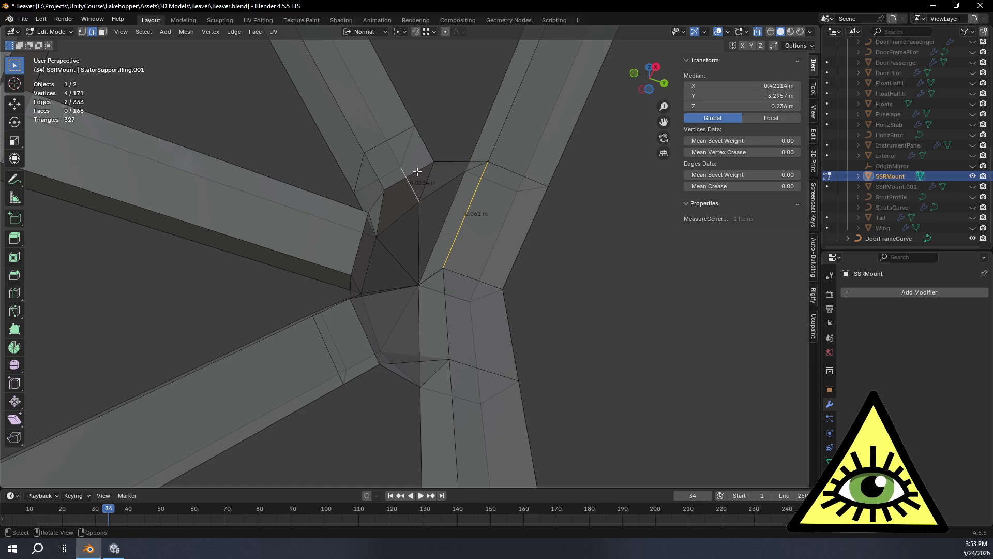
Fill the final quad face between two opposite joint edges, reaching 169 faces.
key("f")
mouse_move(481, 228)
middle_mouse_down()
mouse_move(510, 268)
mouse_move(481, 268)
mouse_move(456, 331)
middle_mouse_up()
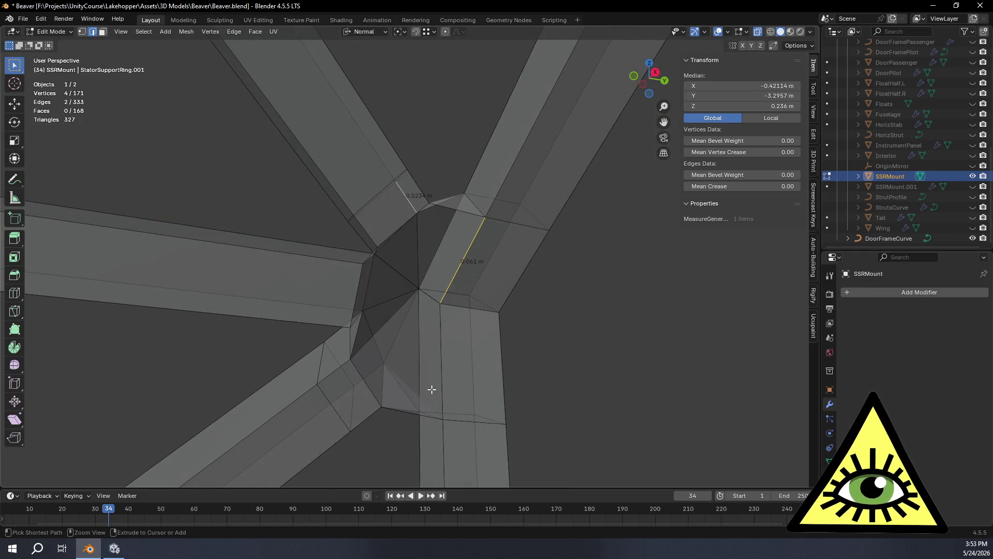
key("ctrl+z")
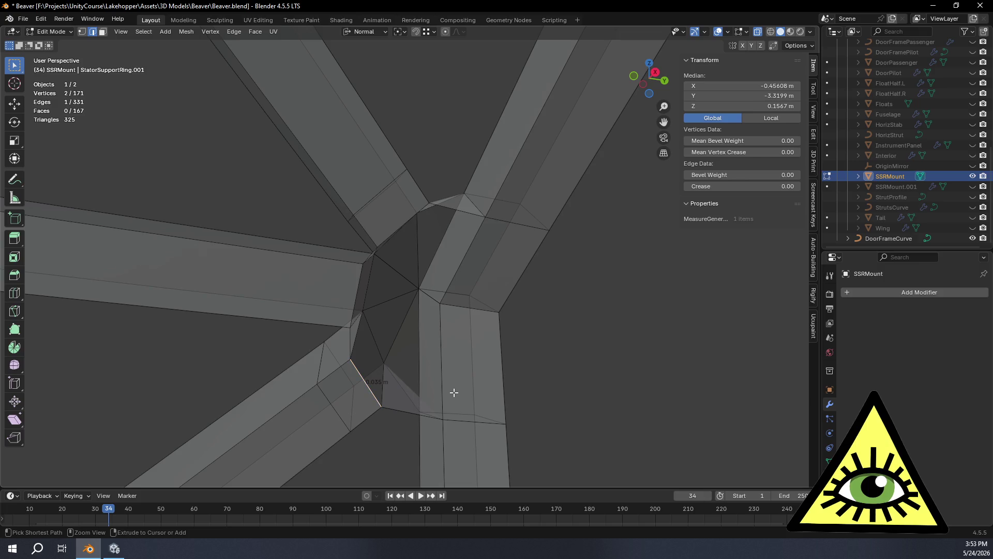
left_click(440, 383, "shift")
key("f")
mouse_move(441, 383)
middle_mouse_down()
mouse_move(486, 399)
mouse_move(483, 443)
mouse_move(492, 393)
mouse_move(477, 238)
mouse_move(466, 271)
mouse_move(408, 169)
mouse_move(466, 244)
mouse_move(476, 281)
mouse_move(421, 288)
mouse_move(492, 286)
mouse_move(448, 295)
mouse_move(445, 311)
mouse_move(429, 268)
middle_mouse_up()
left_click(477, 243)
key("f")
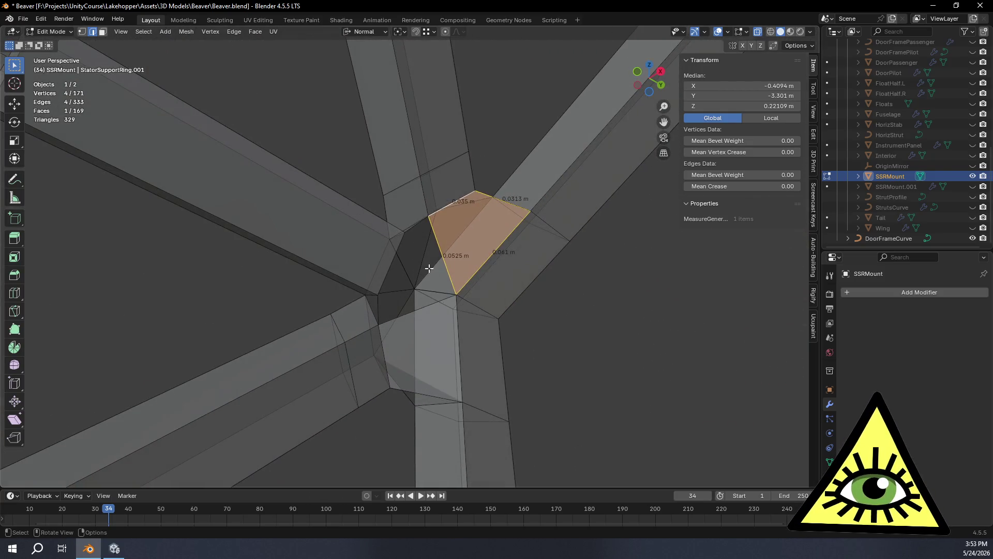
Merge the two doubled vertex pairs at the joint At Last.
scroll(451, 199, "up", 2)
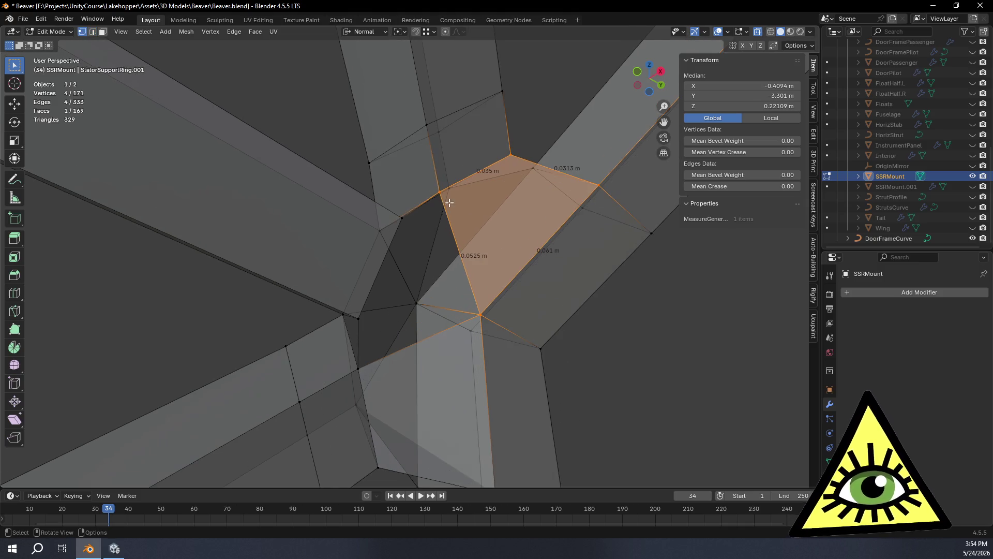
left_click(439, 192)
mouse_move(401, 217)
middle_mouse_down()
mouse_move(435, 261)
mouse_move(417, 269)
middle_mouse_up()
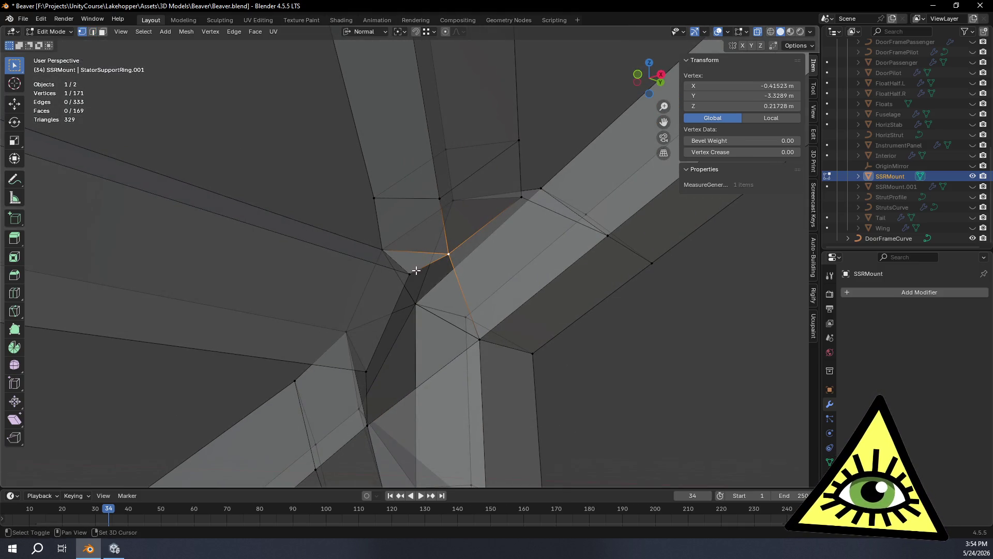
left_click(409, 274, "shift")
key("m")
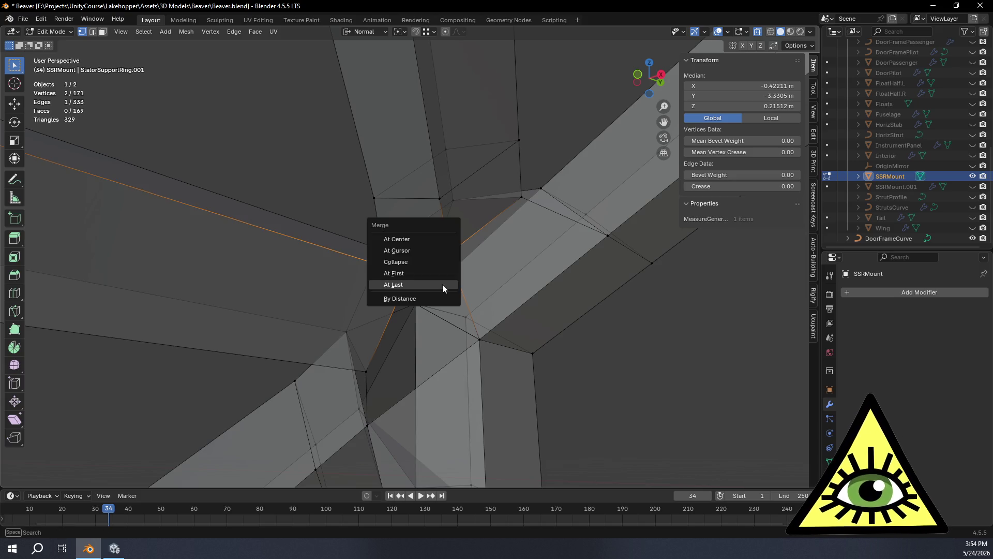
left_click(438, 283)
mouse_move(439, 284)
middle_mouse_down()
mouse_move(436, 372)
mouse_move(403, 344)
middle_mouse_up()
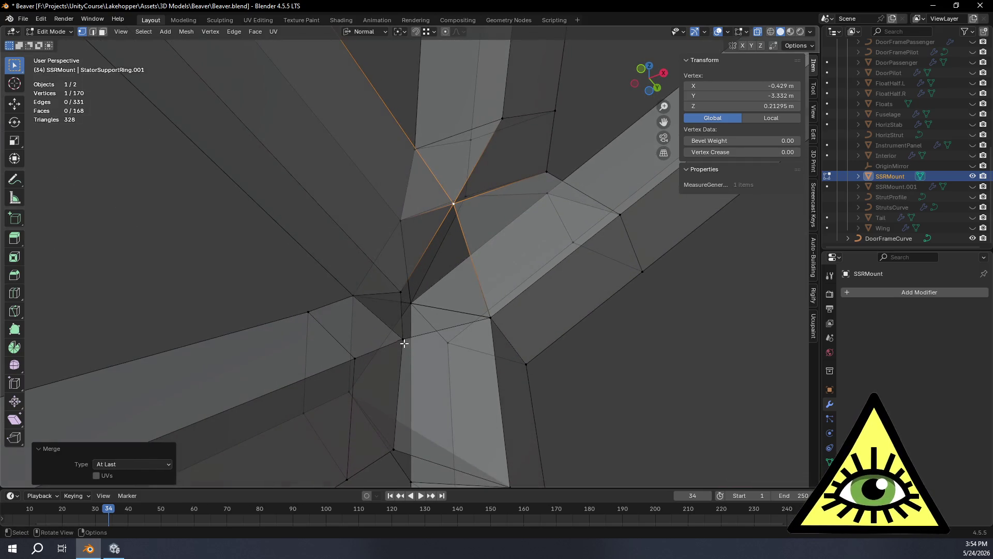
left_click(403, 340)
left_click(408, 299, "shift")
key("m")
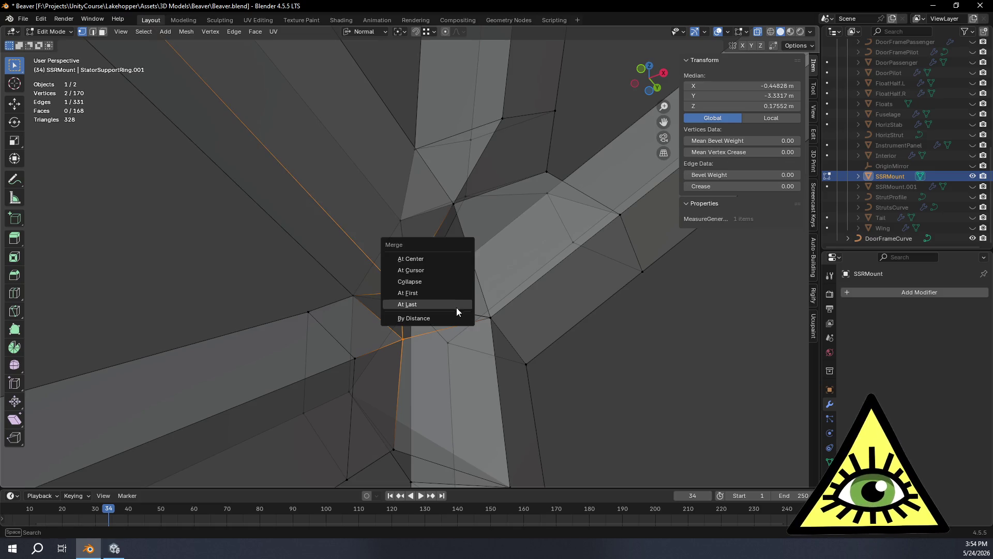
left_click(454, 308)
mouse_move(454, 308)
middle_mouse_down()
mouse_move(479, 336)
mouse_move(472, 345)
middle_mouse_up()
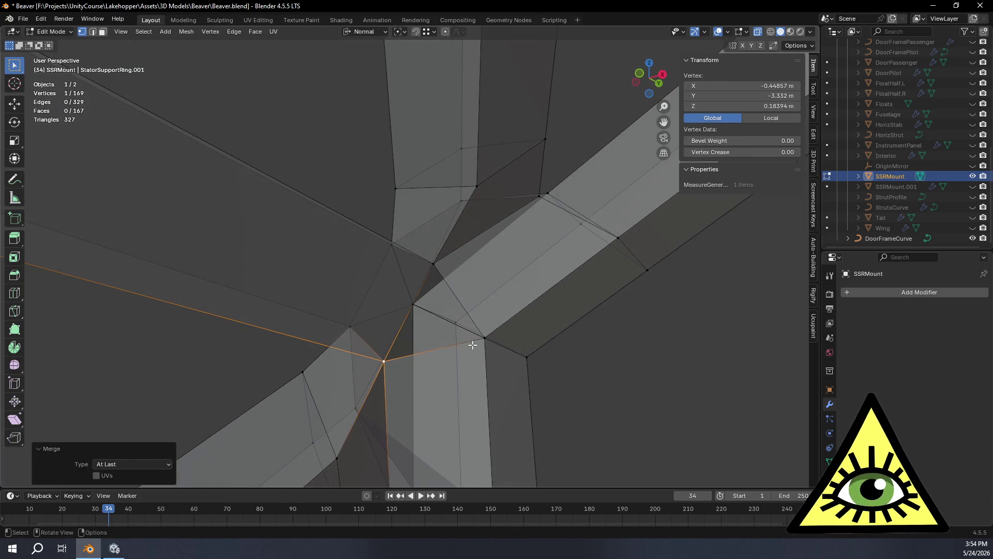
Fill a triangular face from three joint vertices, then deselect it.
left_click(433, 266)
left_click(384, 368, "shift")
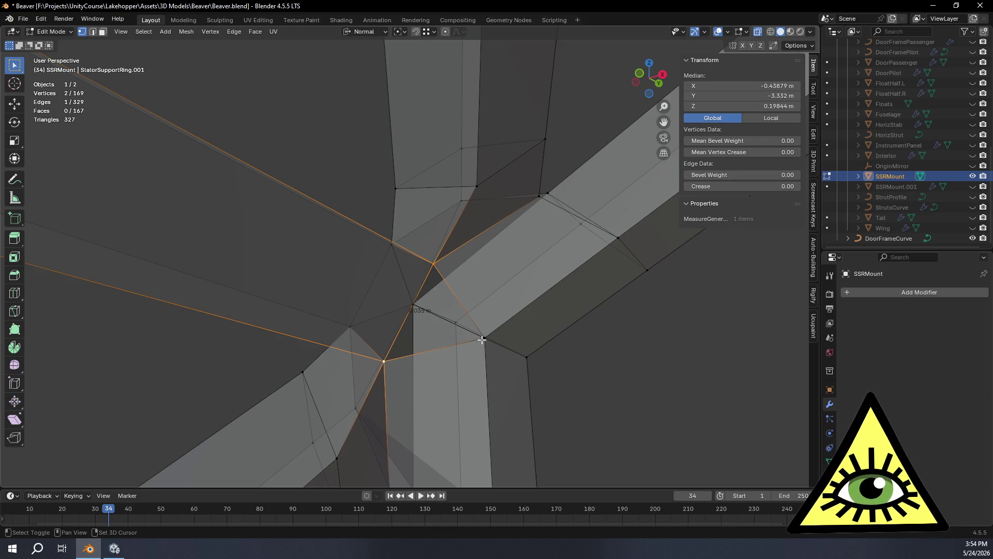
left_click(481, 340, "shift")
key("f")
mouse_move(492, 350)
middle_mouse_down()
mouse_move(454, 355)
mouse_move(544, 399)
mouse_move(218, 274)
mouse_move(200, 281)
mouse_move(231, 286)
mouse_move(215, 223)
mouse_move(269, 195)
mouse_move(306, 294)
mouse_move(349, 369)
mouse_move(516, 312)
mouse_move(466, 306)
mouse_move(466, 346)
mouse_move(492, 328)
mouse_move(483, 293)
mouse_move(485, 322)
mouse_move(428, 370)
mouse_move(432, 340)
mouse_move(434, 366)
mouse_move(420, 394)
mouse_move(389, 385)
middle_mouse_up()
left_click(219, 274)
Connect the strut corner vertices with J instead of merging, then deselect everything.
left_click(371, 385)
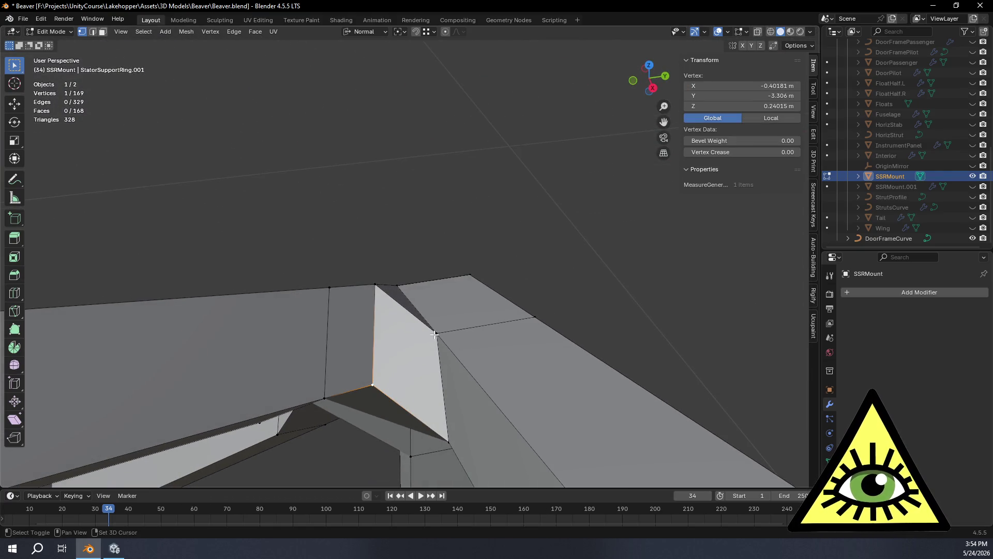
key("m")
left_click(472, 360)
mouse_move(472, 360)
middle_mouse_down()
mouse_move(501, 381)
mouse_move(479, 437)
mouse_move(510, 332)
mouse_move(492, 343)
mouse_move(486, 393)
middle_mouse_up()
key("ctrl+z")
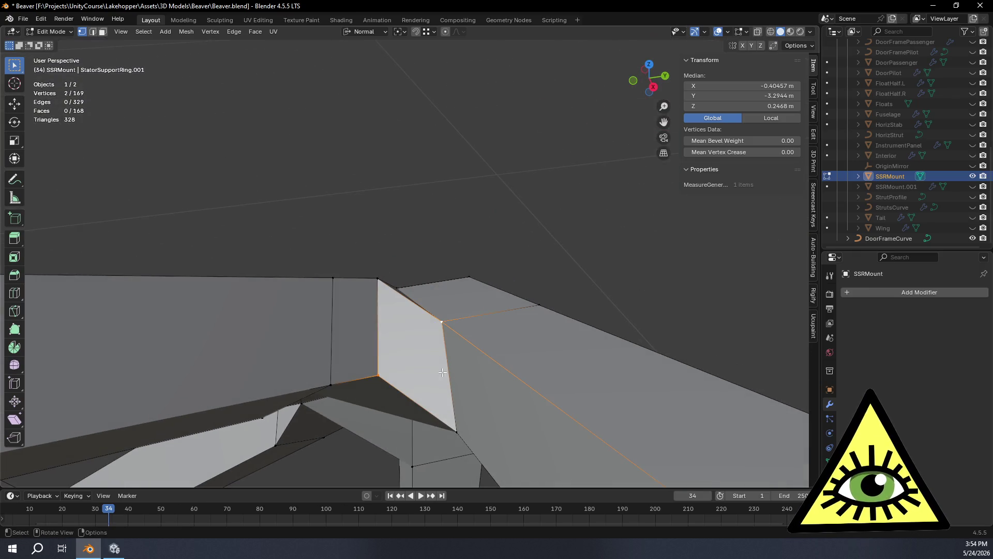
key("j")
mouse_move(434, 357)
middle_mouse_down()
mouse_move(450, 398)
mouse_move(587, 299)
mouse_move(576, 392)
mouse_move(582, 339)
mouse_move(621, 271)
mouse_move(587, 246)
mouse_move(628, 240)
mouse_move(517, 269)
mouse_move(370, 288)
mouse_move(398, 281)
mouse_move(552, 299)
mouse_move(567, 349)
mouse_move(611, 402)
mouse_move(594, 450)
mouse_move(538, 394)
mouse_move(543, 411)
mouse_move(551, 410)
mouse_move(519, 275)
mouse_move(519, 377)
mouse_move(483, 355)
mouse_move(488, 335)
middle_mouse_up()
key("alt+a")
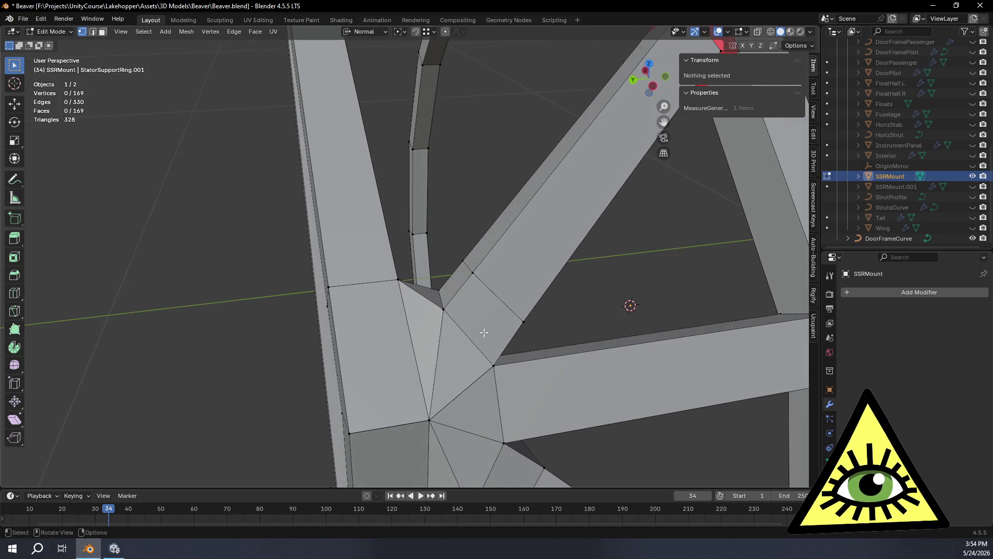
Vertex-slide a hub vertex along its edge, then select a single hub vertex.
left_click(443, 309)
left_click(439, 289, "shift")
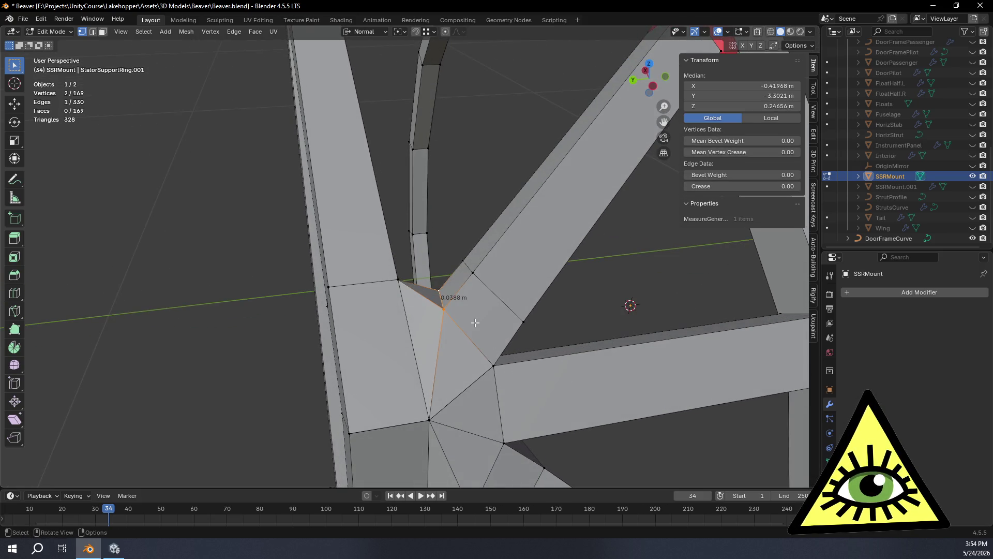
key("shift+v")
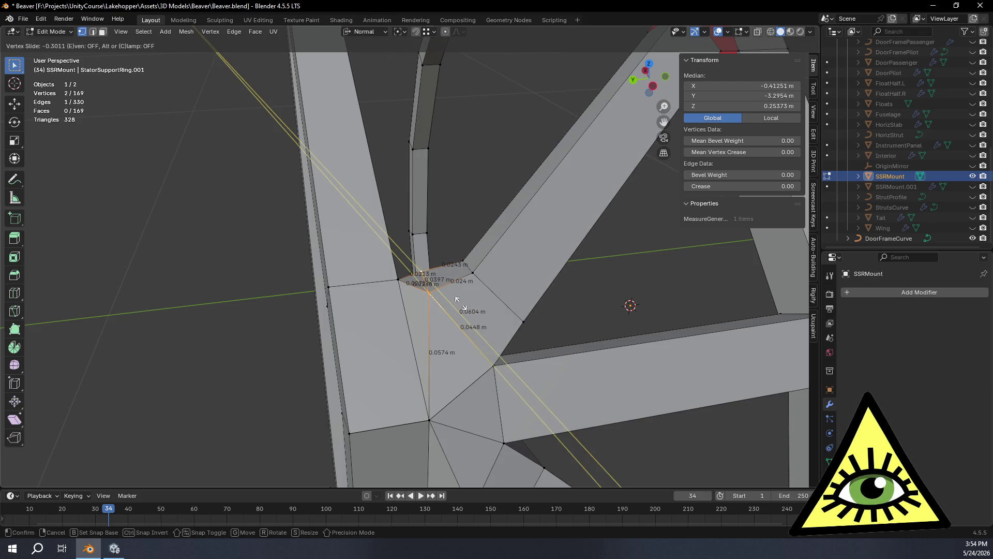
left_click(468, 337)
left_click(455, 221)
mouse_move(454, 221)
middle_mouse_down()
mouse_move(517, 277)
mouse_move(575, 306)
mouse_move(473, 336)
mouse_move(350, 115)
mouse_move(368, 277)
mouse_move(407, 231)
mouse_move(443, 262)
mouse_move(466, 255)
mouse_move(476, 273)
mouse_move(448, 287)
mouse_move(451, 317)
mouse_move(466, 314)
mouse_move(477, 290)
mouse_move(424, 316)
middle_mouse_up()
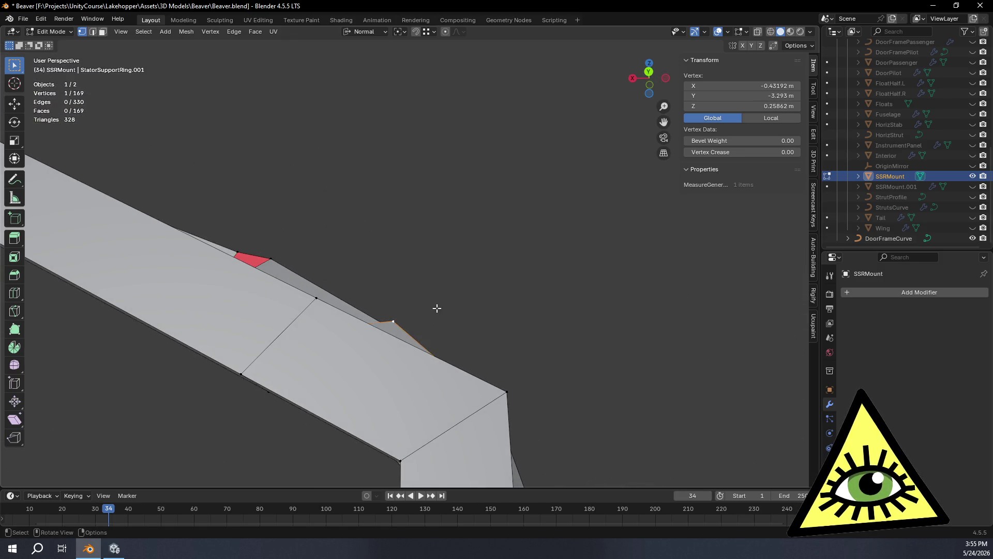
Move the selected hub vertex slightly.
key("g")
left_click(445, 327)
scroll(455, 341, "down", 5)
middle_click_drag(459, 346, 491, 335)
Apply LoopTools Relax with 5 iterations on the selection, then undo it.
right_click(412, 309)
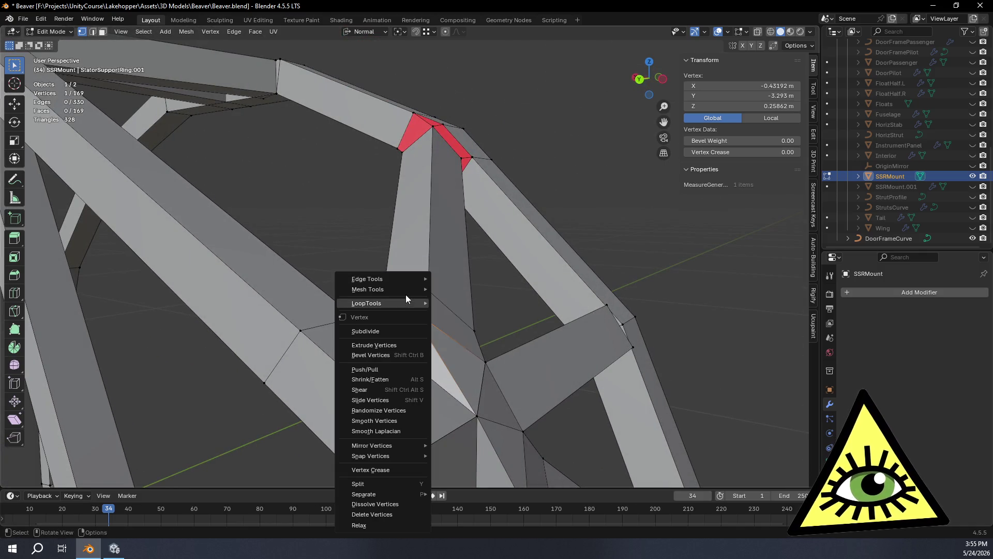
mouse_move(413, 304)
left_click(474, 365)
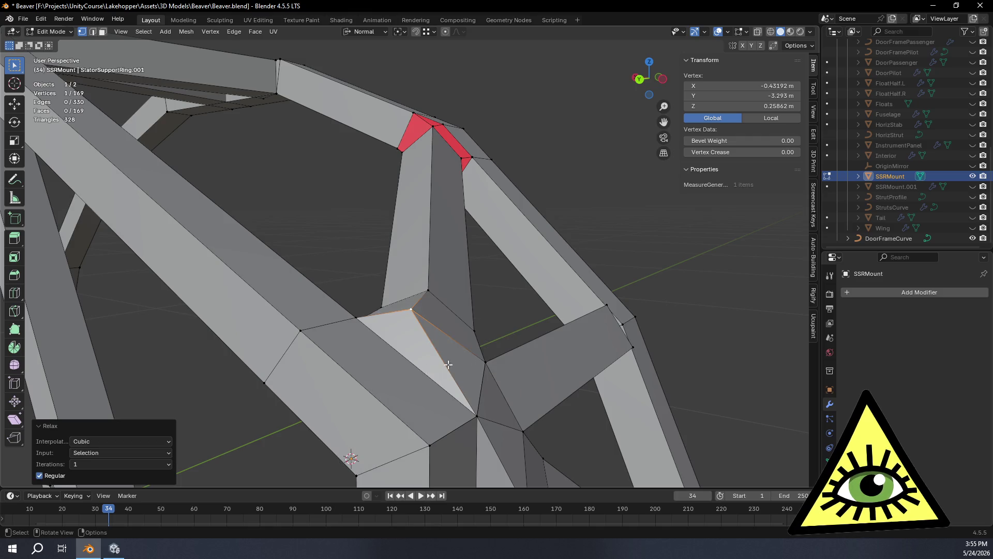
left_click(166, 465)
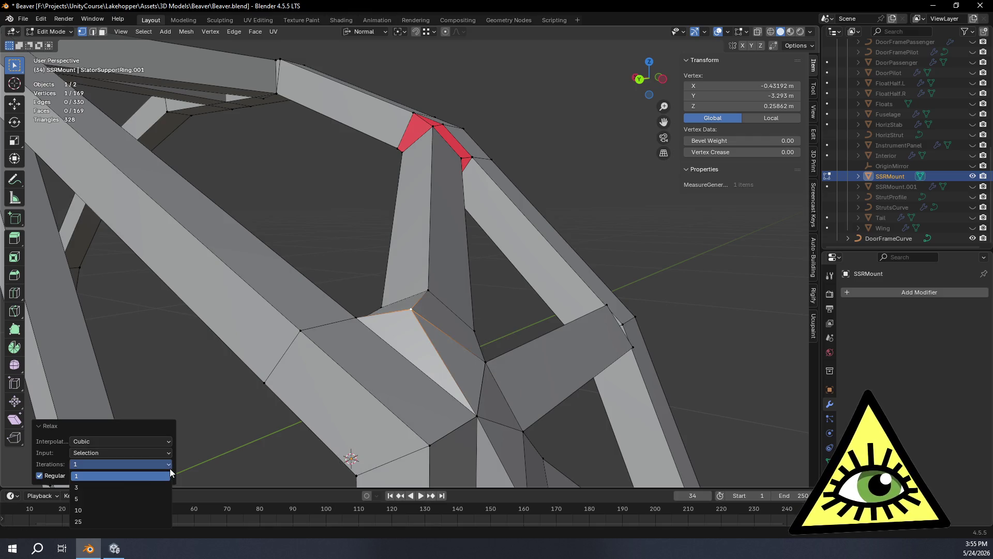
left_click(112, 499)
left_click(115, 453)
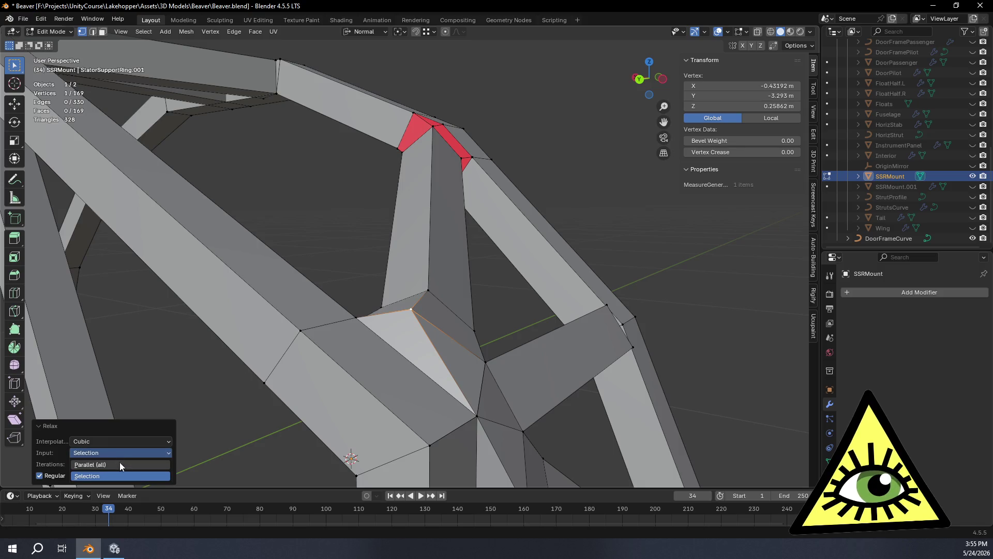
left_click(120, 467)
key("ctrl+z")
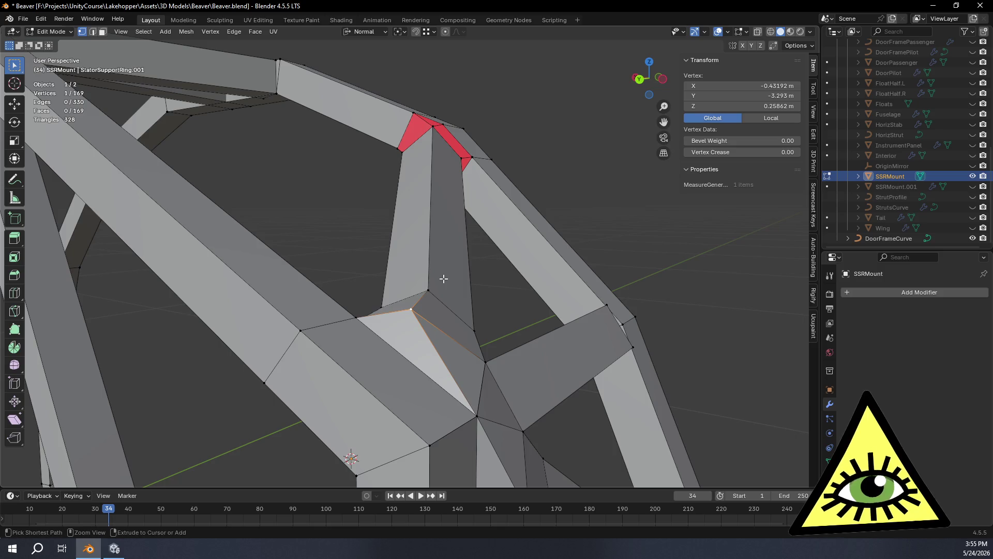
Try relaxing a grown selection around the hub, undo it, and reselect the hub vertex.
key("ctrl+KP_Add")
right_click(415, 315)
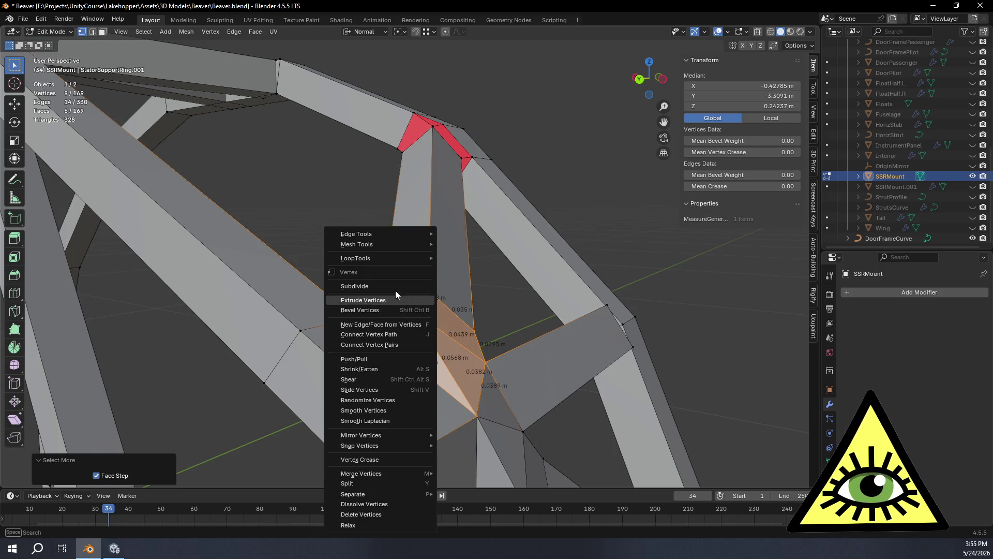
mouse_move(393, 256)
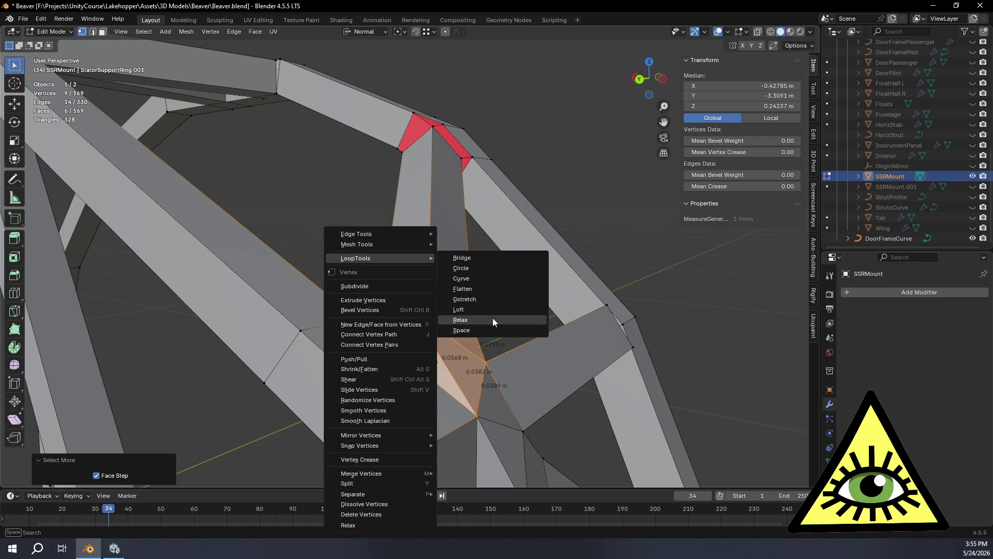
left_click(492, 319)
key("ctrl+z")
right_click(415, 308)
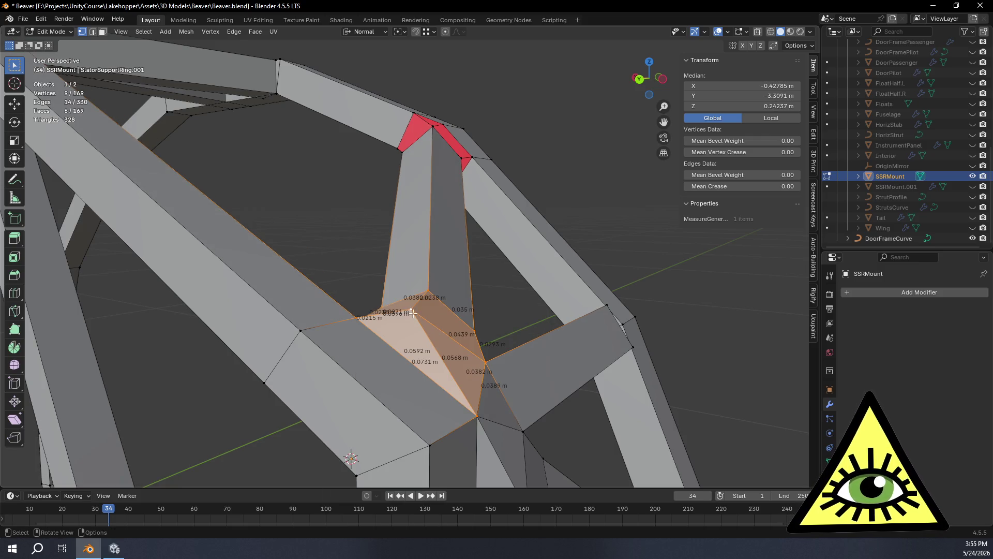
left_click(412, 310)
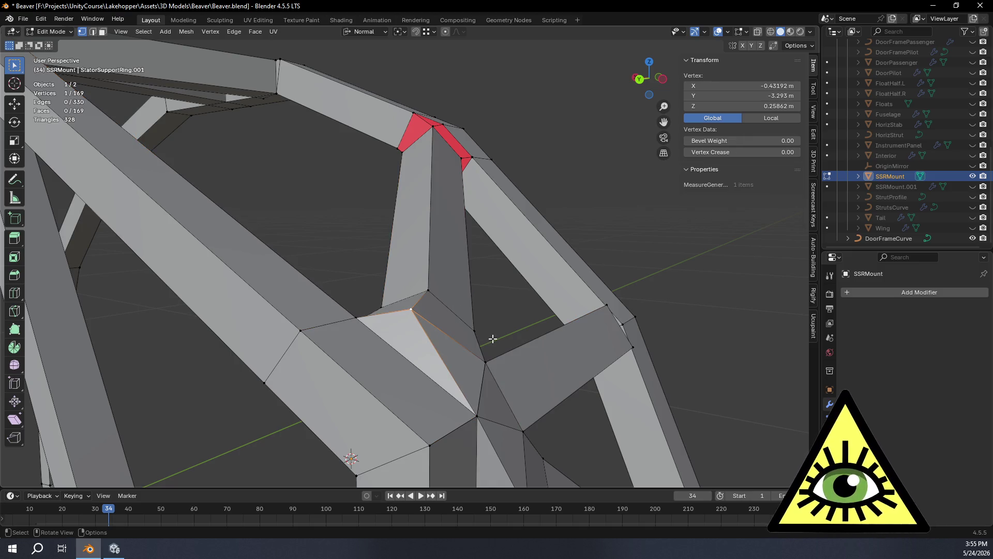
Reposition the hub vertex by X -0.006408, Y -0.000807, Z -0.009907 m.
mouse_move(492, 338)
middle_mouse_down()
mouse_move(522, 340)
mouse_move(459, 344)
middle_mouse_up()
key("g")
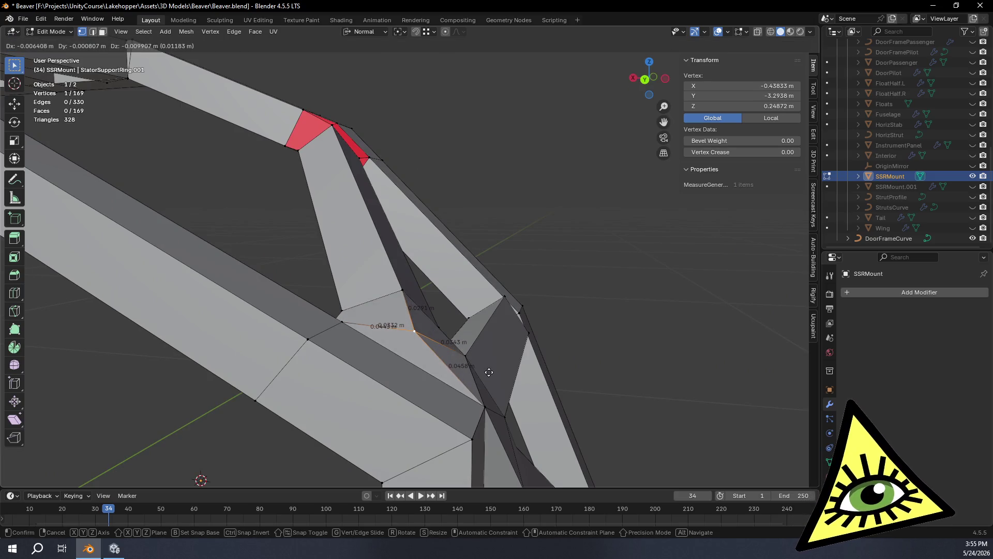
left_click(489, 372)
middle_click_drag(545, 377, 447, 362)
scroll(481, 370, "down", 3)
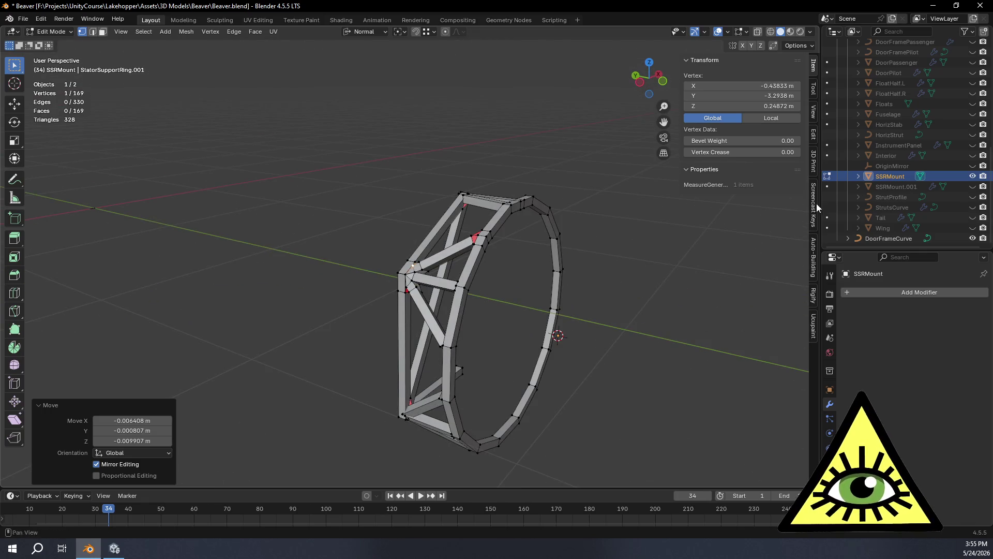
Show the TurbineExample engine, propeller core and first two blades, and StatorSupportRing.001, hiding SpinnerCap_Big.
scroll(957, 175, "up", 10)
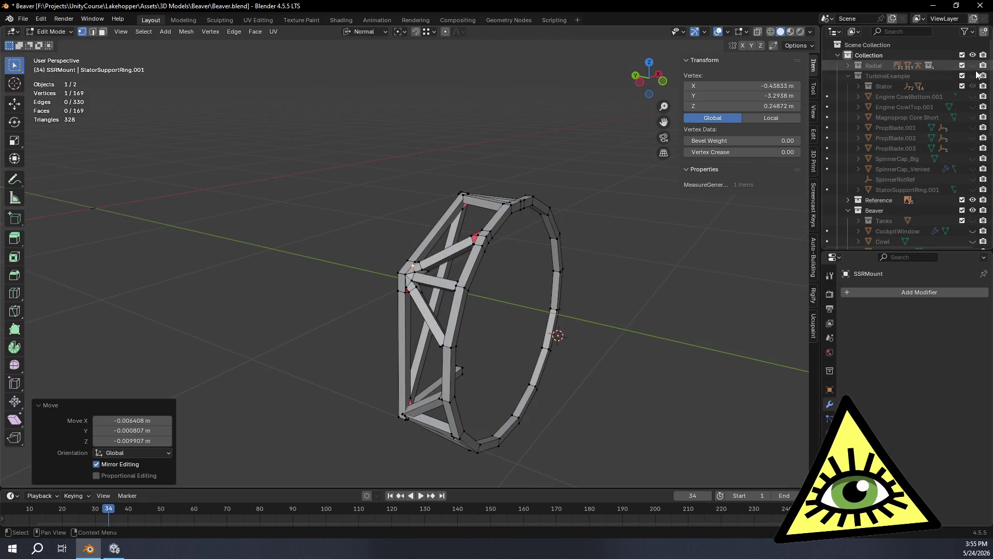
left_click(973, 76)
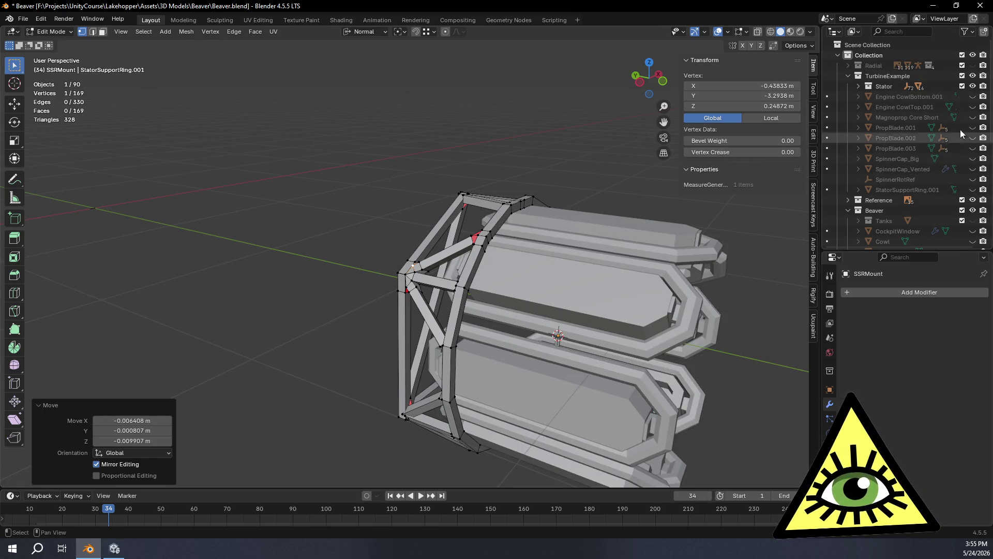
left_click_drag(973, 117, 973, 138)
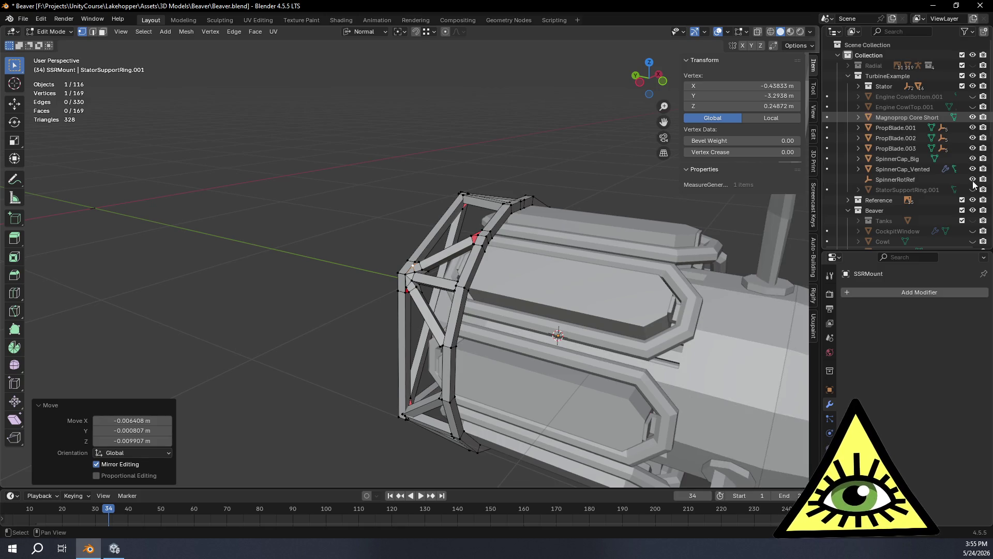
left_click_drag(973, 184, 973, 189)
scroll(594, 269, "down", 5)
middle_click_drag(543, 269, 642, 274)
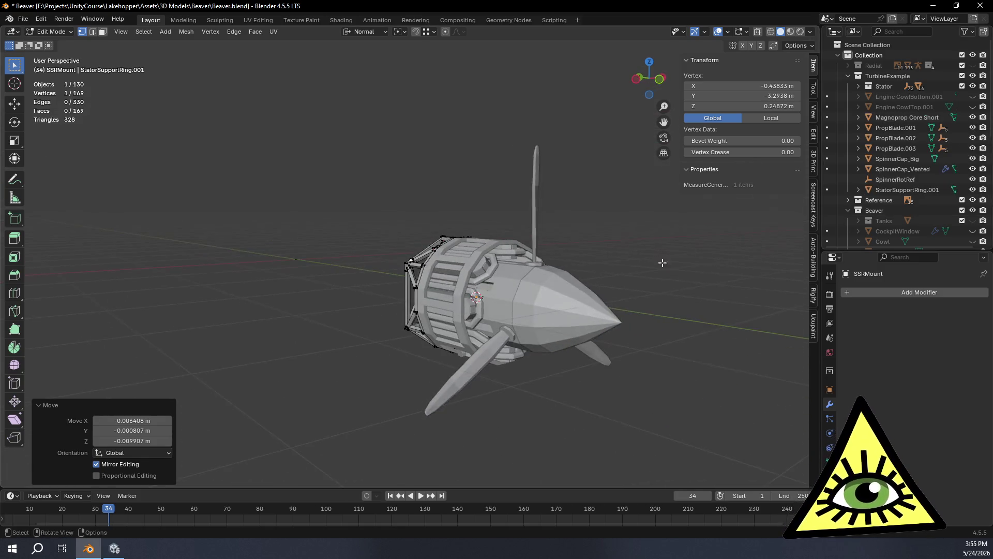
left_click(974, 158)
middle_click_drag(517, 243, 732, 203)
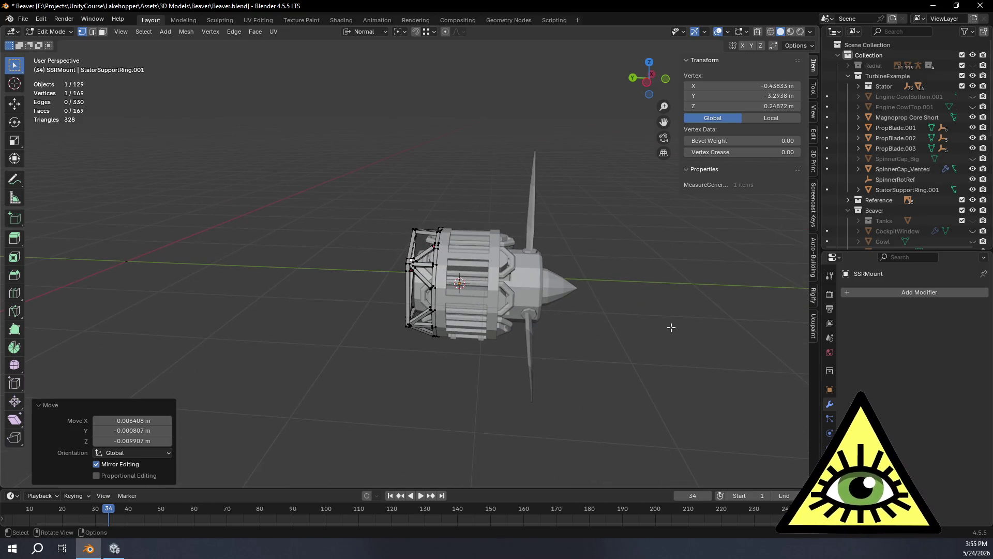
Return to Object Mode, show the whole Beaver plane, and hide Cowl and CowlLong.
key("Tab")
scroll(929, 208, "down", 4)
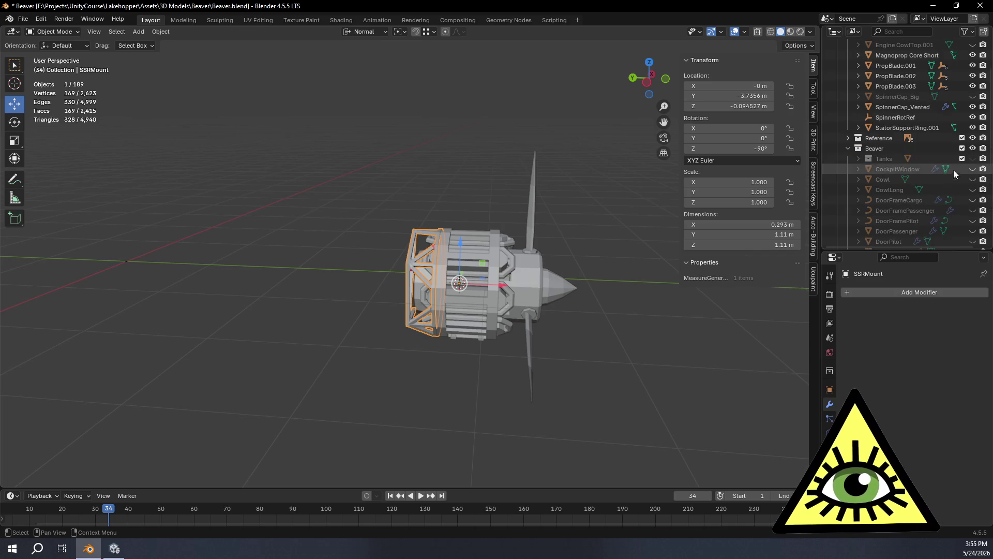
scroll(975, 151, "down", 3)
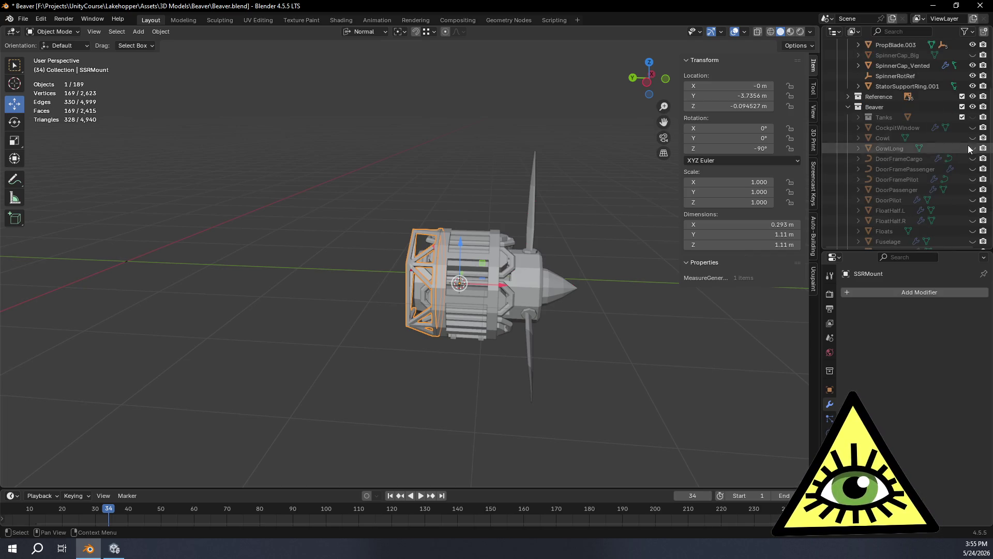
left_click(973, 107)
mouse_move(621, 228)
middle_mouse_down()
mouse_move(479, 271)
mouse_move(536, 235)
middle_mouse_up()
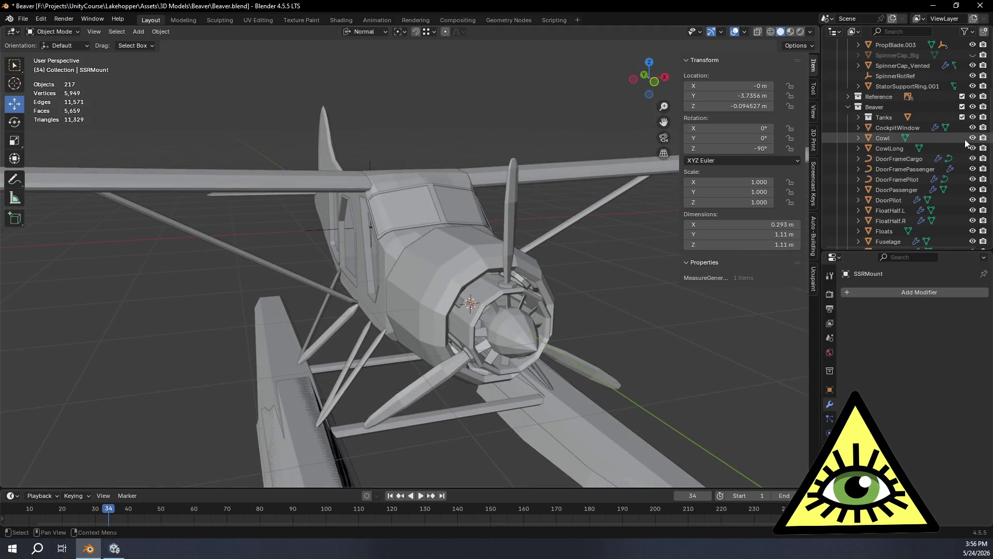
left_click_drag(973, 138, 973, 149)
mouse_move(579, 269)
middle_mouse_down()
mouse_move(549, 287)
mouse_move(506, 282)
middle_mouse_up()
scroll(506, 283, "up", 5)
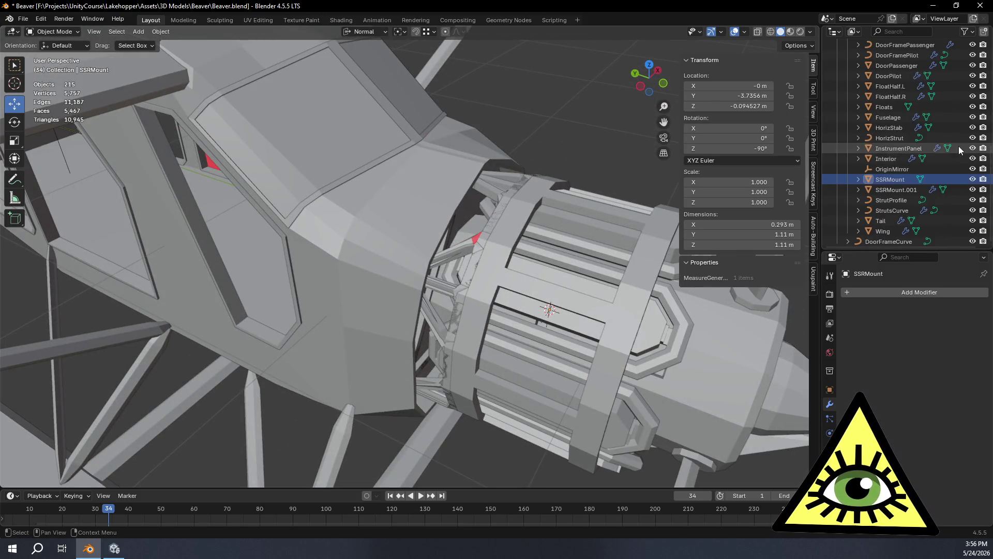
scroll(958, 150, "down", 5)
mouse_move(577, 230)
middle_mouse_down()
mouse_move(541, 250)
mouse_move(373, 234)
mouse_move(389, 206)
mouse_move(383, 248)
mouse_move(386, 203)
mouse_move(402, 191)
mouse_move(501, 185)
mouse_move(468, 197)
mouse_move(430, 280)
mouse_move(523, 306)
mouse_move(508, 308)
middle_mouse_up()
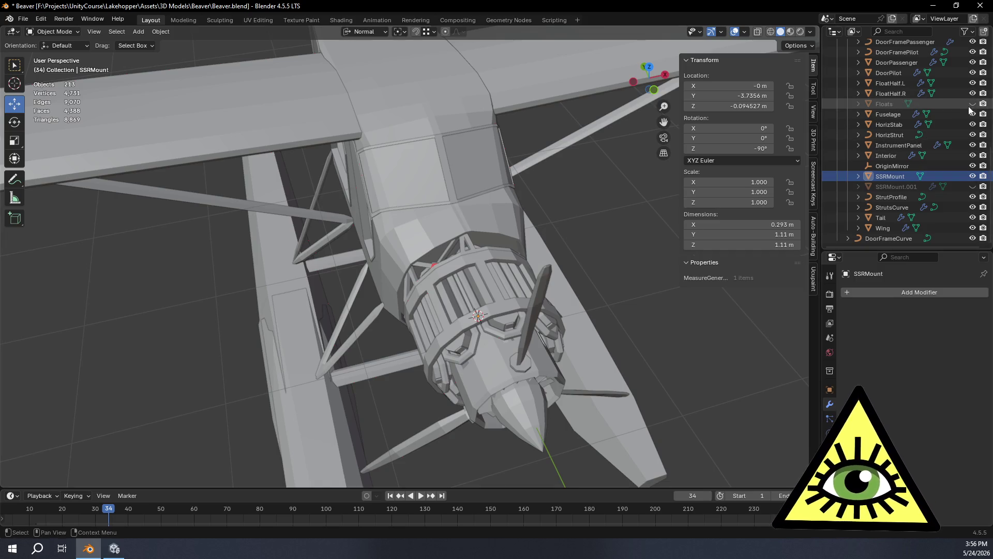
Orbit around the plane and engine to inspect the strut mount from top, front and afar.
mouse_move(495, 281)
middle_mouse_down()
mouse_move(476, 263)
mouse_move(539, 246)
mouse_move(463, 301)
mouse_move(395, 308)
mouse_move(366, 260)
mouse_move(381, 213)
mouse_move(431, 280)
mouse_move(470, 291)
mouse_move(529, 294)
mouse_move(616, 274)
mouse_move(587, 287)
mouse_move(595, 340)
mouse_move(445, 284)
mouse_move(489, 318)
mouse_move(494, 349)
mouse_move(566, 306)
middle_mouse_up()
scroll(381, 213, "up", 4)
mouse_move(564, 294)
middle_mouse_down()
mouse_move(544, 365)
mouse_move(520, 321)
mouse_move(535, 318)
mouse_move(490, 378)
mouse_move(511, 381)
mouse_move(486, 381)
middle_mouse_up()
mouse_move(506, 336)
middle_mouse_down()
mouse_move(448, 325)
mouse_move(445, 353)
mouse_move(498, 354)
mouse_move(504, 339)
middle_mouse_up()
mouse_move(569, 302)
middle_mouse_down()
mouse_move(482, 284)
mouse_move(487, 300)
middle_mouse_up()
scroll(482, 284, "down", 4)
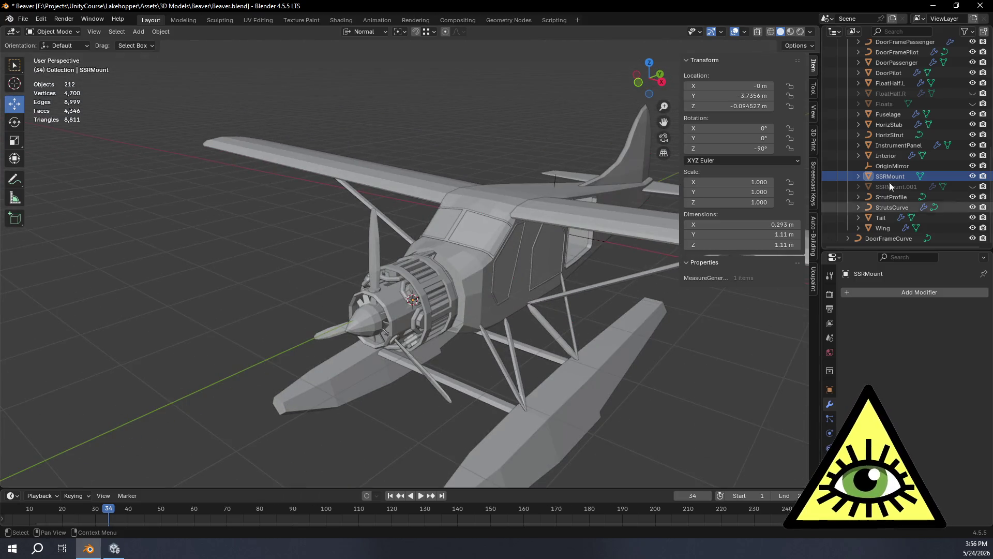
scroll(910, 171, "up", 6)
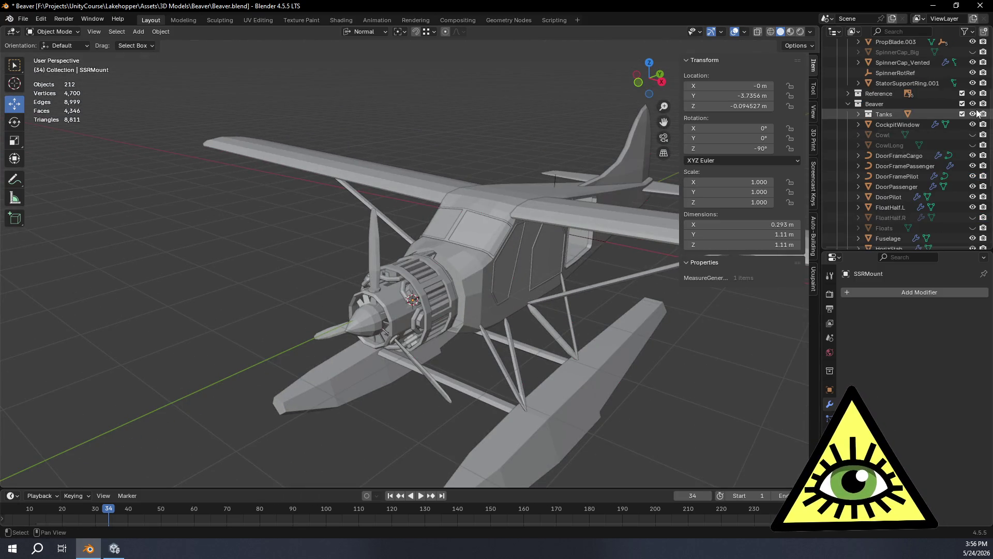
Hide the Beaver and TurbineExample collections and re-enter Edit Mode on SSRMount.
left_click(972, 104)
scroll(942, 181, "down", 5)
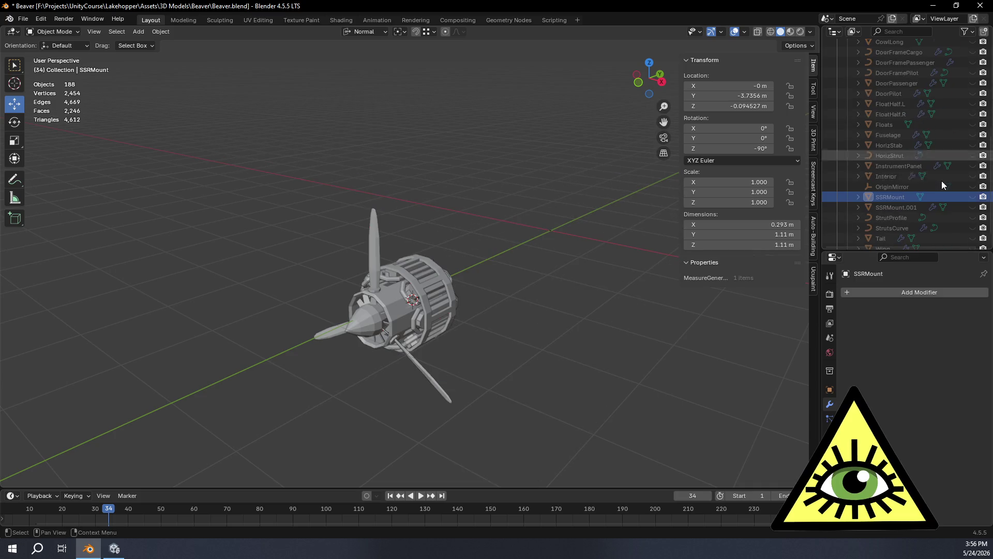
scroll(972, 196, "up", 10)
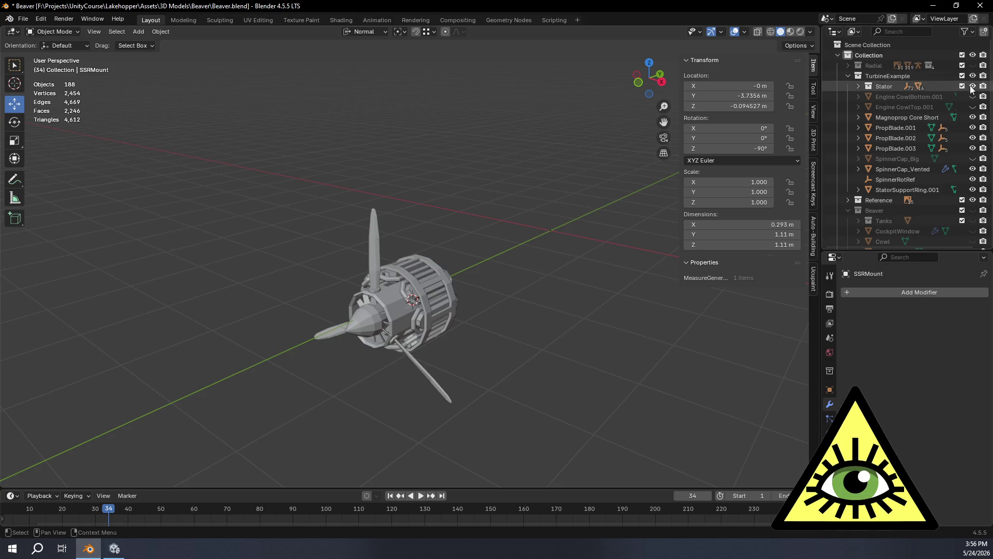
left_click(972, 76)
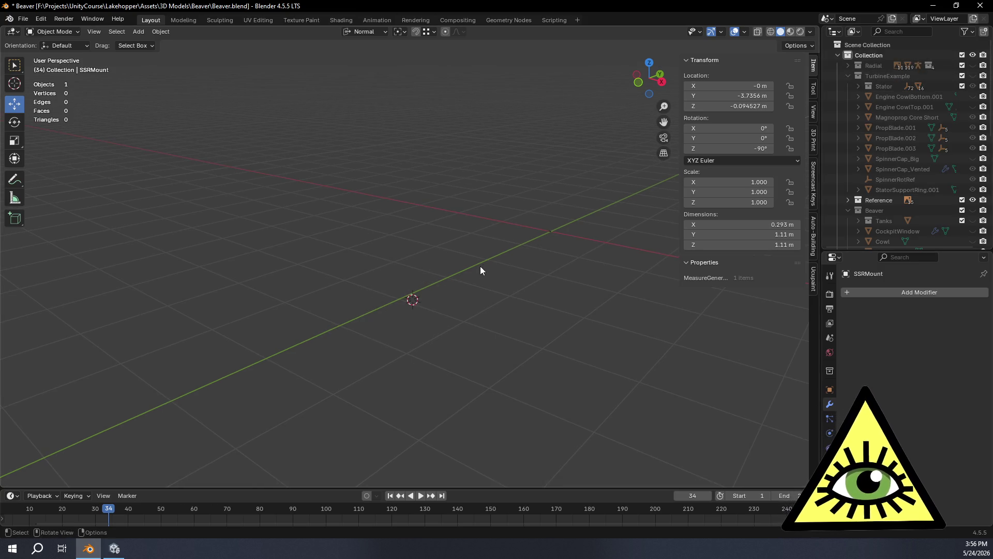
scroll(910, 155, "down", 3)
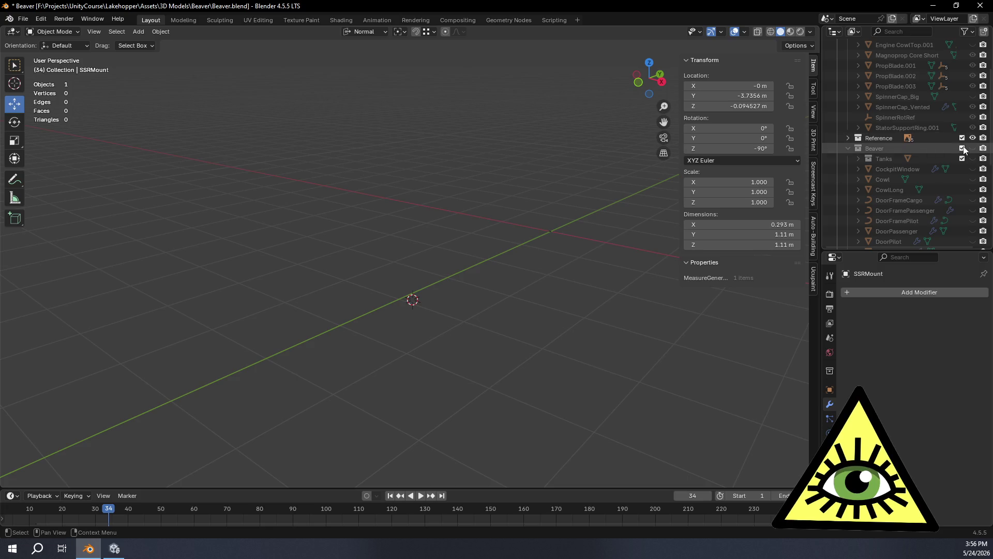
mouse_move(508, 265)
middle_mouse_down()
mouse_move(365, 328)
mouse_move(647, 336)
mouse_move(598, 300)
mouse_move(641, 310)
mouse_move(658, 335)
mouse_move(473, 295)
mouse_move(492, 337)
mouse_move(583, 328)
mouse_move(600, 294)
mouse_move(594, 275)
mouse_move(601, 320)
mouse_move(395, 337)
mouse_move(376, 237)
mouse_move(514, 266)
mouse_move(650, 357)
mouse_move(623, 394)
mouse_move(496, 351)
mouse_move(705, 337)
mouse_move(500, 261)
mouse_move(512, 388)
mouse_move(501, 359)
mouse_move(512, 258)
mouse_move(653, 344)
mouse_move(502, 379)
mouse_move(694, 304)
mouse_move(494, 263)
middle_mouse_up()
scroll(417, 311, "up", 6)
key("Tab")
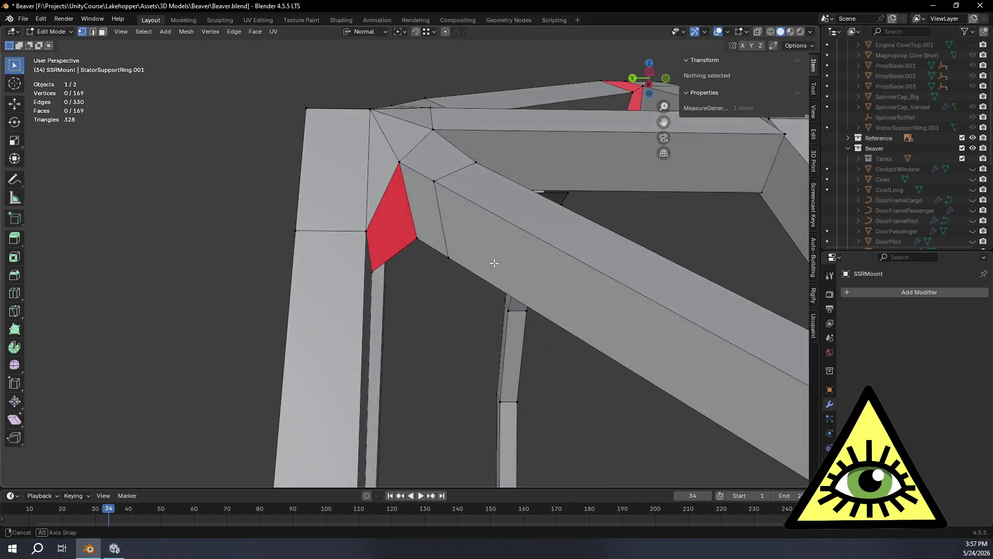
mouse_move(511, 310)
middle_mouse_down()
mouse_move(499, 393)
mouse_move(721, 317)
mouse_move(507, 268)
middle_mouse_up()
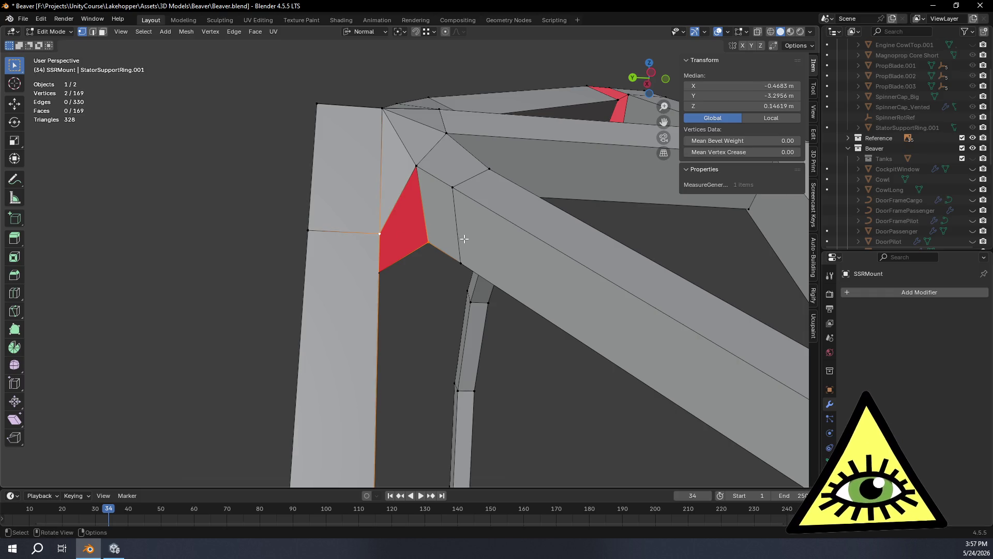
left_click(438, 313)
mouse_move(438, 313)
middle_mouse_down()
mouse_move(436, 348)
mouse_move(424, 341)
mouse_move(434, 377)
mouse_move(403, 344)
mouse_move(413, 347)
mouse_move(380, 337)
mouse_move(465, 336)
mouse_move(407, 330)
mouse_move(601, 284)
mouse_move(669, 285)
mouse_move(654, 288)
mouse_move(638, 271)
mouse_move(585, 310)
mouse_move(439, 374)
mouse_move(454, 355)
mouse_move(433, 343)
middle_mouse_up()
key("Tab")
left_click(284, 296)
mouse_move(293, 327)
middle_mouse_down()
mouse_move(317, 283)
mouse_move(334, 316)
middle_mouse_up()
left_click(370, 302)
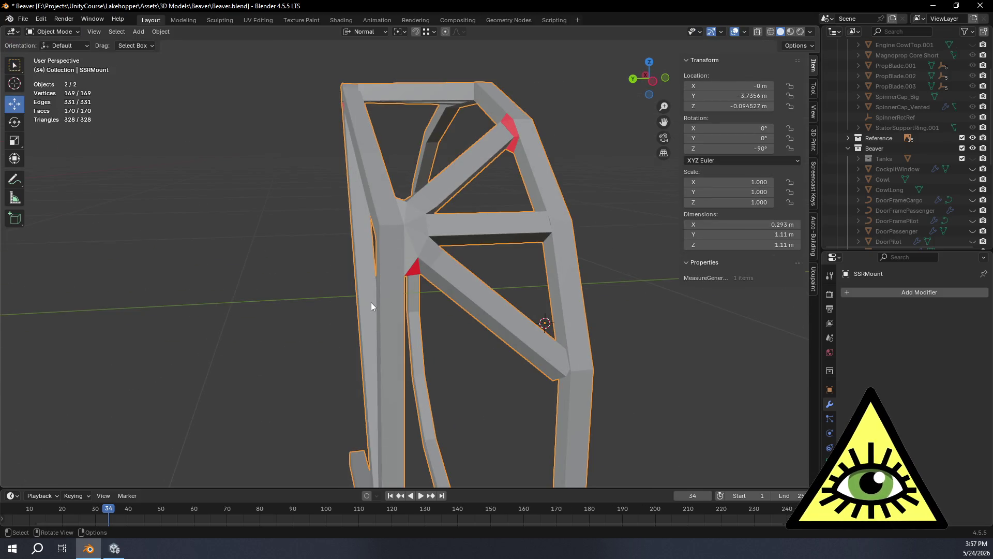
Select all of SSRMount, recalculate normals outside, and orbit in Object Mode to check the joints.
key("Tab")
key("a")
left_click(186, 31)
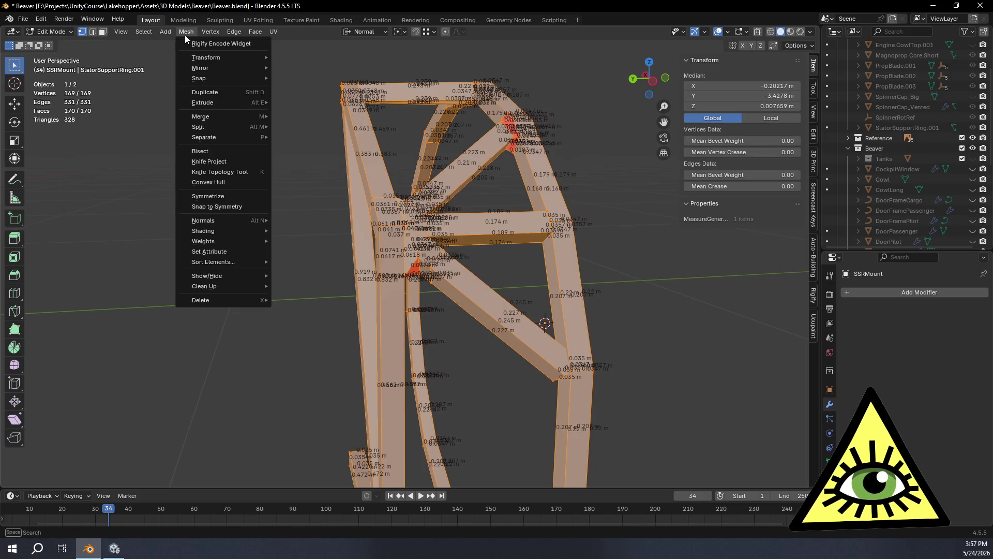
mouse_move(229, 113)
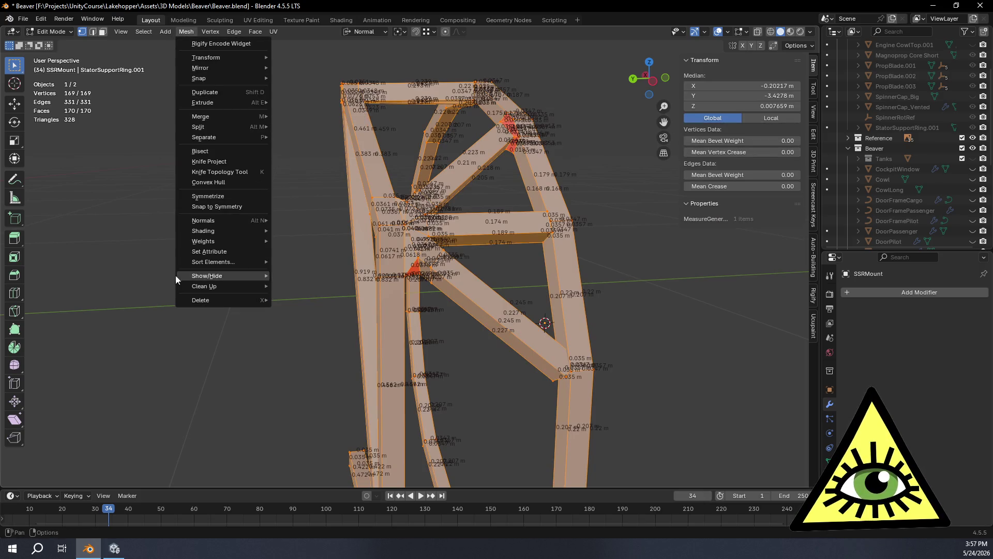
mouse_move(234, 226)
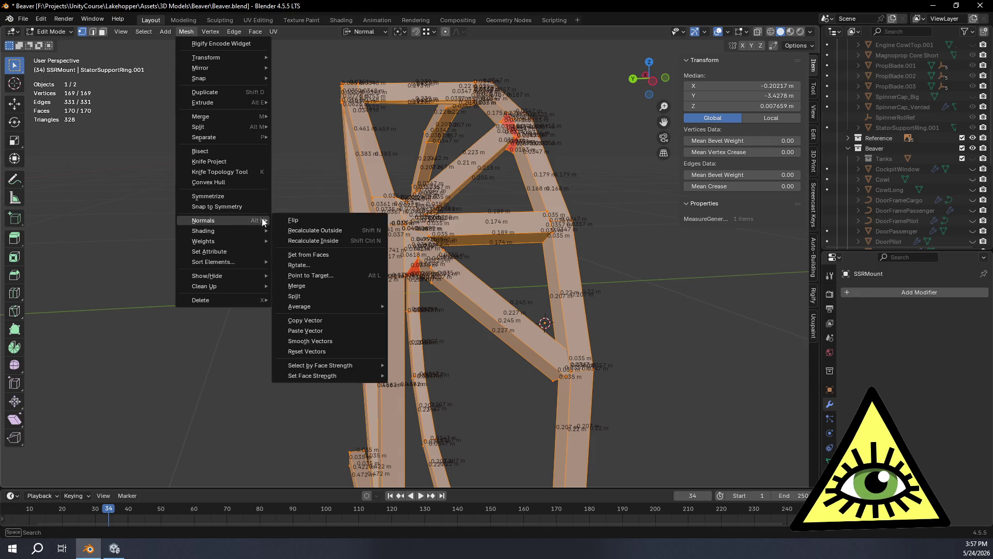
left_click(306, 227)
key("Tab")
mouse_move(255, 263)
middle_mouse_down()
mouse_move(190, 275)
mouse_move(227, 332)
mouse_move(329, 356)
mouse_move(296, 266)
mouse_move(217, 223)
mouse_move(228, 177)
mouse_move(277, 200)
mouse_move(591, 275)
mouse_move(433, 287)
mouse_move(418, 281)
mouse_move(577, 266)
mouse_move(513, 237)
mouse_move(433, 253)
mouse_move(325, 349)
mouse_move(242, 283)
mouse_move(411, 352)
mouse_move(495, 340)
mouse_move(422, 307)
mouse_move(450, 324)
mouse_move(390, 321)
mouse_move(458, 326)
mouse_move(495, 370)
mouse_move(481, 347)
mouse_move(481, 284)
mouse_move(495, 288)
mouse_move(467, 235)
mouse_move(504, 211)
mouse_move(535, 241)
mouse_move(531, 310)
middle_mouse_up()
key("Tab")
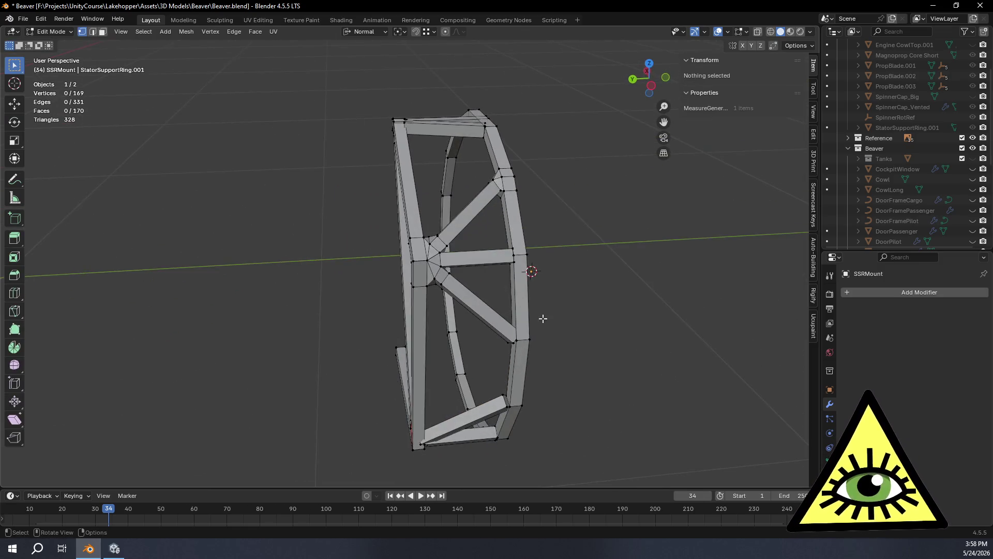
With X-ray on, nudge the crossbar's end face inward along its normal.
scroll(611, 336, "up", 4)
mouse_move(611, 336)
middle_mouse_down()
mouse_move(567, 348)
mouse_move(584, 350)
mouse_move(614, 326)
middle_mouse_up()
scroll(620, 329, "up", 5)
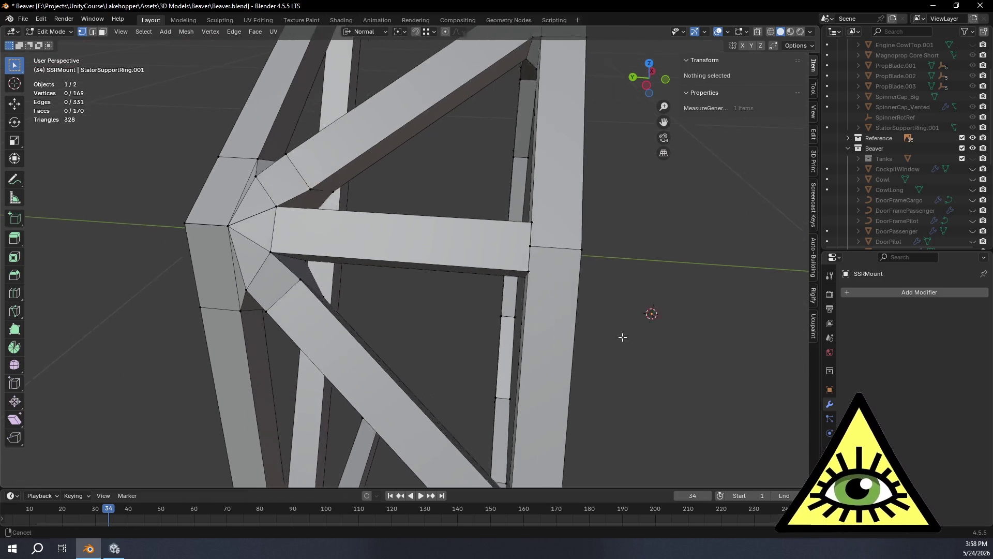
scroll(555, 332, "up", 2)
middle_click_drag(479, 266, 433, 259)
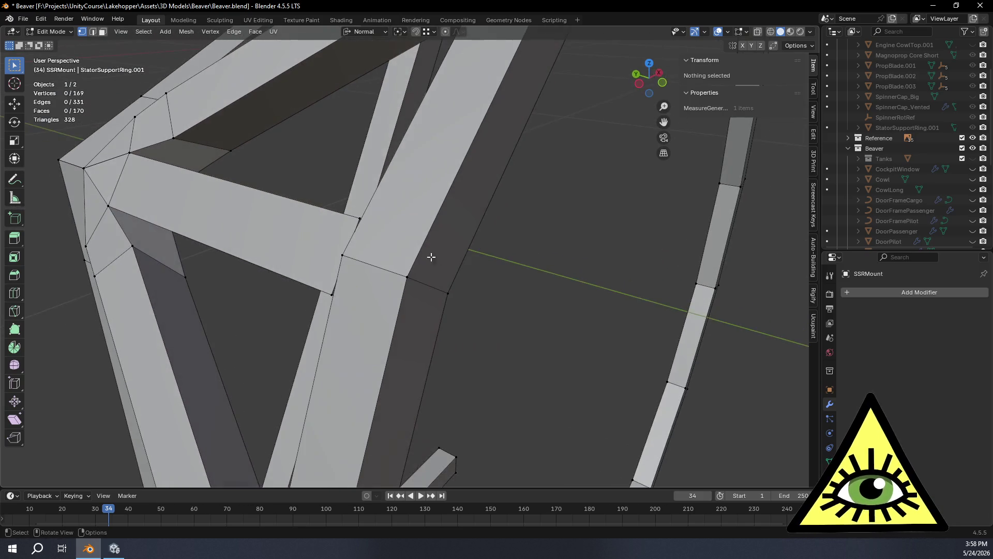
left_click(358, 219)
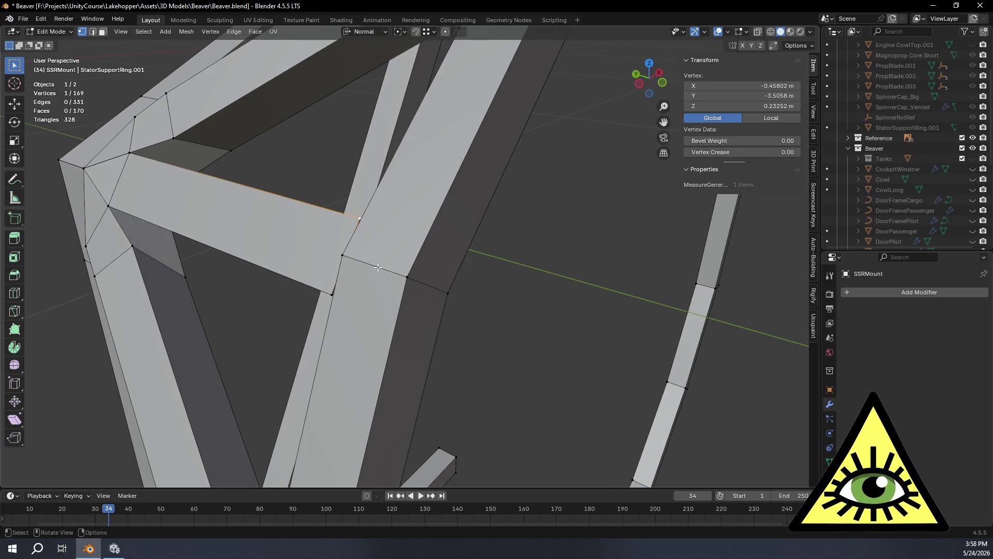
key("alt+z")
middle_click_drag(393, 283, 422, 264)
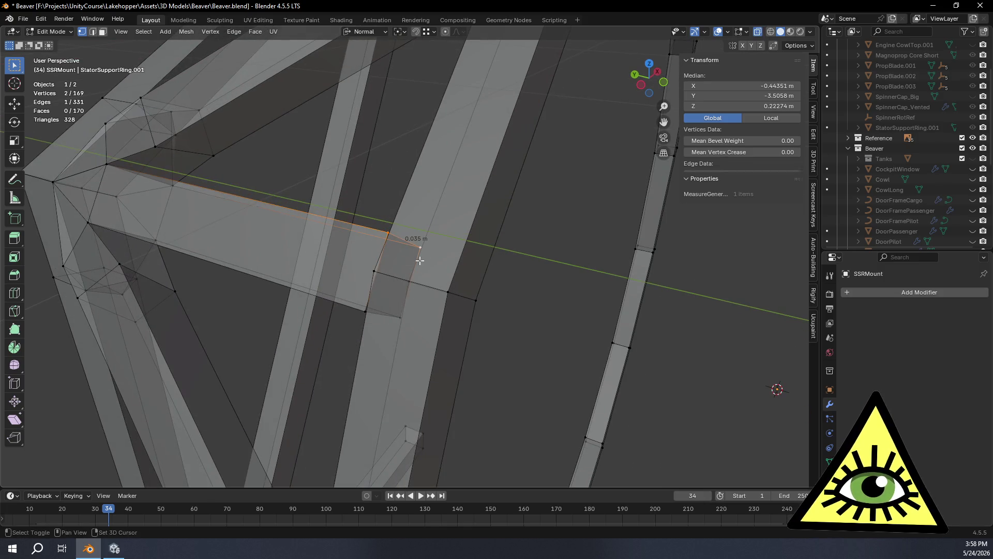
middle_click_drag(401, 347, 428, 357)
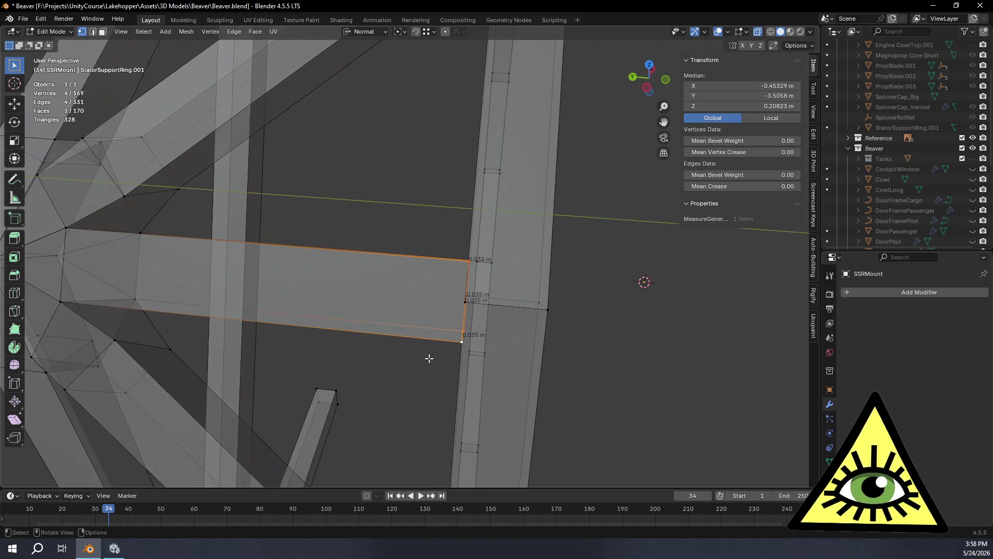
key("g")
key("z")
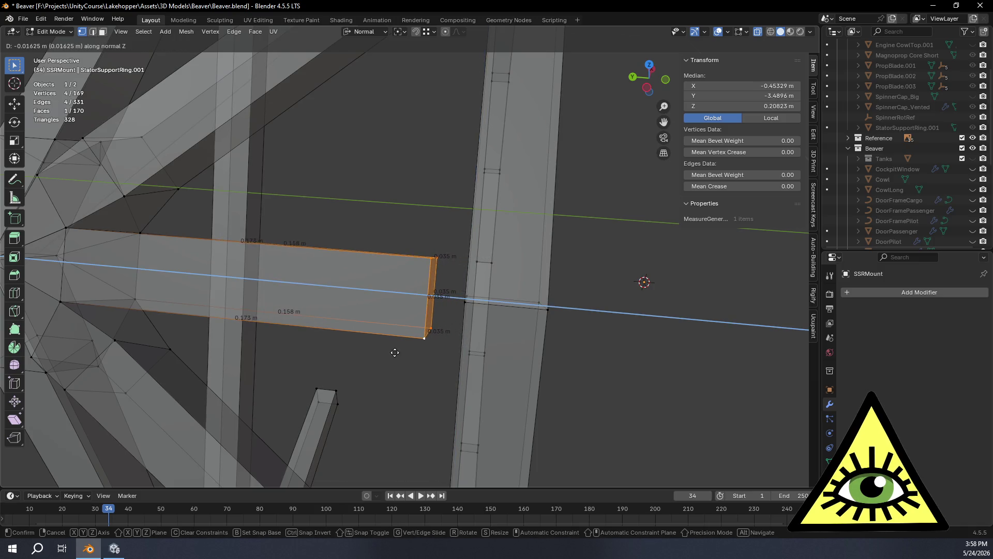
left_click(421, 361)
middle_click_drag(421, 361, 388, 350)
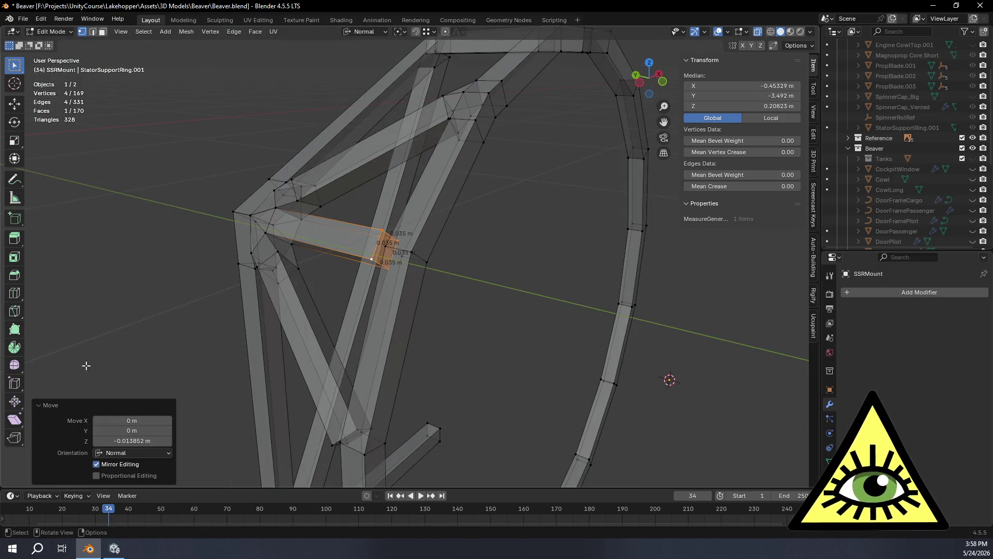
Add two loop cuts across the strut, sliding the second into place.
middle_click_drag(57, 299, 392, 244)
left_click_drag(473, 203, 463, 249)
left_click_drag(450, 360, 454, 308)
mouse_move(454, 309)
middle_mouse_down()
mouse_move(461, 337)
mouse_move(673, 103)
middle_mouse_up()
In edge select mode, fill a face between the selected edges at a strut joint.
left_click(746, 33)
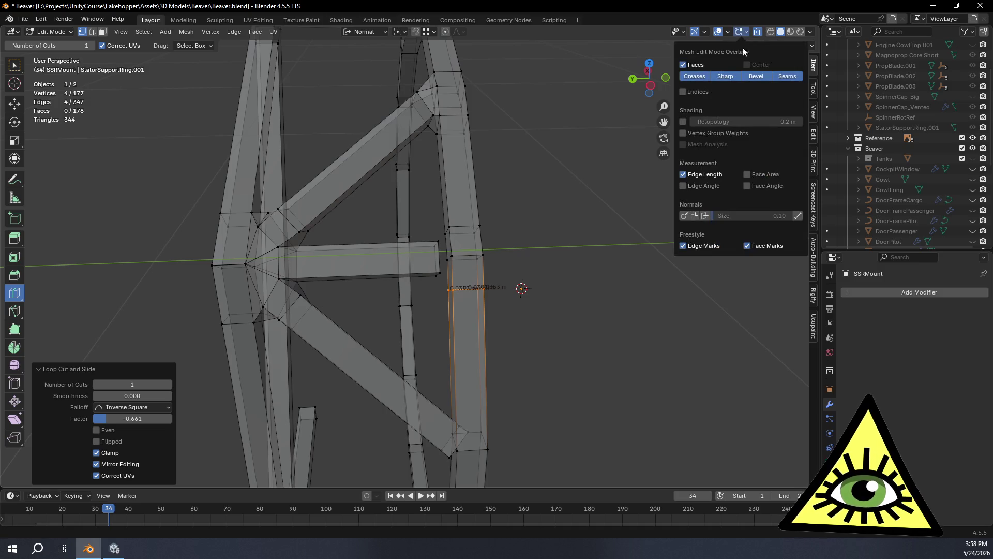
mouse_move(620, 259)
middle_mouse_down()
mouse_move(572, 311)
mouse_move(595, 246)
middle_mouse_up()
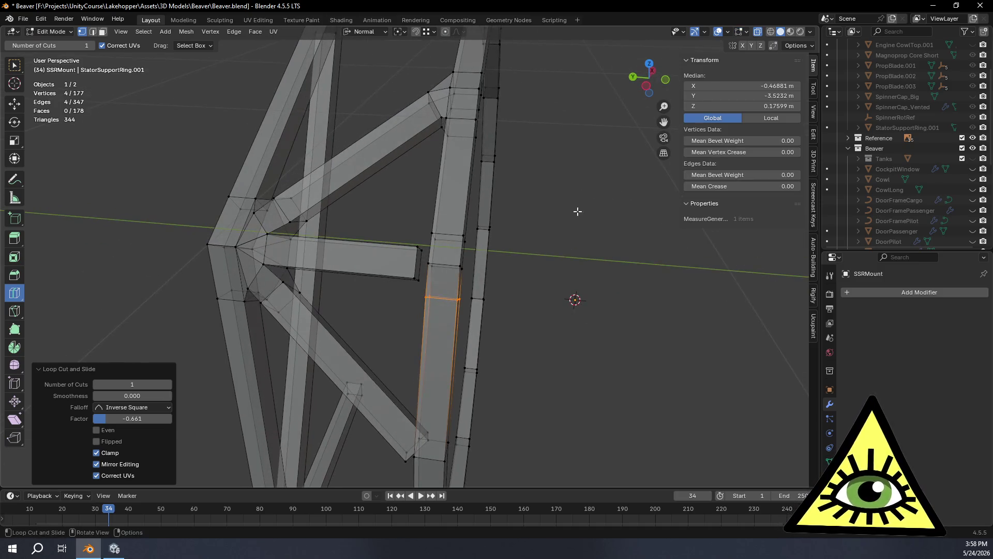
left_click(96, 35)
mouse_move(366, 160)
middle_mouse_down()
mouse_move(488, 286)
mouse_move(450, 266)
middle_mouse_up()
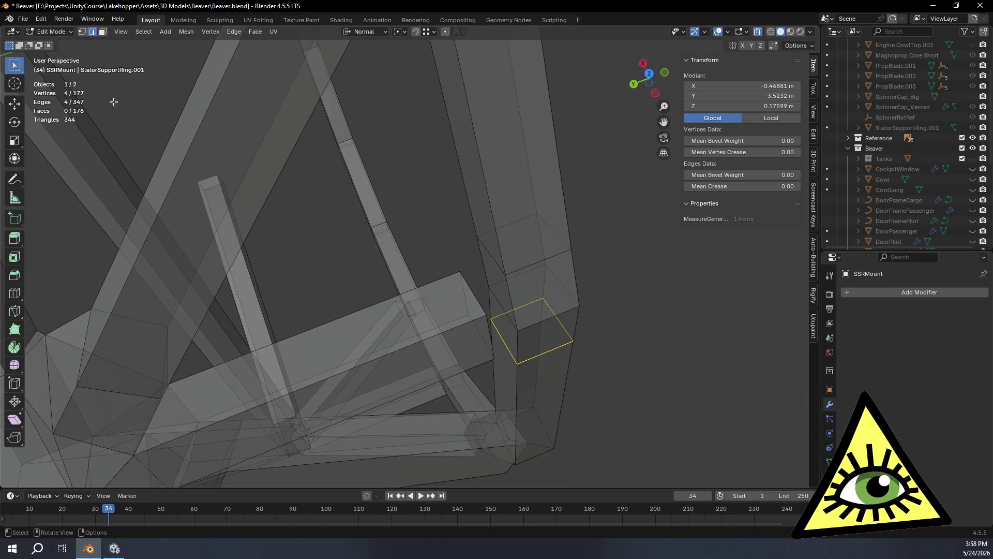
middle_click_drag(83, 89, 391, 181)
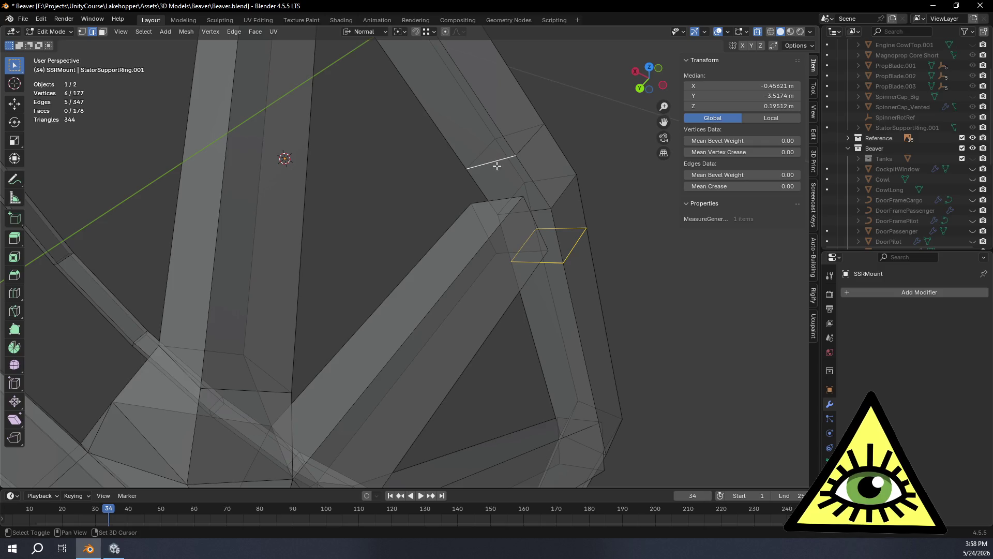
key("f")
mouse_move(588, 342)
middle_mouse_down()
mouse_move(567, 343)
mouse_move(507, 220)
middle_mouse_up()
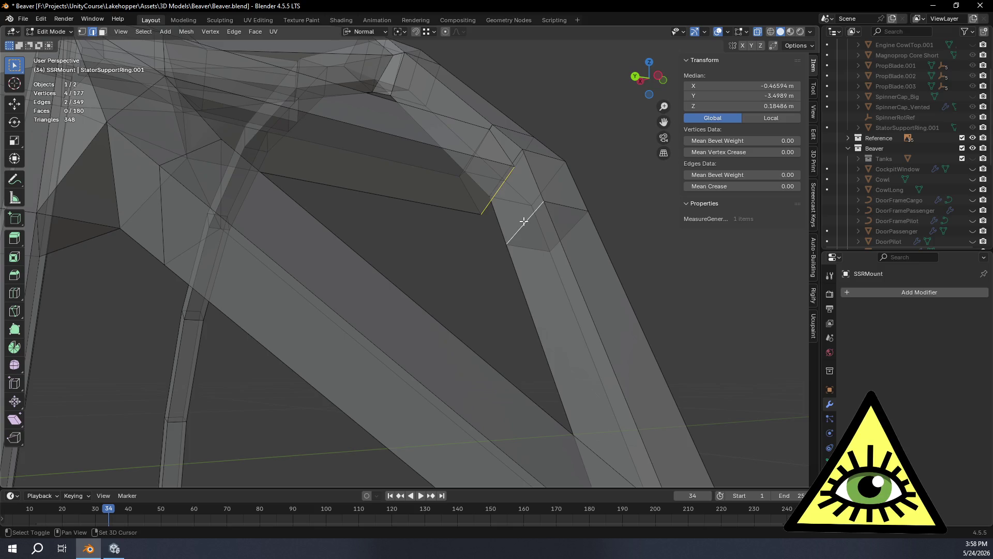
mouse_move(606, 209)
middle_mouse_down()
mouse_move(583, 231)
mouse_move(600, 269)
mouse_move(603, 246)
mouse_move(623, 252)
mouse_move(641, 240)
middle_mouse_up()
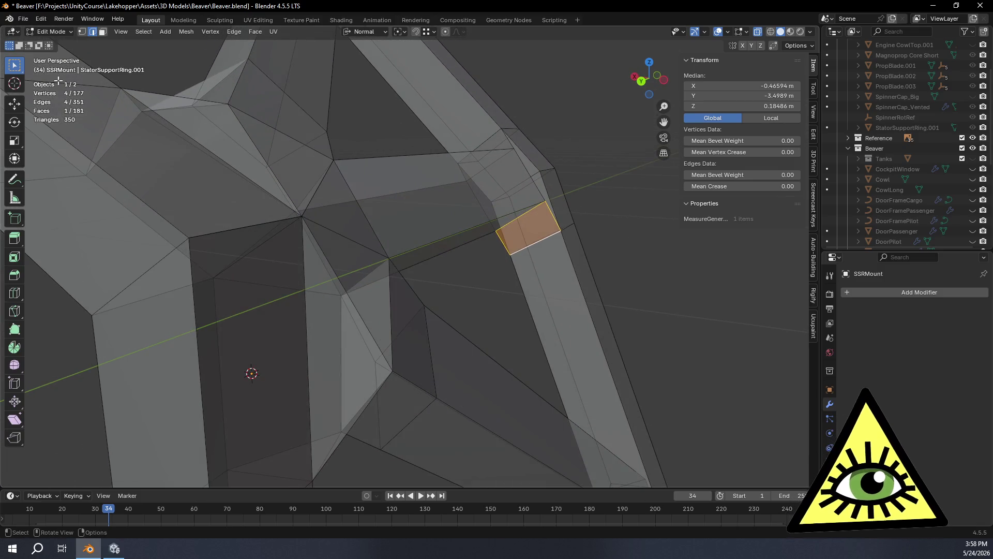
mouse_move(351, 136)
middle_mouse_down()
mouse_move(432, 192)
mouse_move(493, 196)
middle_mouse_up()
In vertex select mode, fill a triangular face at the joint corner.
left_click(81, 30)
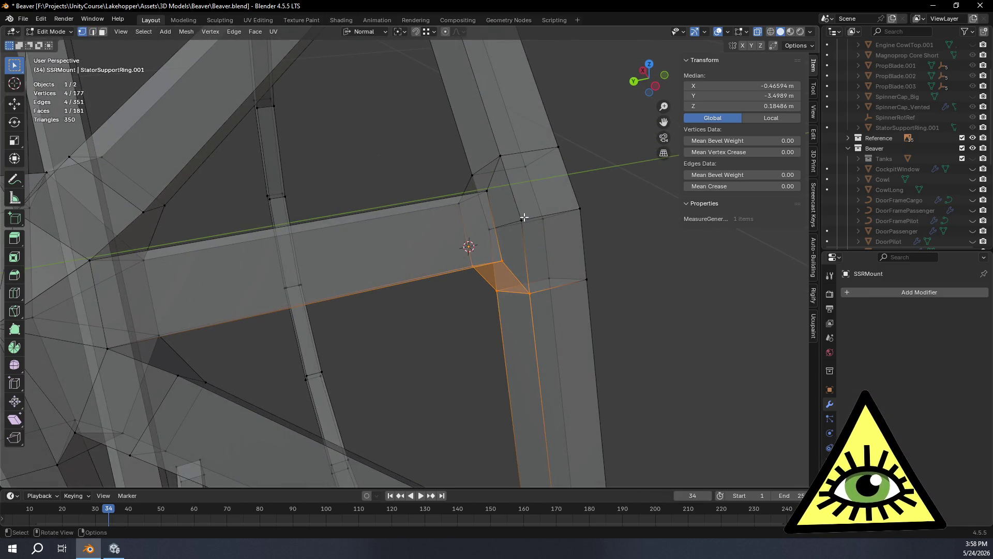
left_click(524, 217)
key("f")
middle_click_drag(512, 264, 501, 274)
Fill a face across three vertices at another open joint, then deselect and turn off X-ray.
left_click(508, 214)
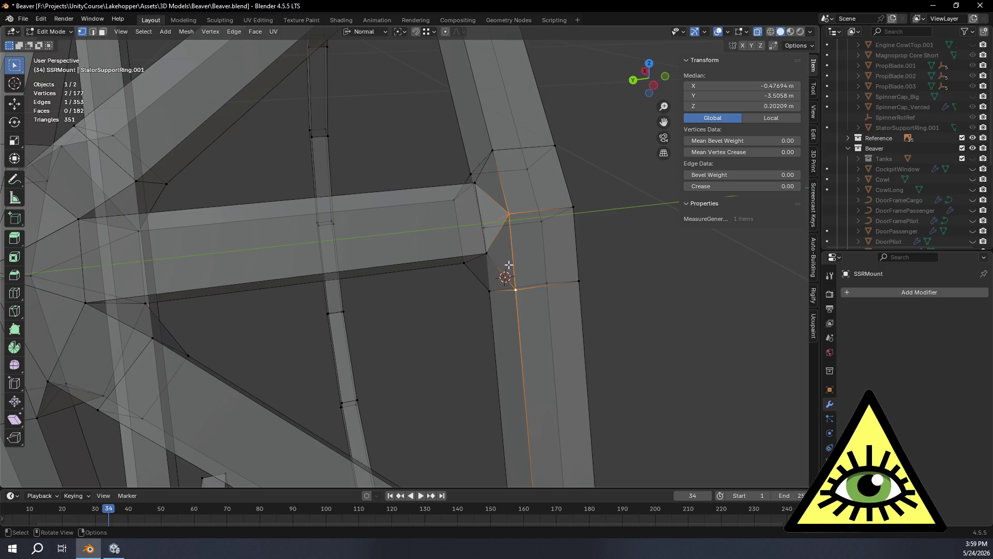
left_click(493, 254)
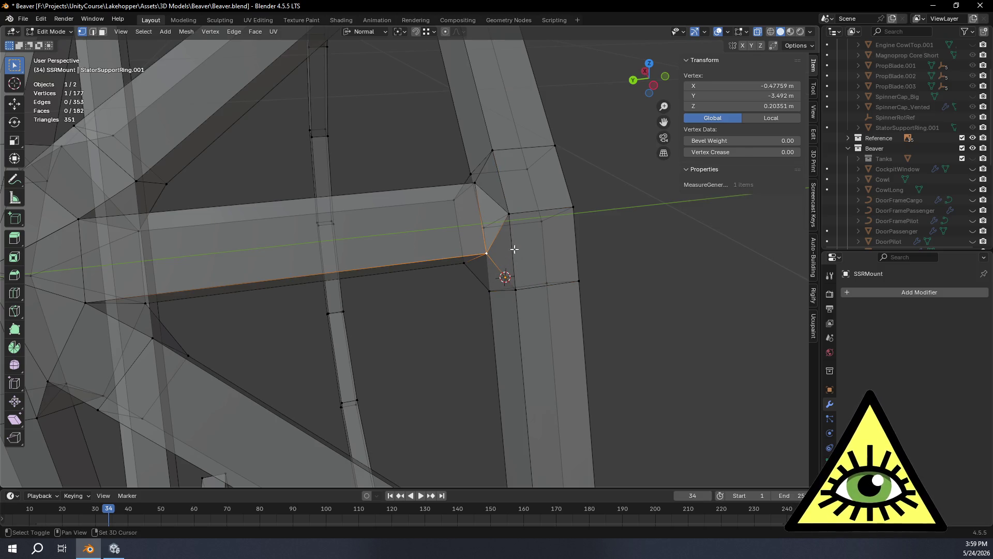
left_click(506, 217)
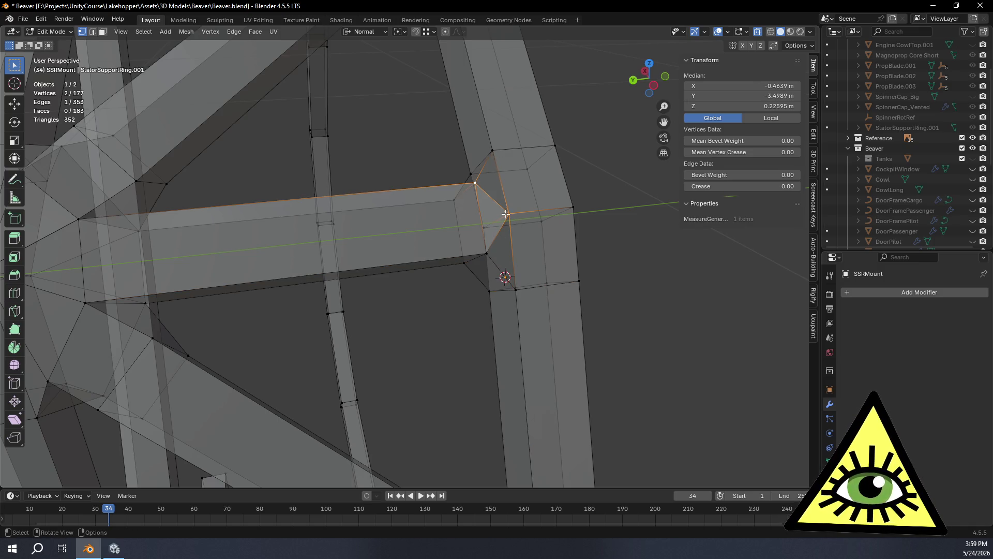
left_click(586, 219)
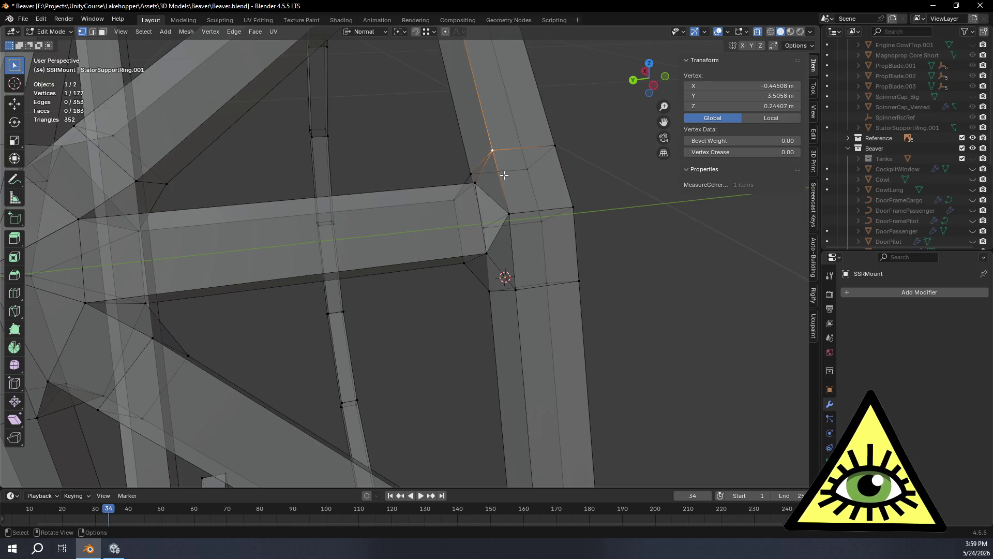
mouse_move(475, 242)
middle_mouse_down()
mouse_move(491, 245)
mouse_move(507, 201)
mouse_move(527, 217)
mouse_move(528, 261)
mouse_move(514, 273)
mouse_move(678, 173)
mouse_move(507, 251)
mouse_move(526, 277)
mouse_move(486, 266)
mouse_move(413, 199)
middle_mouse_up()
left_click(412, 198)
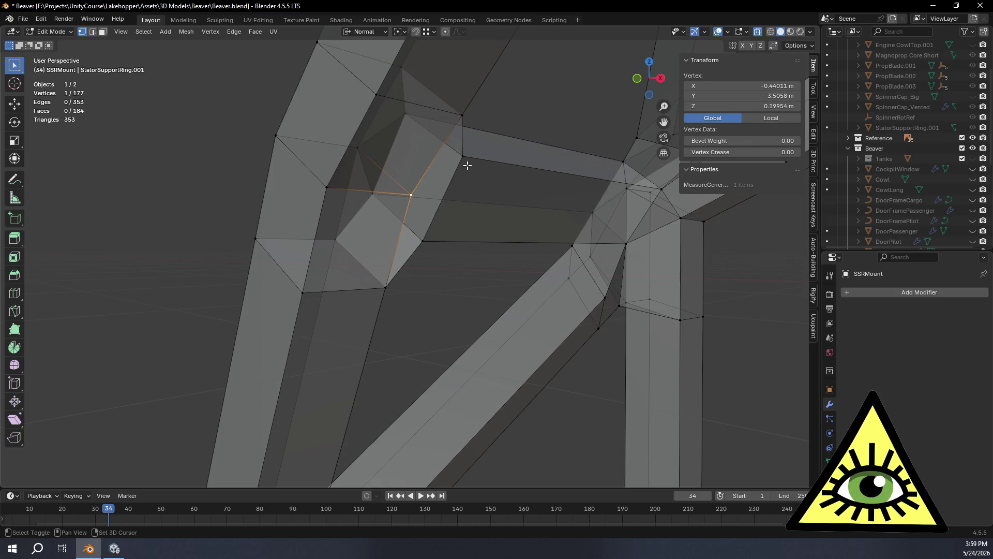
left_click(412, 197)
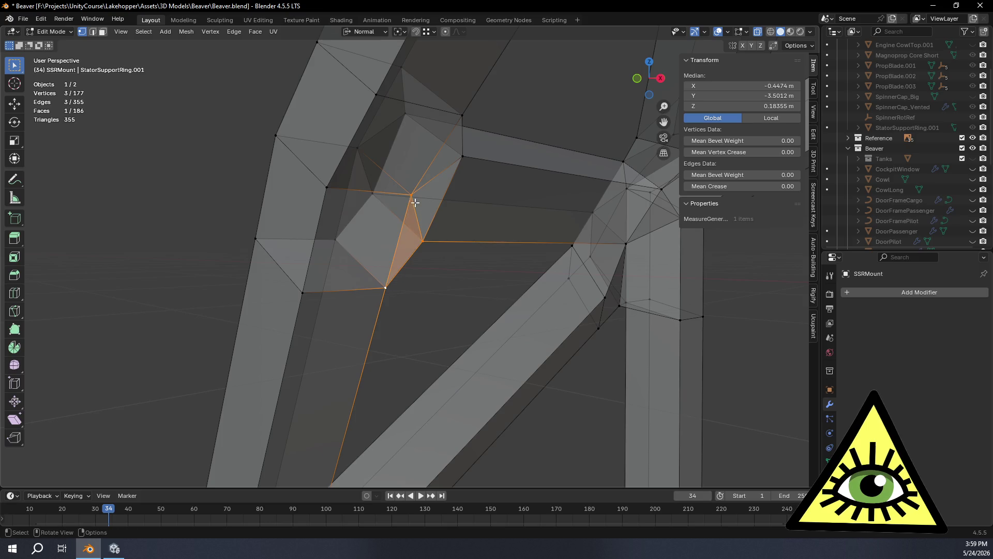
left_click(416, 202)
left_click(457, 159, "shift")
key("f")
mouse_move(427, 243)
middle_mouse_down()
mouse_move(410, 261)
mouse_move(448, 240)
mouse_move(428, 238)
mouse_move(525, 250)
mouse_move(492, 257)
mouse_move(552, 257)
mouse_move(580, 290)
mouse_move(591, 252)
mouse_move(566, 299)
middle_mouse_up()
key("alt+a")
key("alt+z")
key("alt+z")
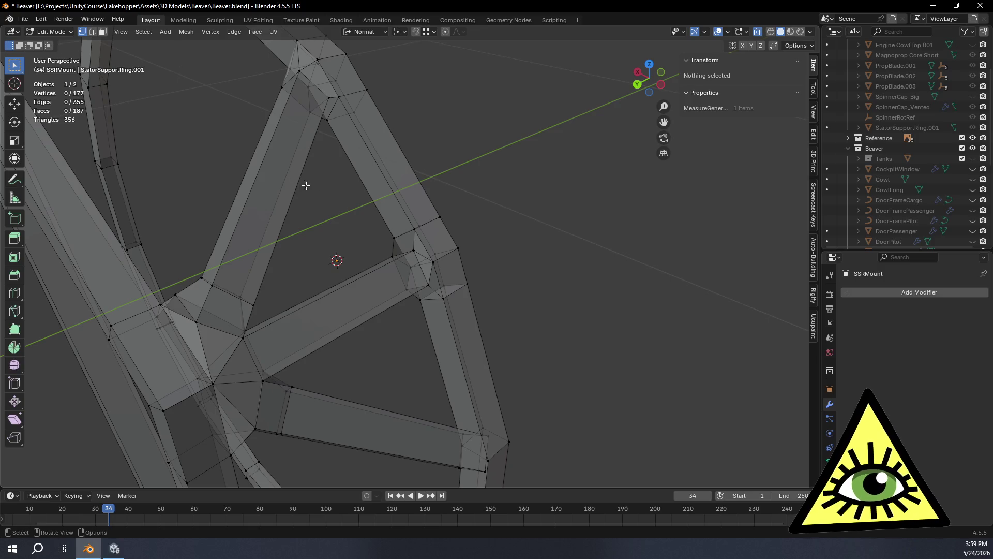
In face select mode, select the three faces inside the strut junction and delete them.
left_click(102, 34)
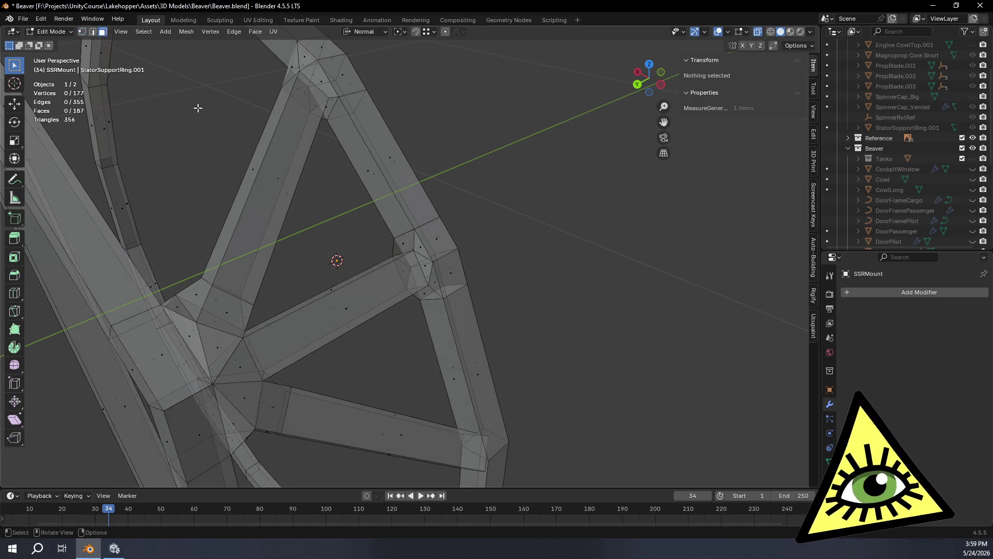
scroll(421, 250, "up", 5)
mouse_move(497, 259)
middle_mouse_down()
mouse_move(488, 284)
mouse_move(508, 276)
mouse_move(515, 252)
middle_mouse_up()
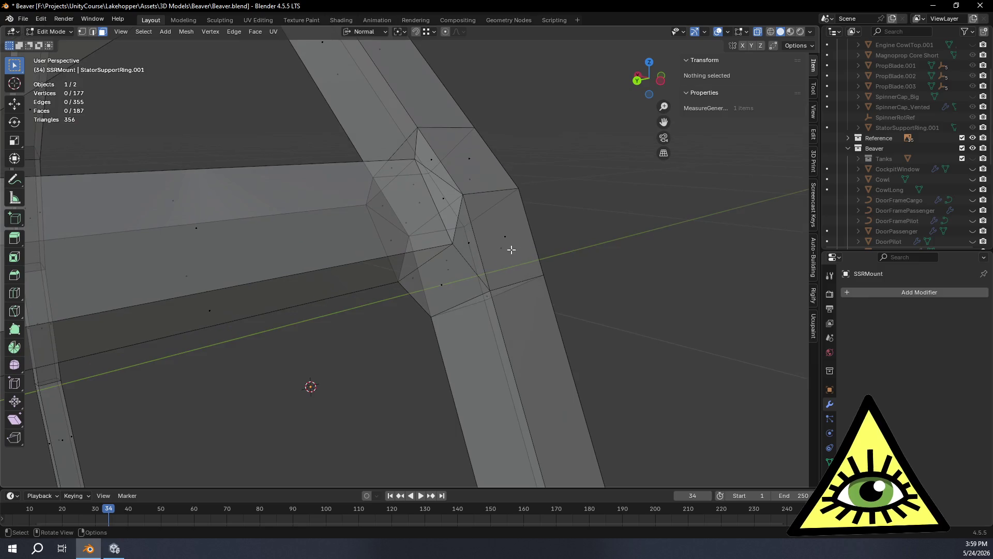
left_click(418, 185)
middle_click_drag(419, 187, 500, 310)
left_click(495, 302, "shift")
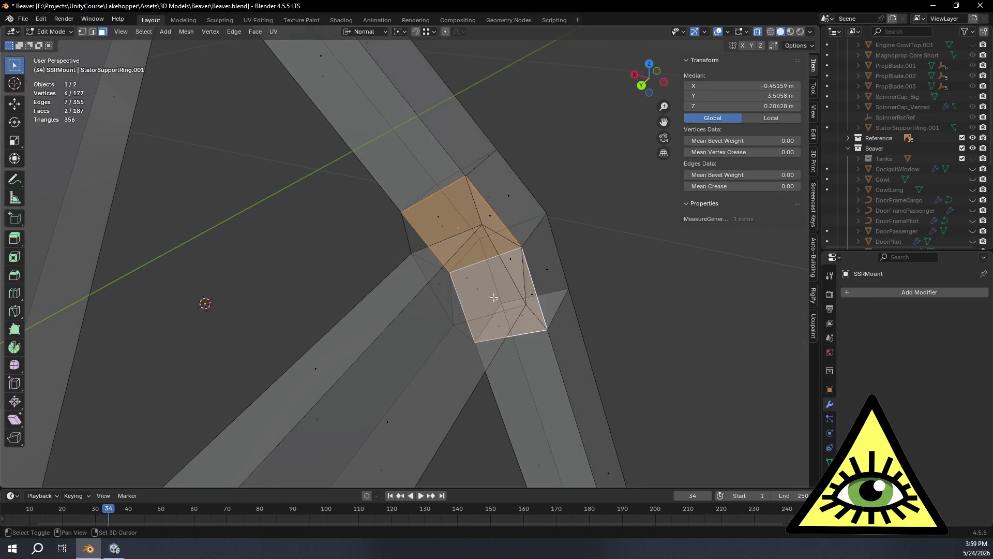
left_click(469, 276, "shift")
mouse_move(481, 286)
middle_mouse_down()
mouse_move(513, 312)
mouse_move(561, 325)
mouse_move(558, 286)
mouse_move(590, 277)
mouse_move(279, 256)
mouse_move(248, 288)
mouse_move(333, 292)
mouse_move(367, 317)
mouse_move(275, 331)
mouse_move(571, 236)
mouse_move(326, 333)
mouse_move(362, 273)
mouse_move(372, 274)
middle_mouse_up()
key("x")
left_click(501, 337)
Move a joint vertex by X -0.012169, Y -0.017081, Z -0.017409 m, then frame the ring and deselect.
key("g")
left_click(243, 282)
left_click(298, 278)
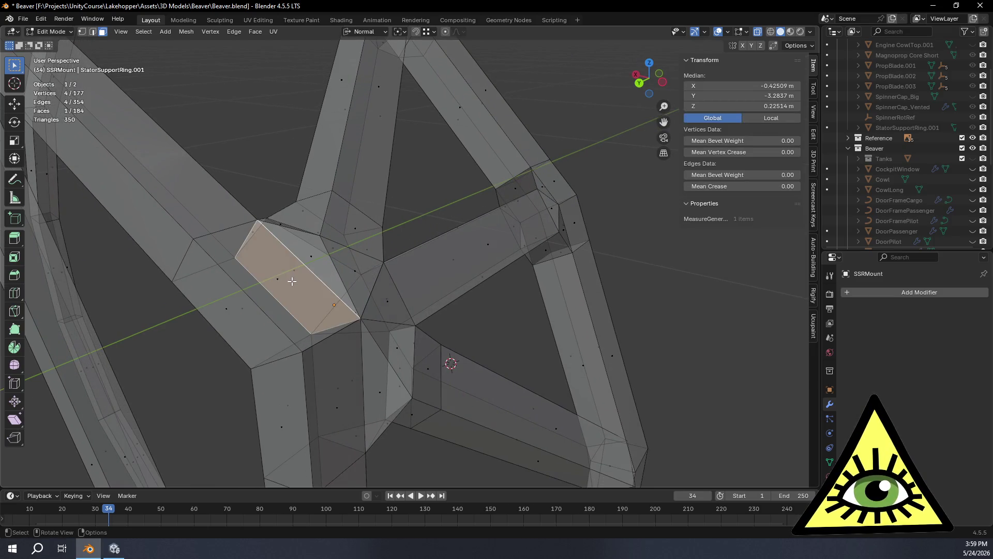
middle_click_drag(379, 310, 378, 300)
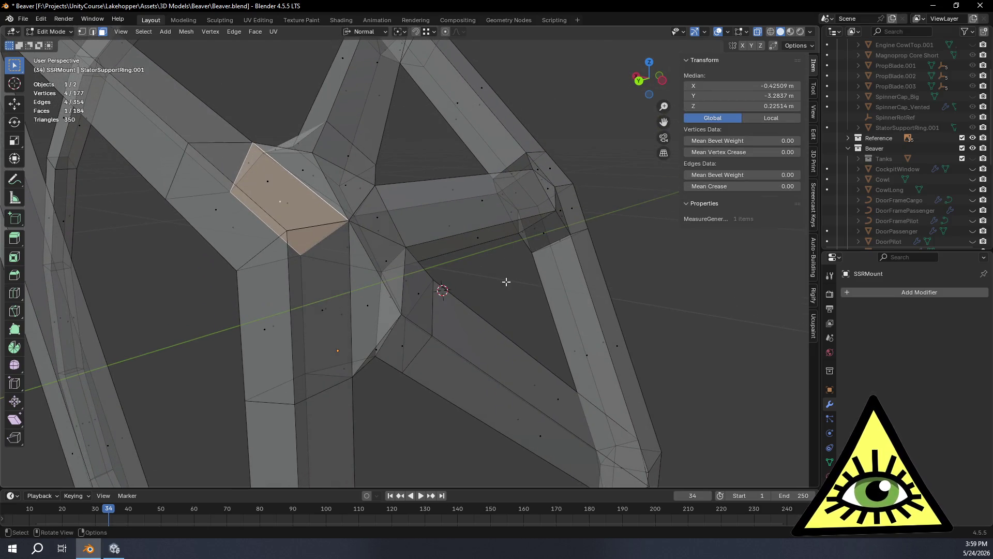
key("Home")
left_click(572, 270)
mouse_move(572, 271)
middle_mouse_down()
mouse_move(464, 295)
mouse_move(442, 286)
mouse_move(517, 246)
mouse_move(491, 291)
middle_mouse_up()
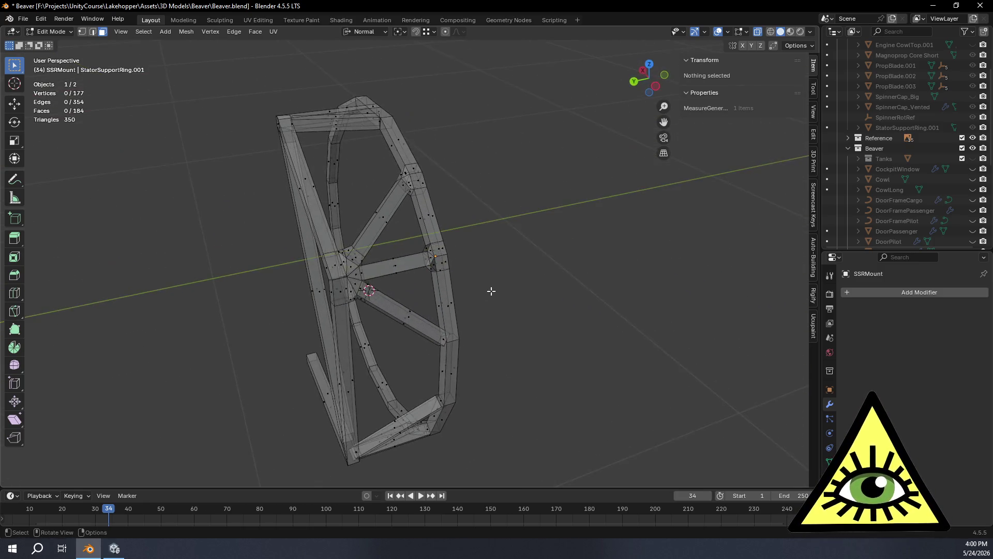
Select the whole SSRMount mesh, recalculate normals outside, and deselect.
scroll(478, 325, "up", 2)
key("a")
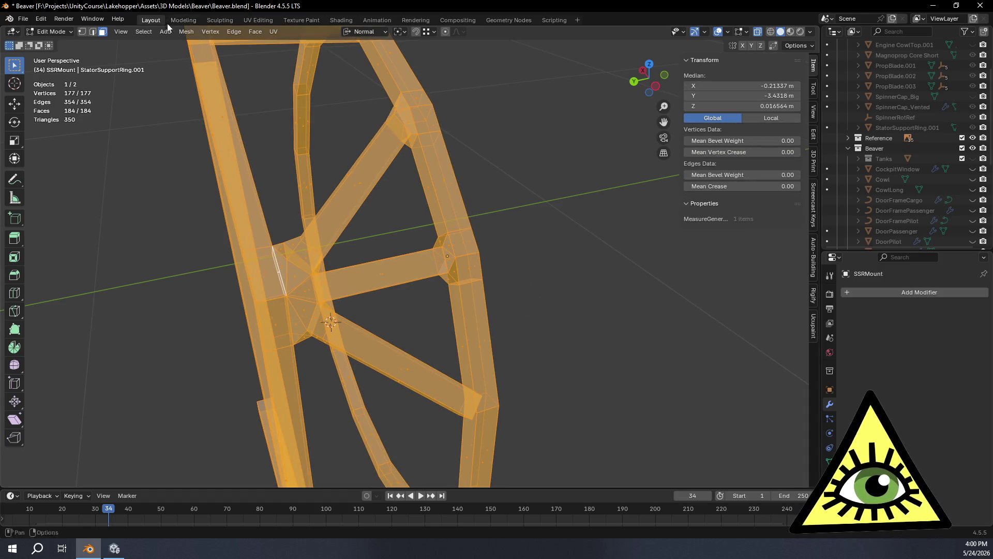
left_click(189, 34)
mouse_move(224, 222)
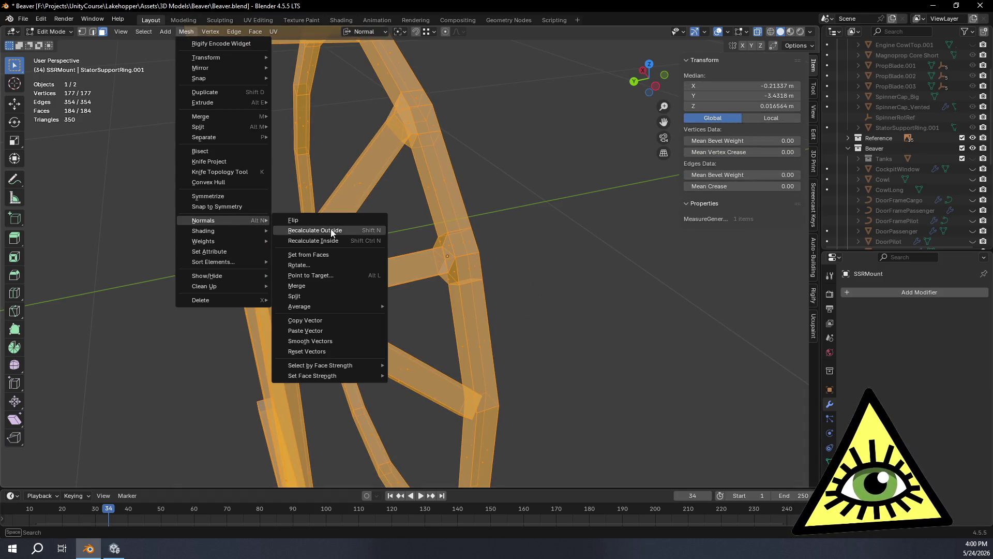
left_click(333, 229)
key("alt+a")
In Object Mode with X-ray off, orbit to check the solid frame, then return to Edit Mode.
mouse_move(352, 230)
middle_mouse_down()
mouse_move(574, 308)
mouse_move(560, 315)
mouse_move(566, 271)
mouse_move(607, 282)
middle_mouse_up()
key("Tab")
key("alt+z")
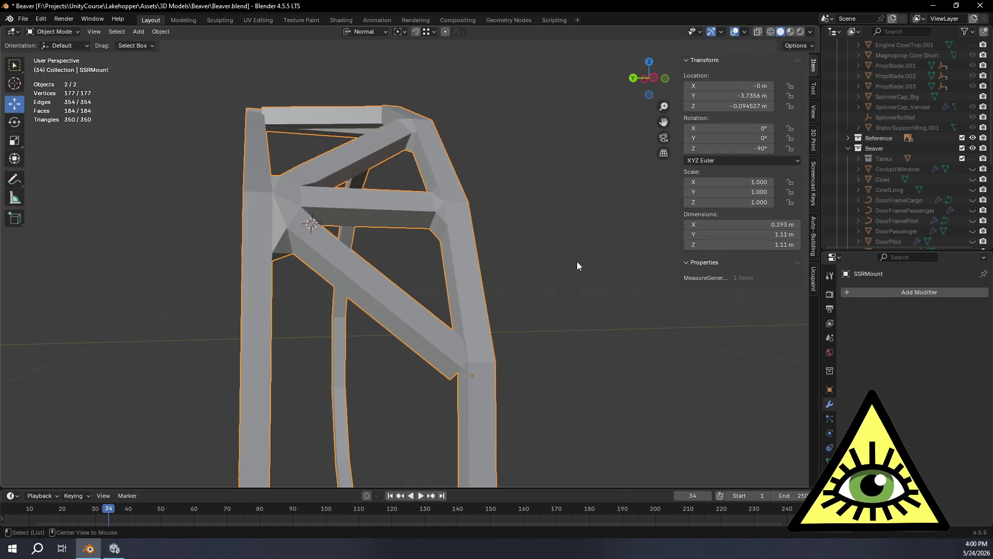
mouse_move(562, 245)
middle_mouse_down()
mouse_move(545, 293)
mouse_move(573, 311)
mouse_move(373, 243)
mouse_move(327, 210)
mouse_move(452, 239)
mouse_move(362, 220)
mouse_move(405, 229)
mouse_move(415, 242)
mouse_move(360, 236)
mouse_move(373, 228)
mouse_move(337, 206)
mouse_move(451, 253)
mouse_move(406, 259)
mouse_move(419, 268)
mouse_move(631, 265)
mouse_move(597, 257)
mouse_move(626, 233)
mouse_move(552, 204)
mouse_move(549, 190)
mouse_move(560, 296)
mouse_move(578, 211)
mouse_move(570, 272)
middle_mouse_up()
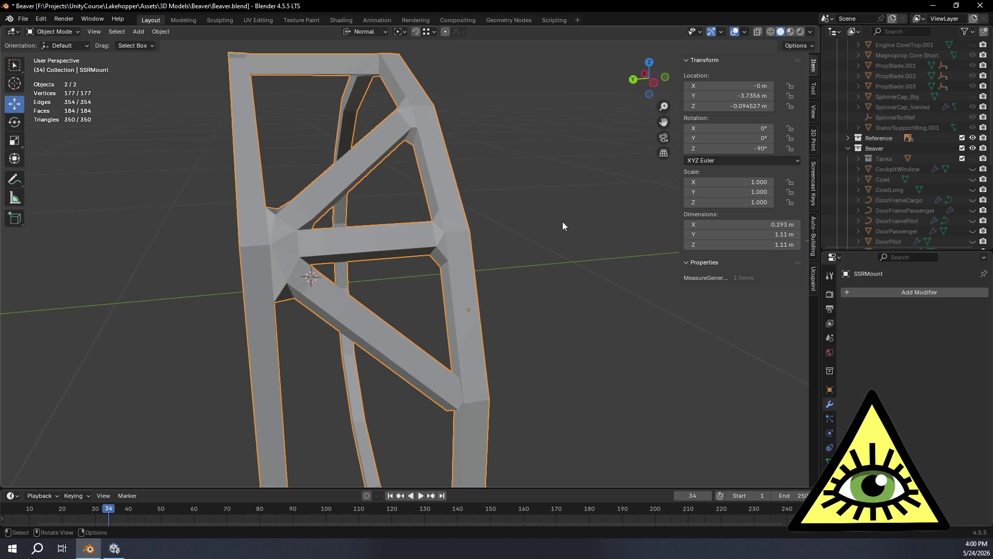
scroll(563, 221, "up", 6)
key("Tab")
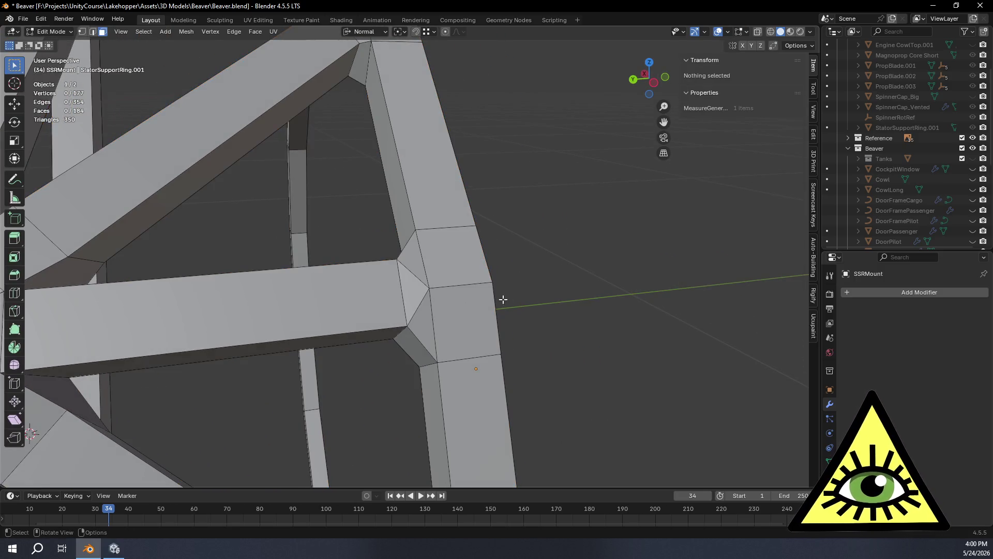
left_click(412, 274)
key("x")
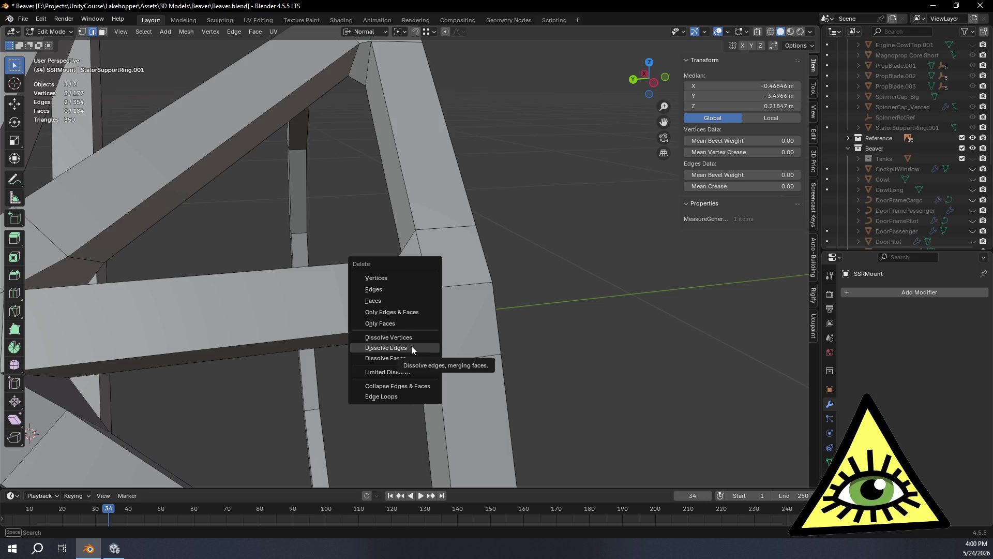
left_click(411, 348)
key("Tab")
mouse_move(562, 280)
middle_mouse_down()
mouse_move(549, 310)
mouse_move(594, 316)
mouse_move(605, 331)
mouse_move(464, 345)
mouse_move(511, 346)
mouse_move(566, 367)
mouse_move(606, 358)
mouse_move(612, 335)
mouse_move(371, 148)
middle_mouse_up()
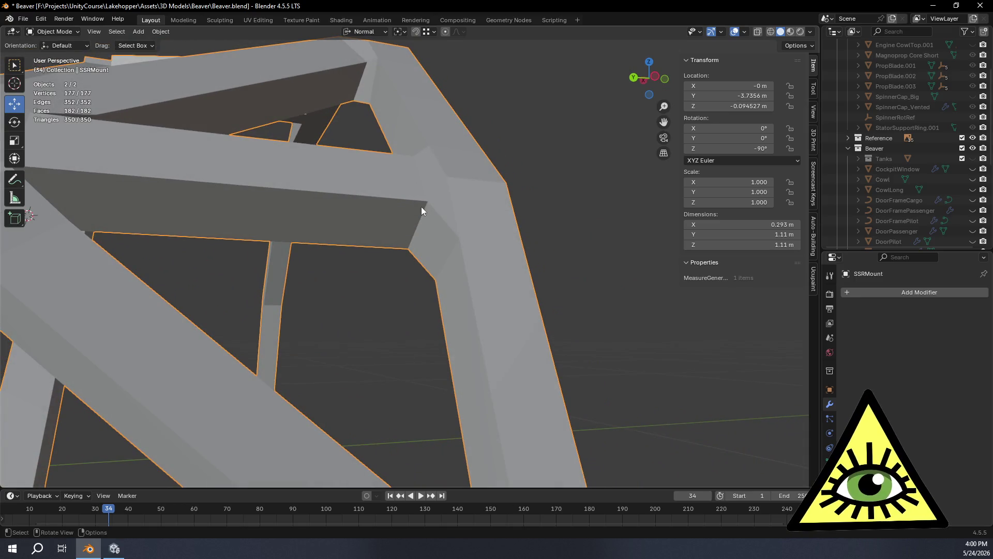
mouse_move(421, 209)
middle_mouse_down()
mouse_move(386, 184)
mouse_move(401, 162)
mouse_move(412, 227)
mouse_move(407, 288)
mouse_move(443, 328)
mouse_move(508, 310)
mouse_move(534, 262)
mouse_move(396, 265)
mouse_move(497, 271)
middle_mouse_up()
key("Tab")
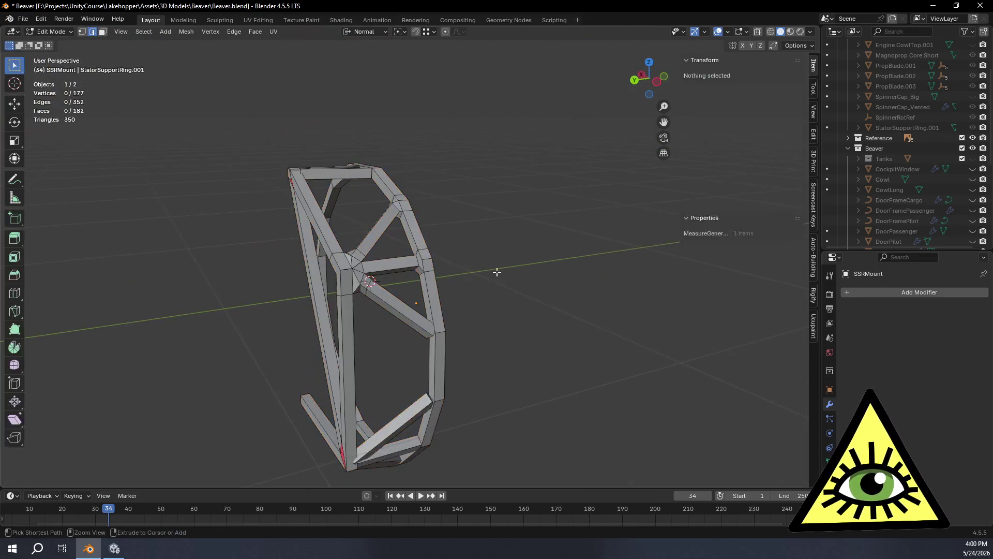
key("ctrl+z")
scroll(523, 290, "up", 5)
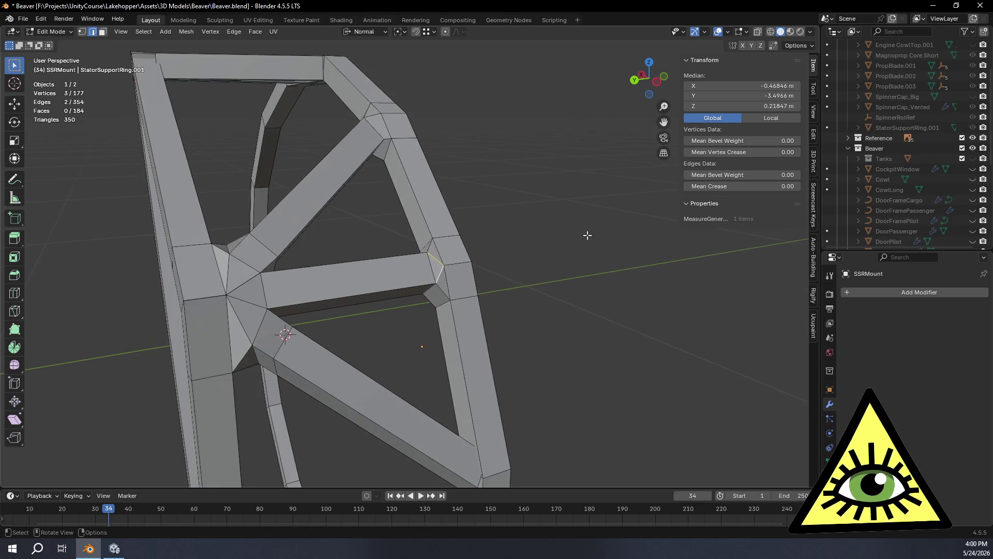
key("Tab")
mouse_move(575, 252)
middle_mouse_down()
mouse_move(516, 263)
mouse_move(557, 242)
mouse_move(574, 247)
mouse_move(490, 263)
mouse_move(467, 280)
mouse_move(504, 317)
mouse_move(534, 315)
mouse_move(520, 239)
mouse_move(537, 239)
middle_mouse_up()
mouse_move(537, 280)
middle_mouse_down()
mouse_move(536, 357)
mouse_move(516, 313)
middle_mouse_up()
mouse_move(523, 374)
middle_mouse_down("shift")
mouse_move(554, 296)
mouse_move(454, 260)
mouse_move(462, 264)
middle_mouse_up("shift")
key("Tab")
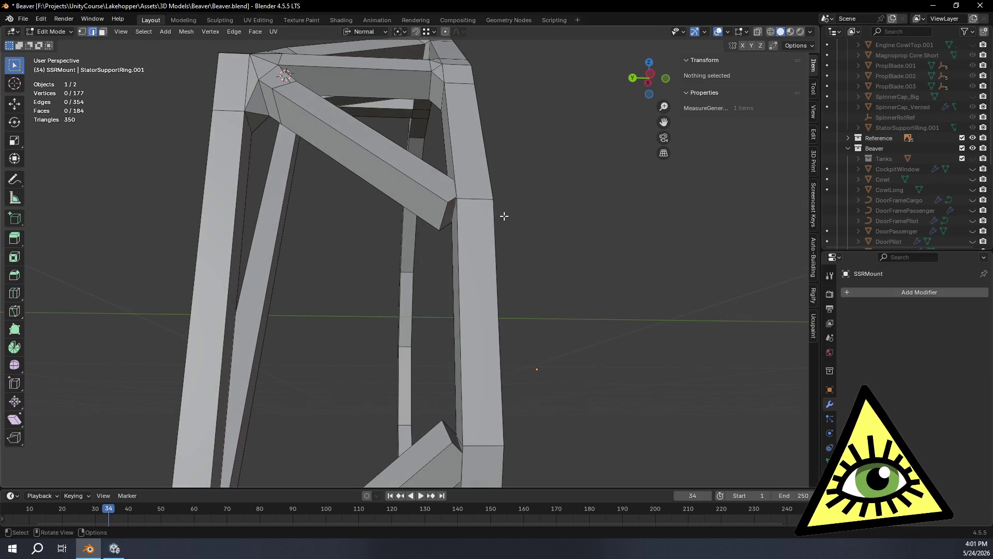
Select the diagonal strut's end edge and, with X-ray on, move it along its normal.
left_click(443, 220)
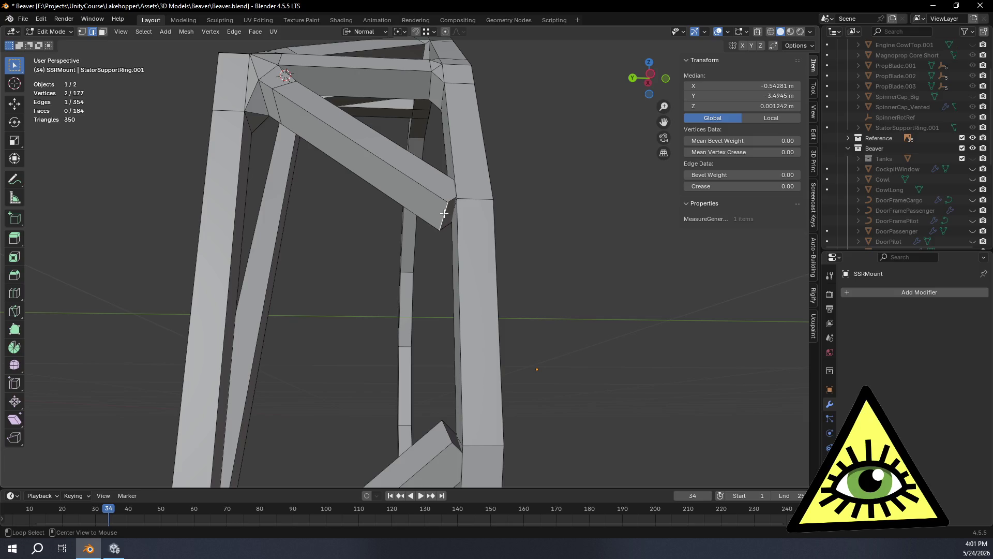
key("alt+z")
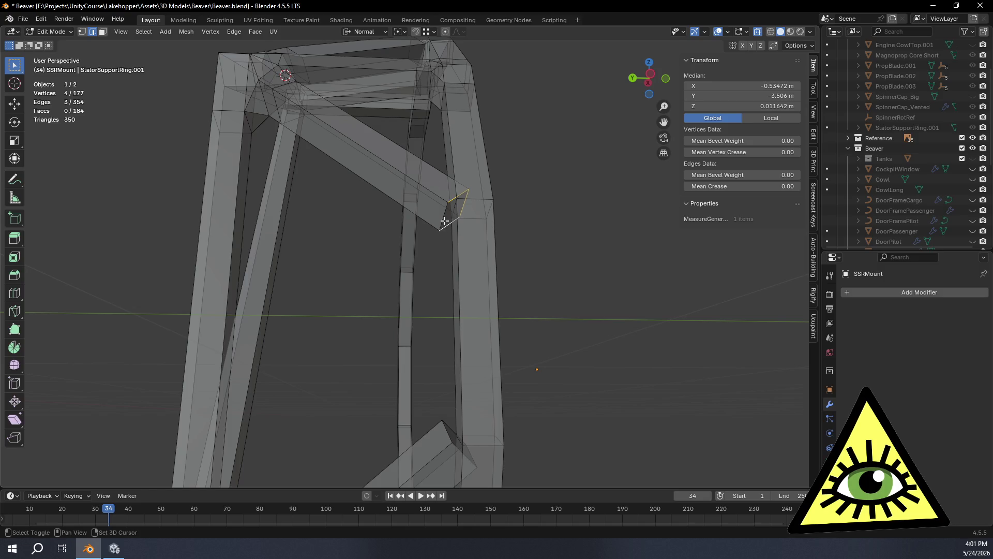
middle_click_drag(485, 264, 487, 316)
key("g")
key("z")
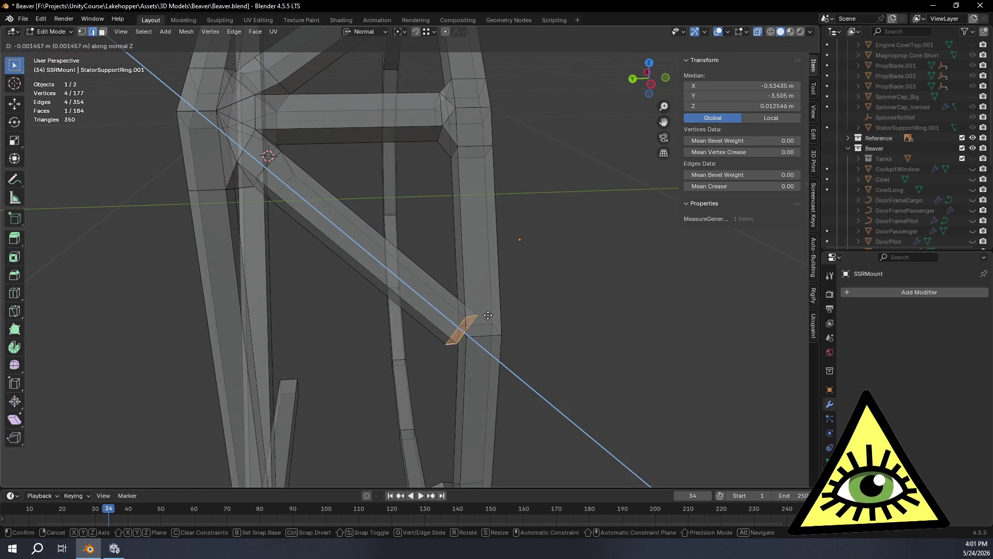
left_click(468, 297)
mouse_move(468, 297)
middle_mouse_down()
mouse_move(595, 162)
mouse_move(563, 217)
mouse_move(554, 275)
mouse_move(569, 217)
middle_mouse_up()
In orthographic view, pull the diagonal strut's end back further along its normal.
left_click(663, 154)
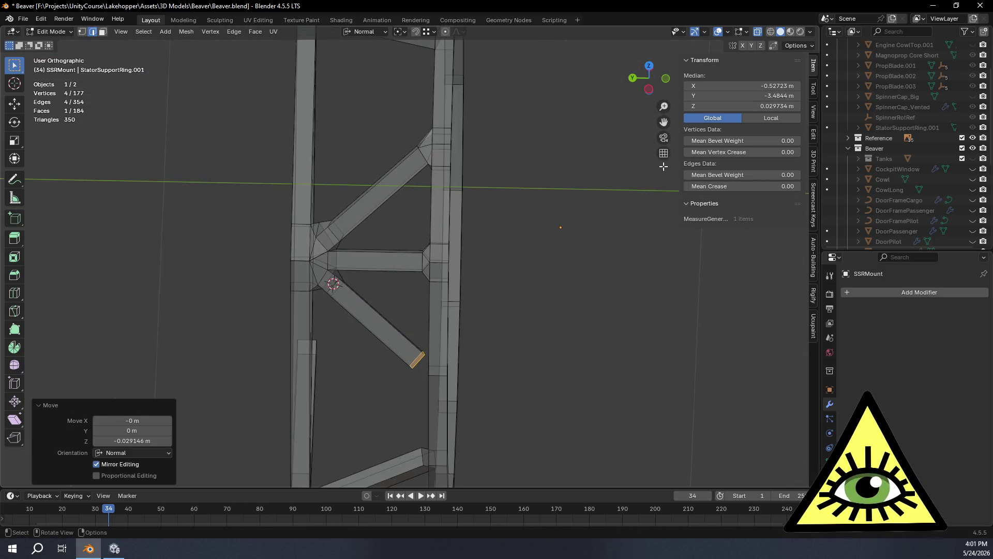
scroll(522, 263, "up", 3)
middle_click_drag(527, 293, 535, 291)
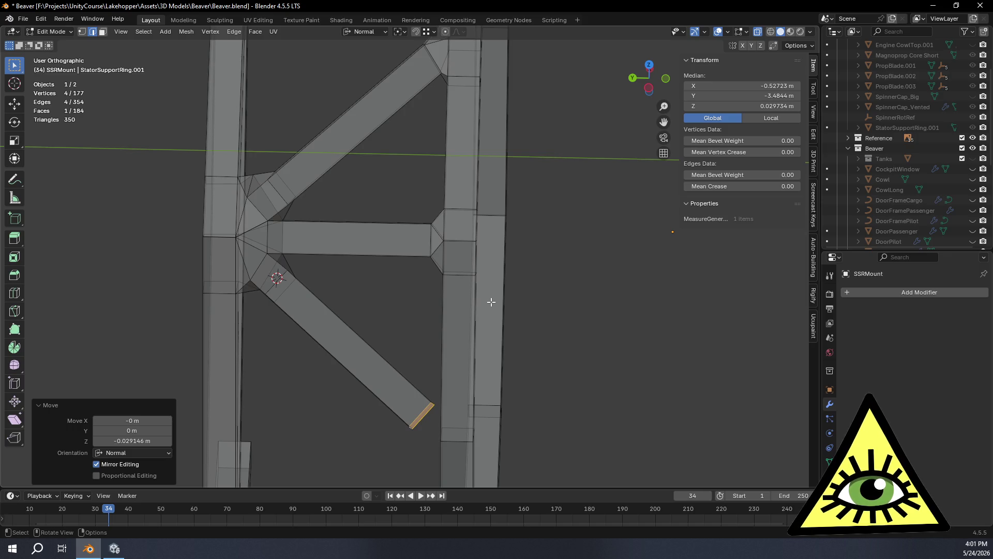
key("g")
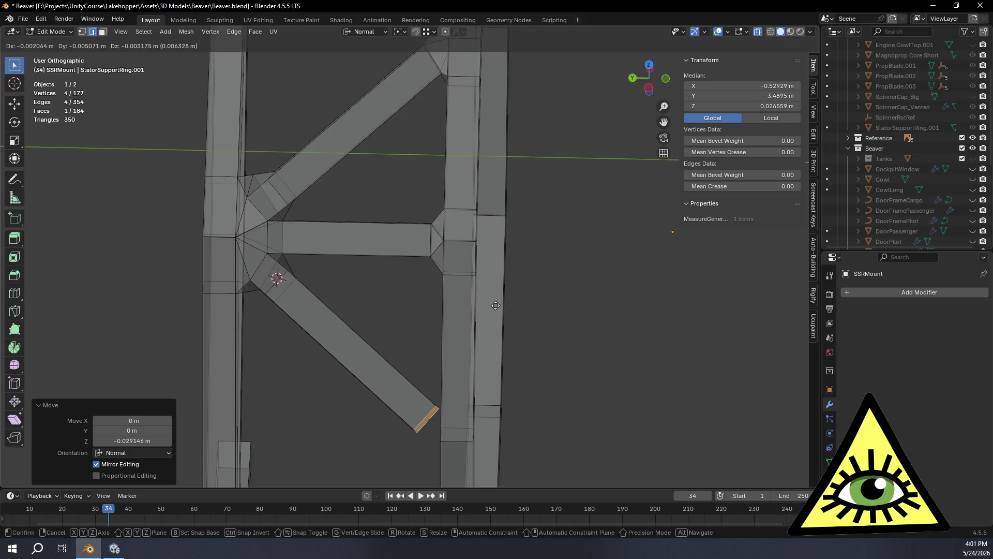
key("z")
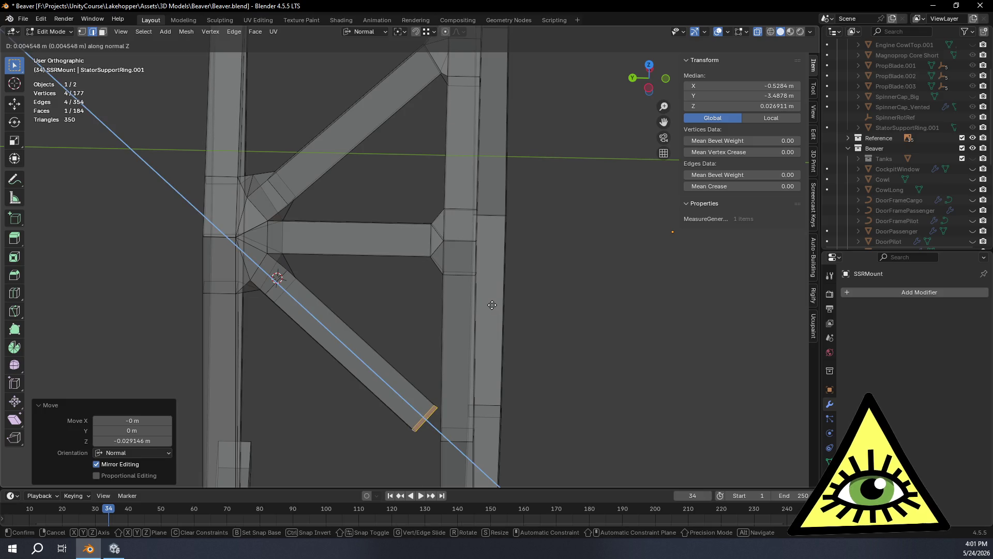
left_click(489, 303)
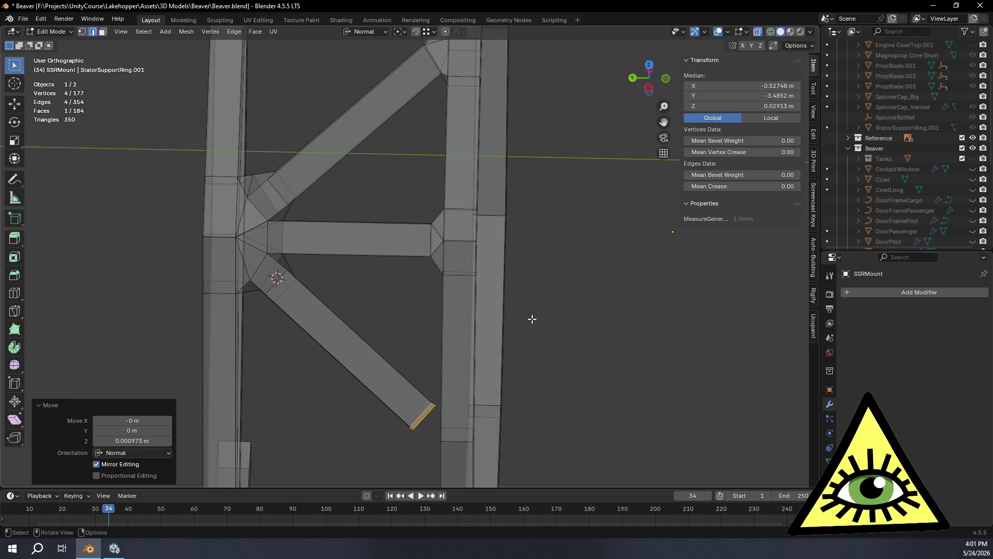
mouse_move(444, 206)
middle_mouse_down("ctrl")
mouse_move(504, 317)
mouse_move(500, 302)
middle_mouse_up("ctrl")
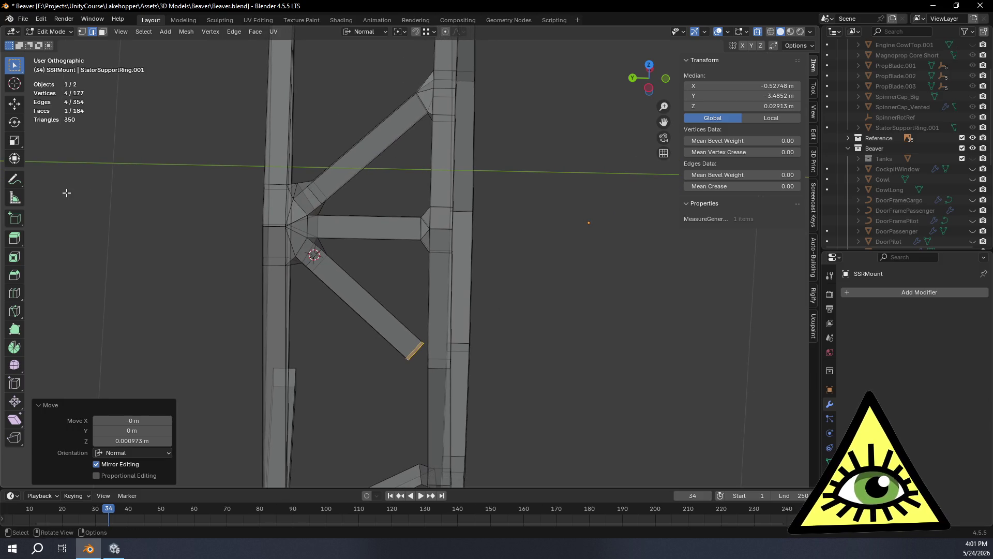
Add two loop cuts across the vertical strut.
left_click(16, 294)
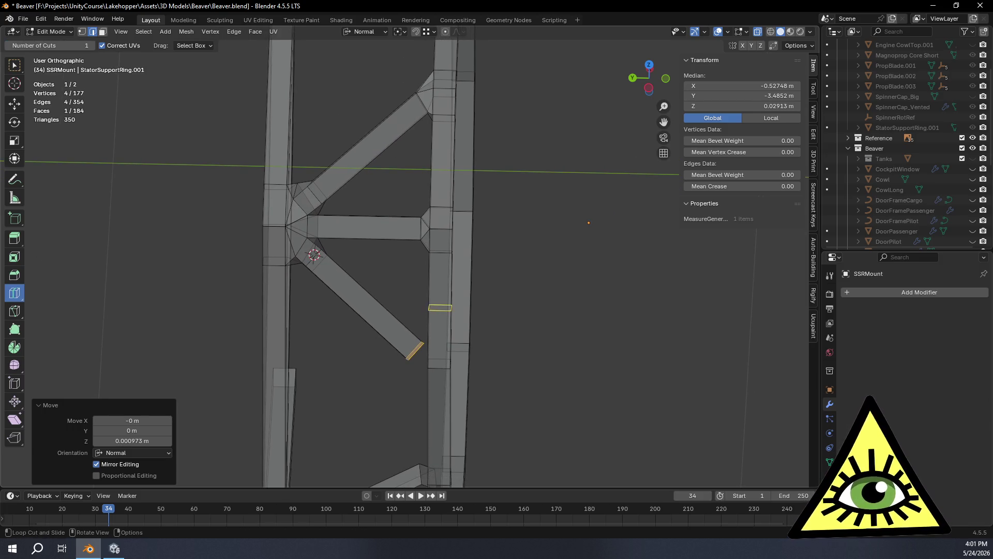
left_click_drag(429, 308, 430, 323)
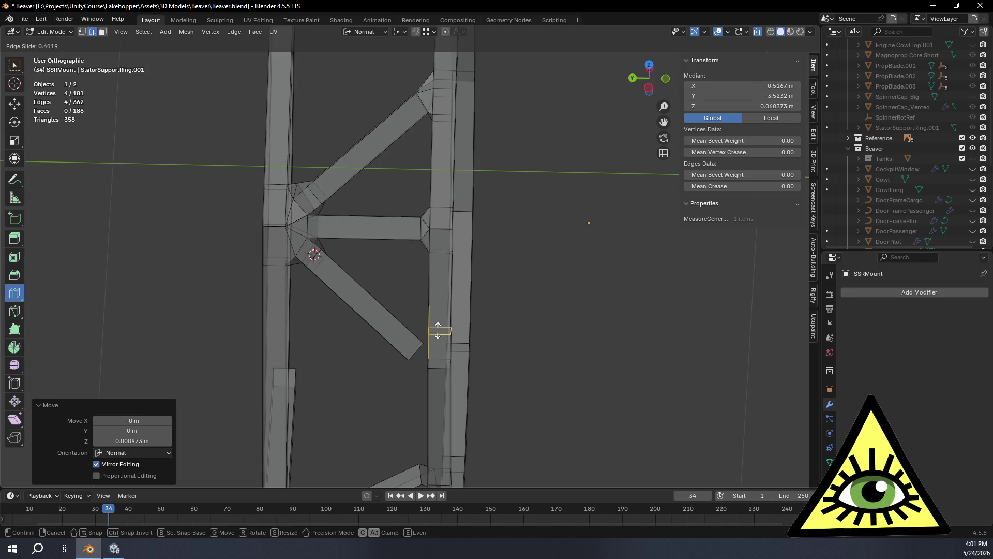
left_click_drag(440, 336, 440, 336)
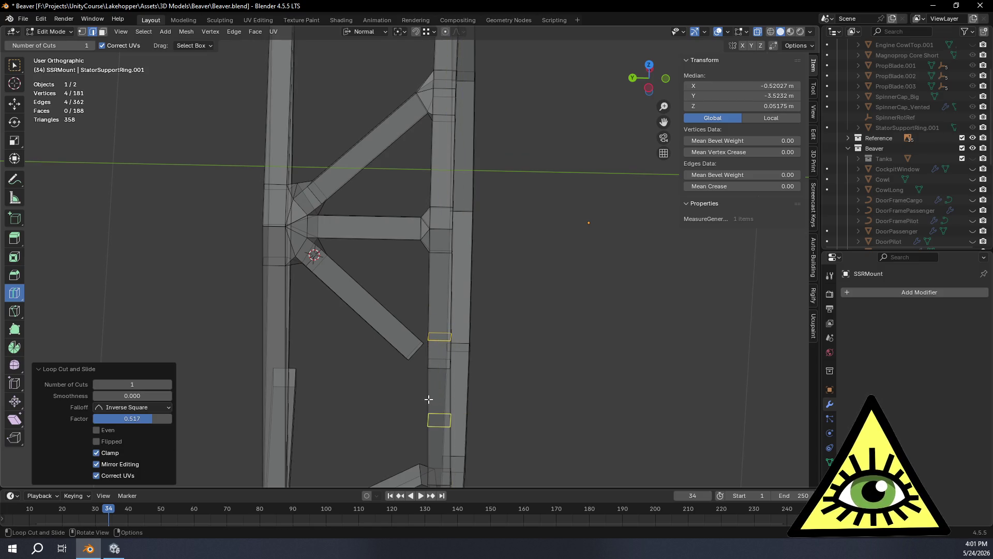
left_click_drag(429, 399, 425, 366)
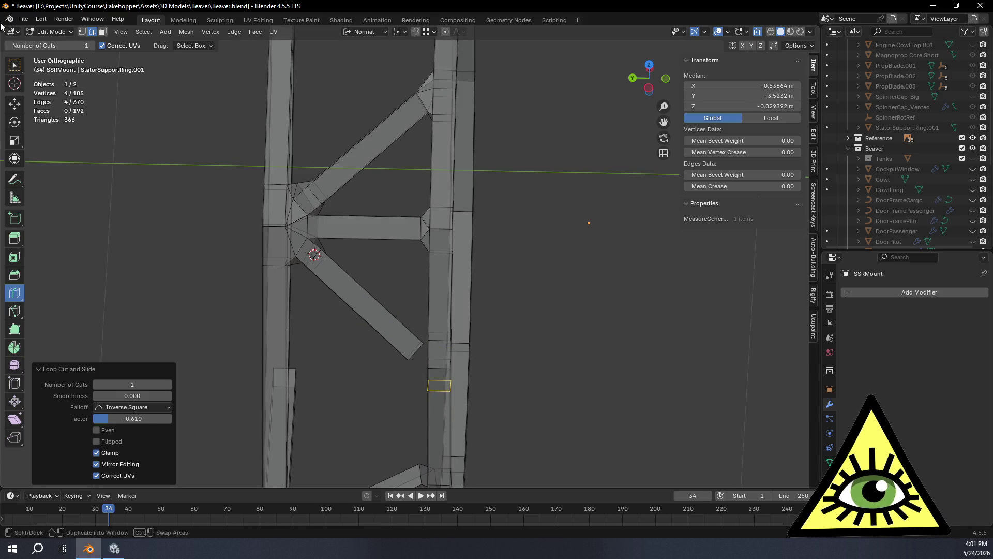
Back in perspective with box select, select the vertical strut edge facing the diagonal end.
left_click(17, 71)
middle_click_drag(362, 280, 389, 244)
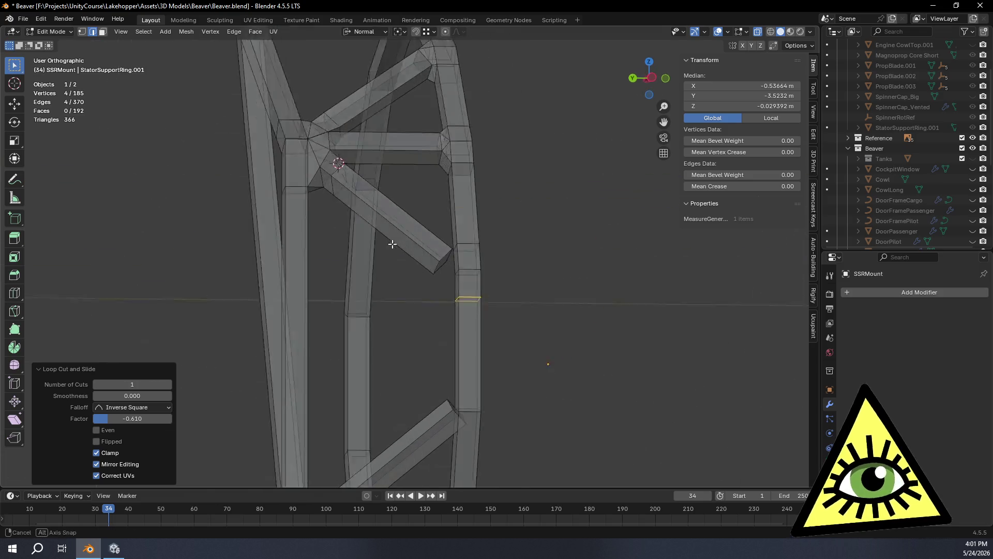
scroll(544, 260, "up", 4)
mouse_move(544, 260)
middle_mouse_down()
mouse_move(503, 329)
mouse_move(463, 237)
mouse_move(463, 251)
mouse_move(490, 241)
middle_mouse_up()
scroll(439, 257, "up", 4)
left_click(664, 153)
middle_click_drag(360, 220, 328, 221)
left_click(329, 220)
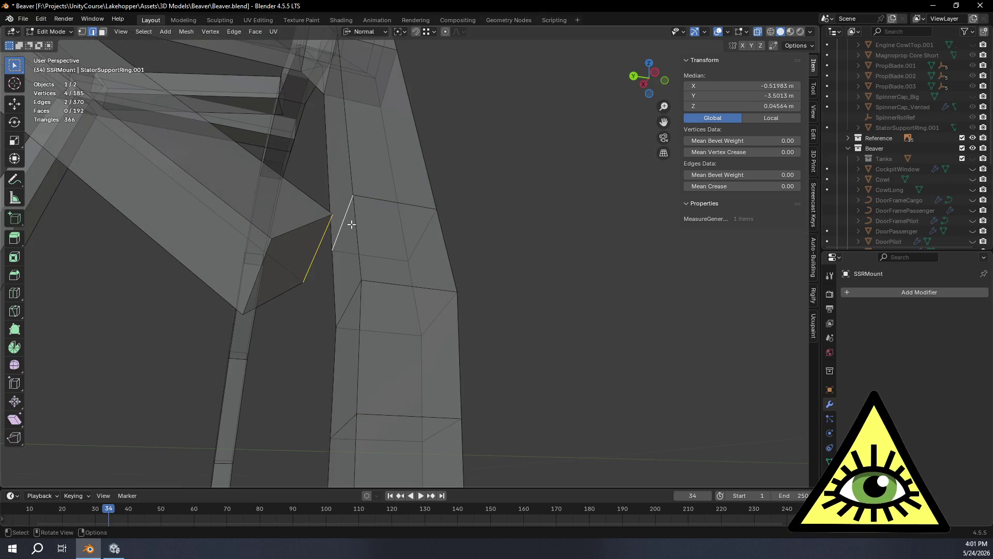
Fill the two gaps between the diagonal strut end and the vertical strut with faces.
middle_click_drag(371, 273, 245, 262)
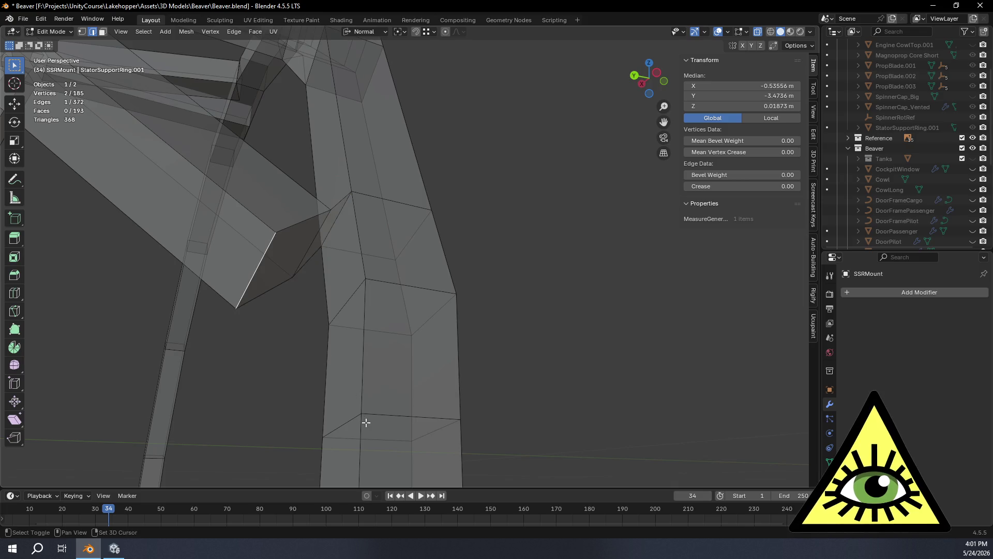
key("f")
mouse_move(388, 348)
middle_mouse_down()
mouse_move(387, 282)
mouse_move(410, 250)
mouse_move(448, 312)
mouse_move(472, 321)
mouse_move(439, 303)
mouse_move(452, 274)
mouse_move(473, 286)
mouse_move(428, 281)
middle_mouse_up()
scroll(437, 200, "up", 4)
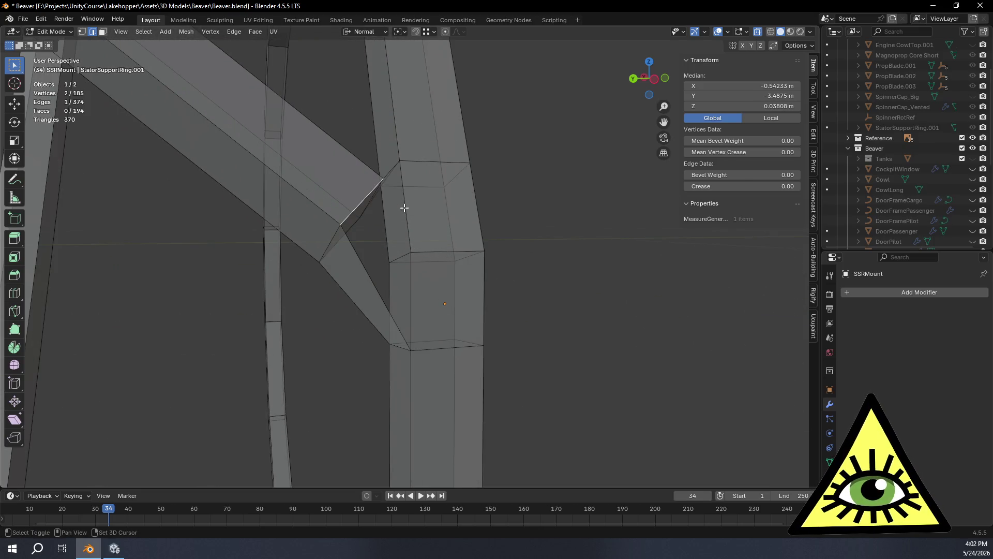
mouse_move(449, 255)
middle_mouse_down()
mouse_move(476, 269)
mouse_move(400, 266)
mouse_move(472, 266)
mouse_move(408, 253)
mouse_move(434, 239)
mouse_move(452, 324)
mouse_move(446, 292)
mouse_move(455, 304)
middle_mouse_up()
left_click(395, 247, "shift")
key("f")
Deselect the new faces and look around the ring frame to check the strut junction.
scroll(472, 224, "up", 5)
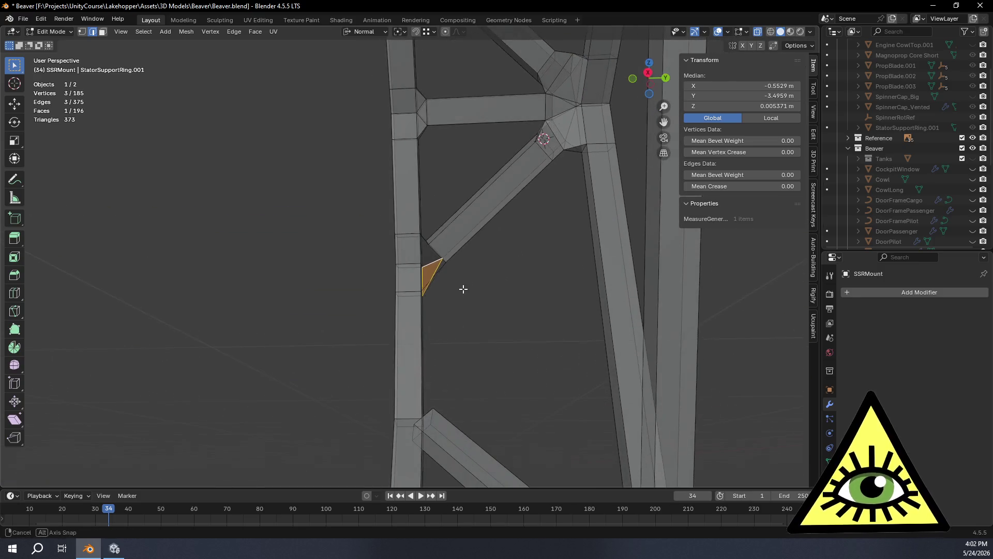
middle_click_drag(488, 253, 472, 271)
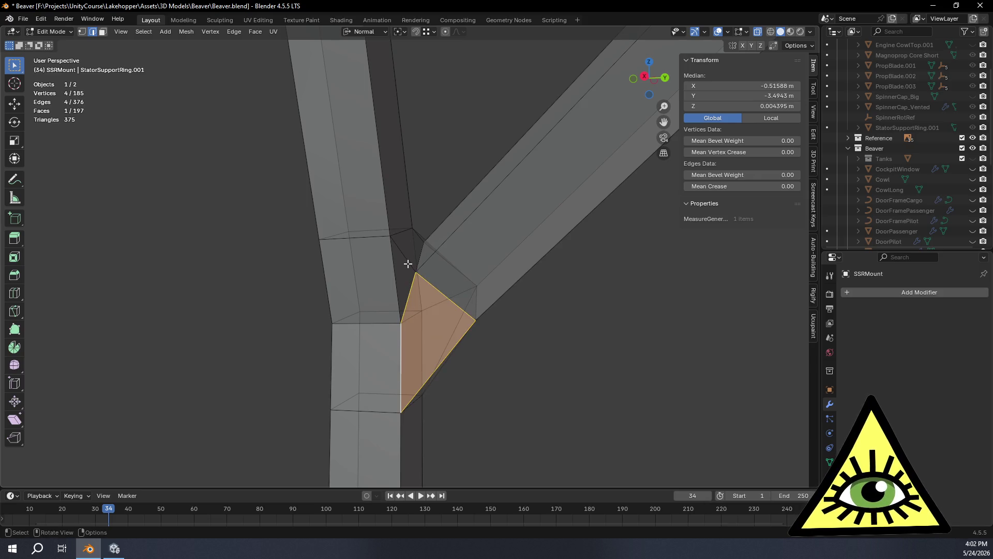
left_click(262, 270)
mouse_move(262, 271)
middle_mouse_down()
mouse_move(454, 288)
mouse_move(643, 325)
mouse_move(608, 399)
mouse_move(664, 293)
mouse_move(425, 345)
mouse_move(435, 322)
mouse_move(281, 337)
mouse_move(184, 299)
mouse_move(435, 315)
mouse_move(461, 367)
mouse_move(479, 306)
mouse_move(434, 292)
mouse_move(482, 298)
middle_mouse_up()
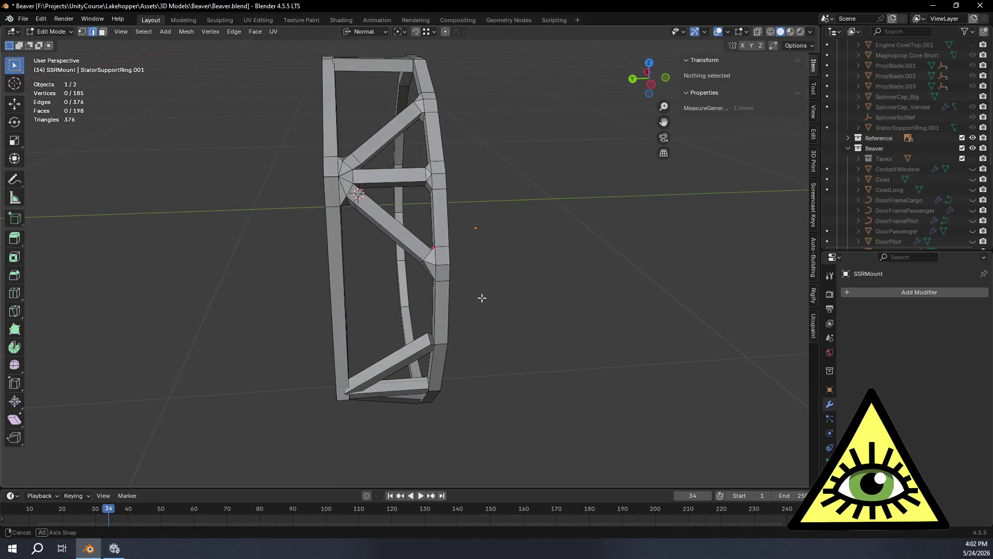
mouse_move(489, 251)
middle_mouse_down()
mouse_move(465, 187)
mouse_move(512, 279)
mouse_move(534, 261)
mouse_move(573, 255)
middle_mouse_up()
Inspect the SSRMount frame in Object Mode, then select the ring and return to Edit Mode.
key("Tab")
left_click(606, 329)
mouse_move(607, 331)
middle_mouse_down()
mouse_move(557, 335)
mouse_move(436, 294)
mouse_move(585, 323)
mouse_move(680, 320)
mouse_move(639, 308)
middle_mouse_up()
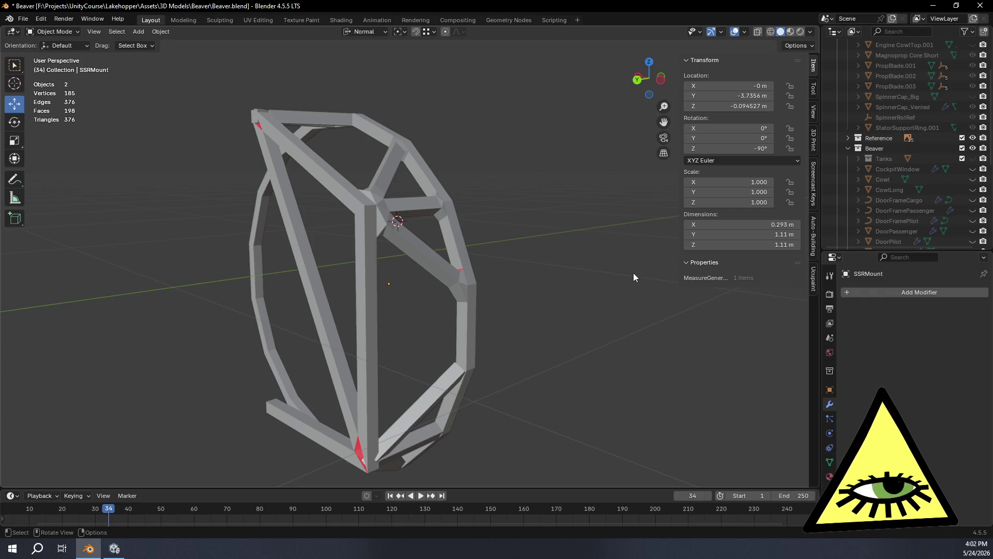
mouse_move(622, 265)
middle_mouse_down()
mouse_move(486, 286)
mouse_move(550, 350)
mouse_move(497, 254)
mouse_move(436, 264)
mouse_move(460, 233)
mouse_move(519, 231)
middle_mouse_up()
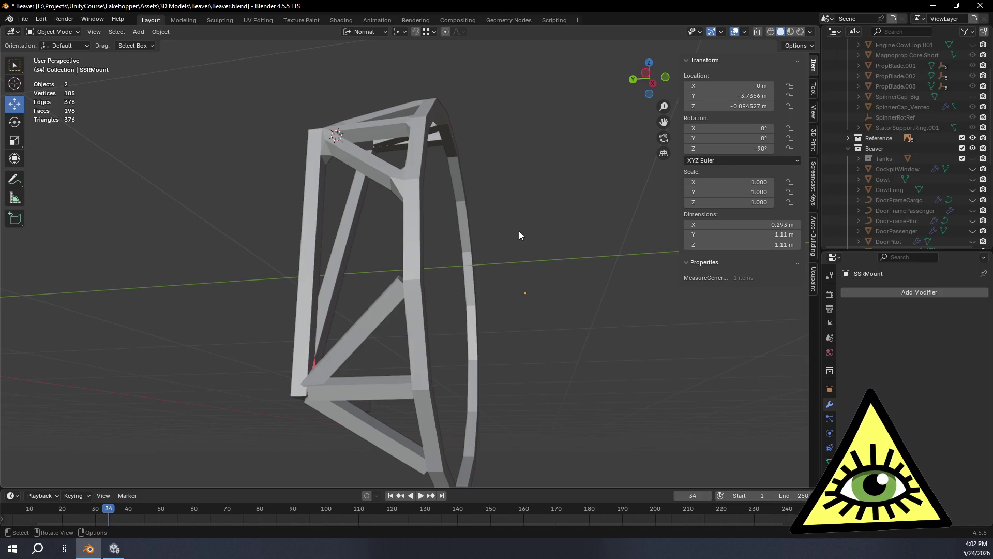
mouse_move(502, 230)
middle_mouse_down()
mouse_move(492, 246)
mouse_move(560, 257)
mouse_move(464, 321)
mouse_move(475, 321)
mouse_move(494, 203)
mouse_move(462, 225)
mouse_move(443, 207)
mouse_move(471, 216)
mouse_move(476, 250)
mouse_move(461, 252)
mouse_move(486, 284)
mouse_move(474, 292)
middle_mouse_up()
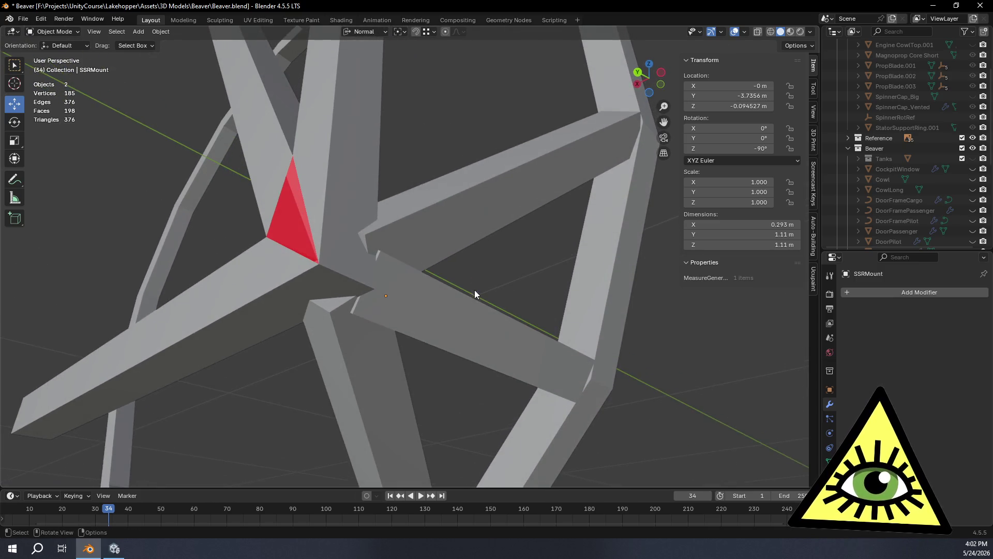
scroll(448, 298, "down", 5)
left_click(446, 284)
key("Tab")
scroll(447, 290, "up", 3)
scroll(447, 290, "up", 2)
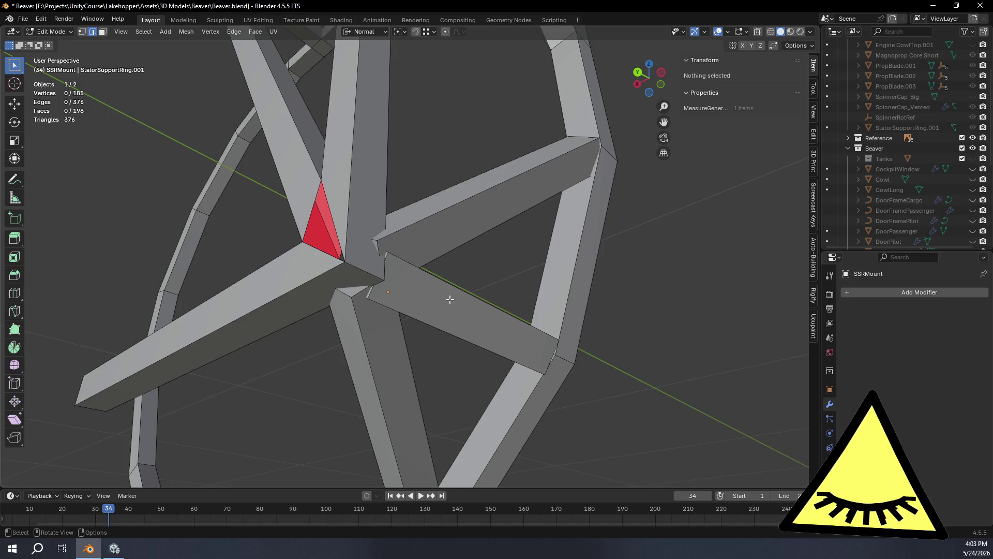
Turn on X-ray and select only the square end face at the central hub.
scroll(433, 285, "down", 2)
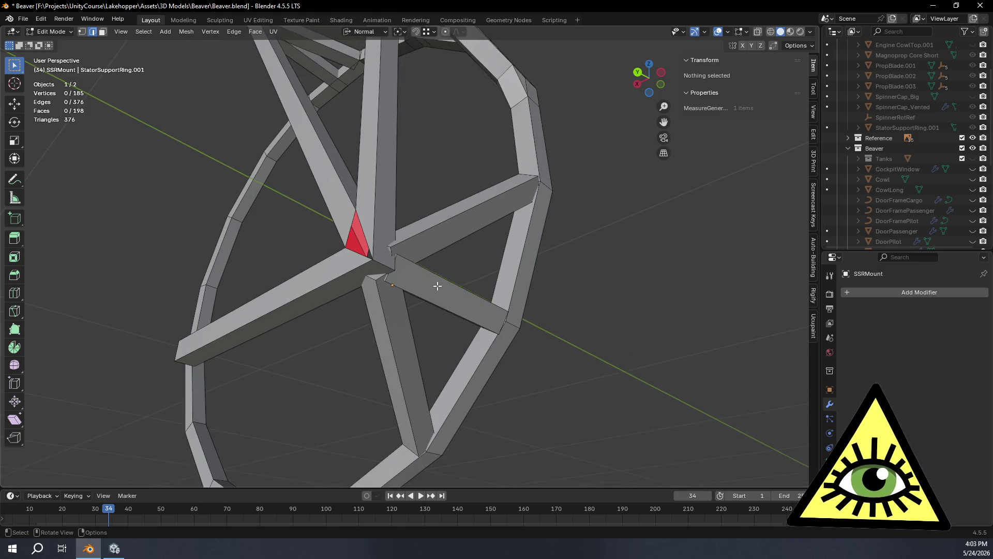
key("a")
key("Tab")
key("alt+z")
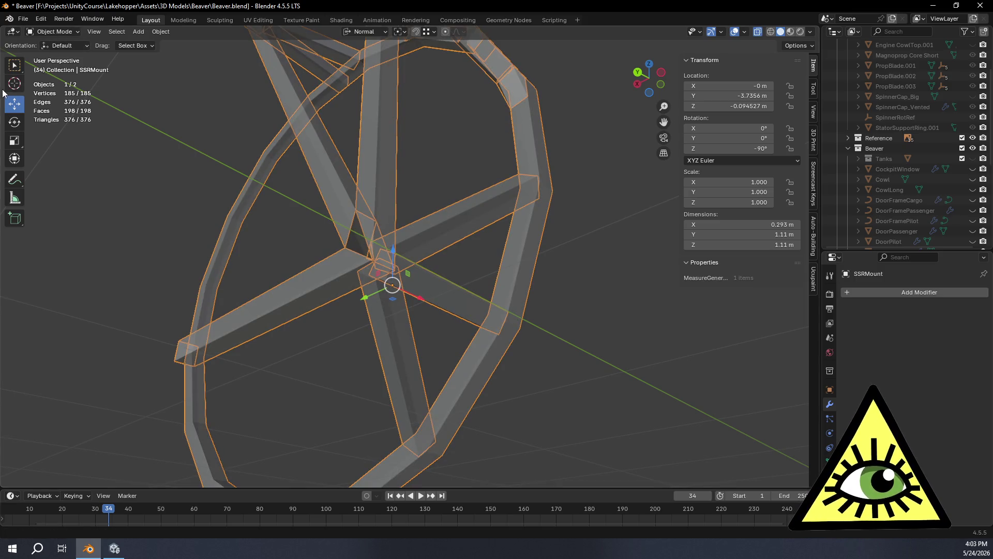
key("Tab")
key("alt+a")
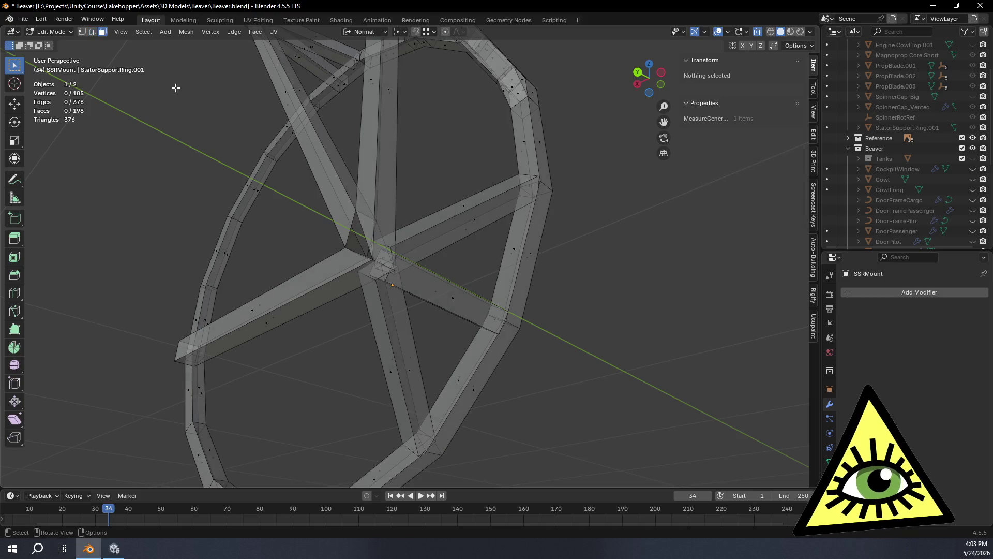
scroll(413, 311, "up", 4)
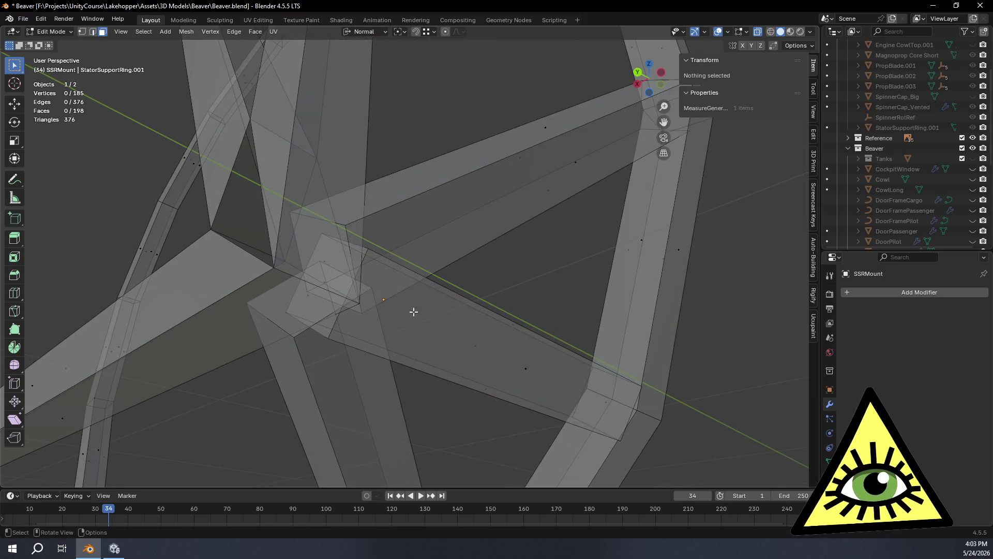
left_click(339, 263)
Push the end face inward along its normal to Move Z -0.041518 m.
key("g")
key("z")
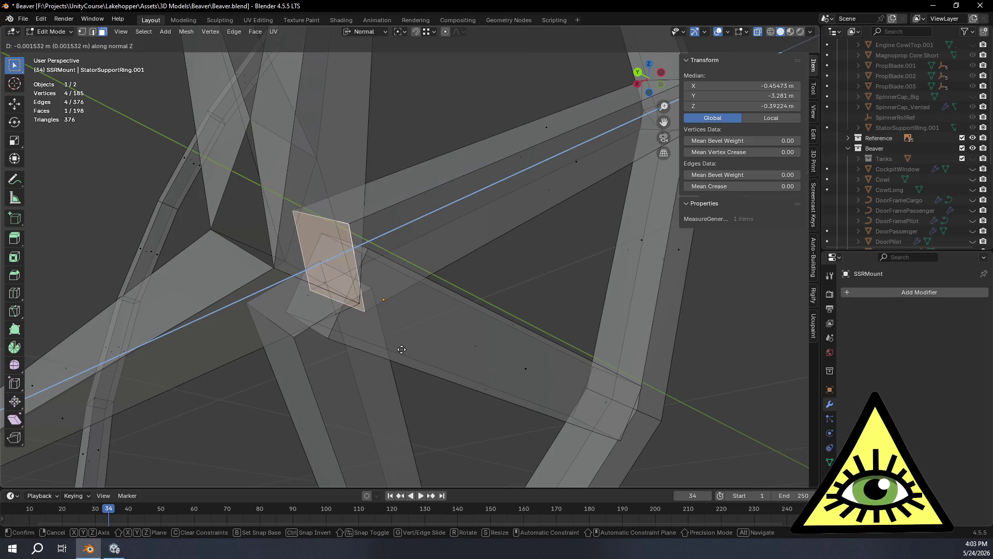
left_click(447, 329)
key("ctrl+z")
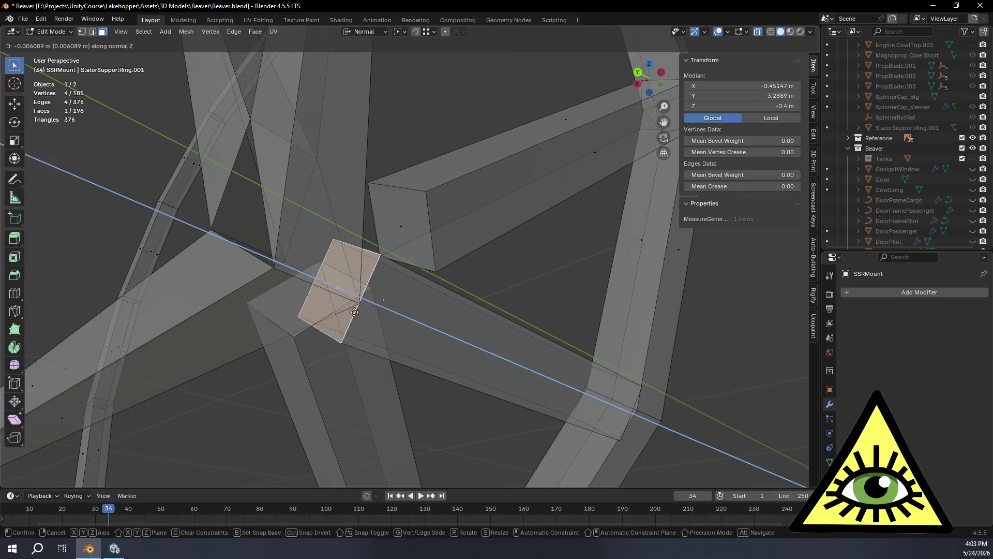
key("g")
key("z")
left_click(352, 329)
key("ctrl+z")
key("g")
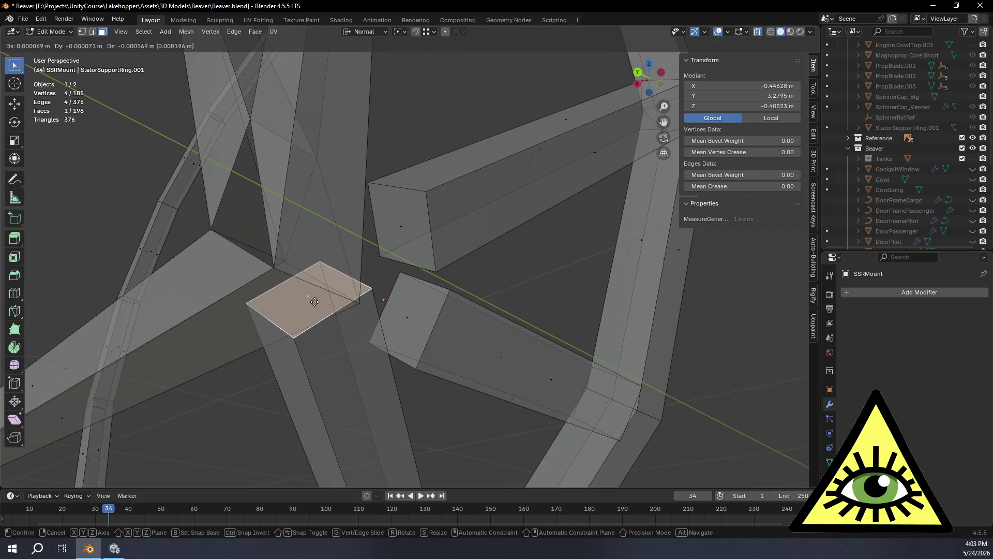
key("z")
left_click(383, 388)
mouse_move(383, 388)
middle_mouse_down()
mouse_move(365, 366)
mouse_move(377, 335)
mouse_move(443, 377)
mouse_move(532, 386)
mouse_move(460, 351)
mouse_move(401, 290)
mouse_move(489, 312)
mouse_move(479, 330)
mouse_move(458, 312)
mouse_move(439, 255)
mouse_move(462, 279)
mouse_move(474, 325)
mouse_move(398, 326)
mouse_move(409, 321)
middle_mouse_up()
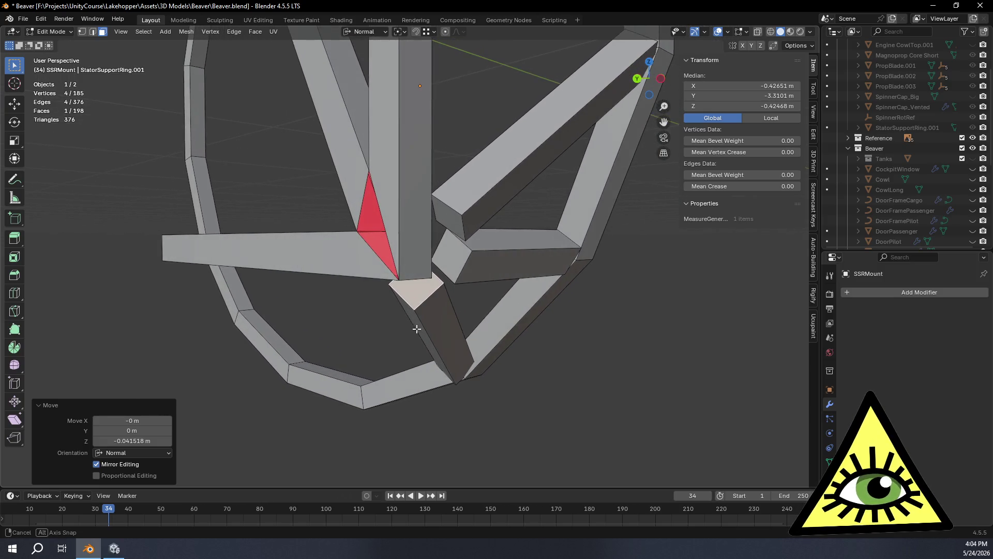
Pick the Knife tool and set the snapping target to Edge.
left_click(14, 310)
mouse_move(435, 291)
middle_mouse_down()
mouse_move(390, 288)
mouse_move(451, 281)
mouse_move(460, 262)
middle_mouse_up()
scroll(451, 282, "up", 3)
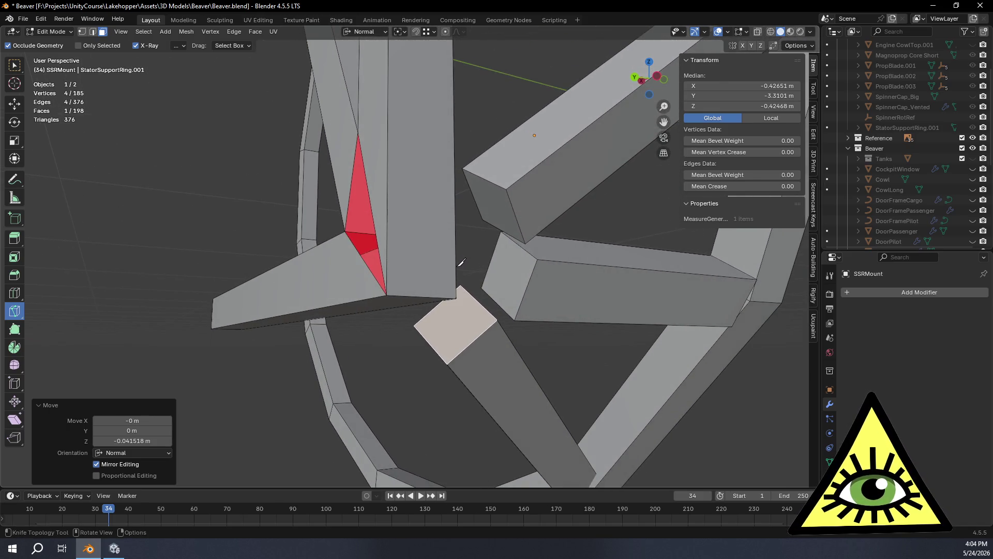
left_click(430, 33)
left_click(420, 116)
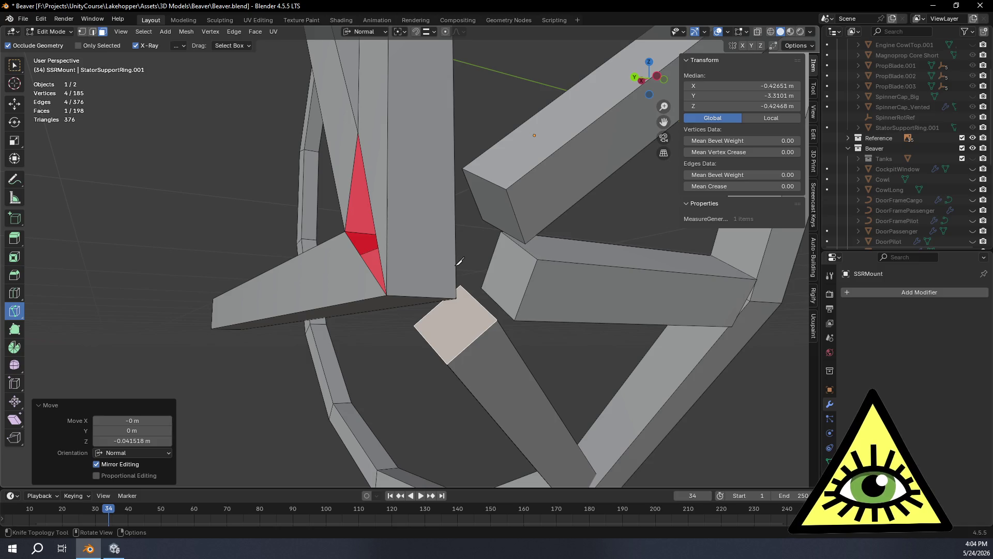
Pick the Loop Cut tool, view the red-face joint, and switch to Edge select mode.
left_click(15, 293)
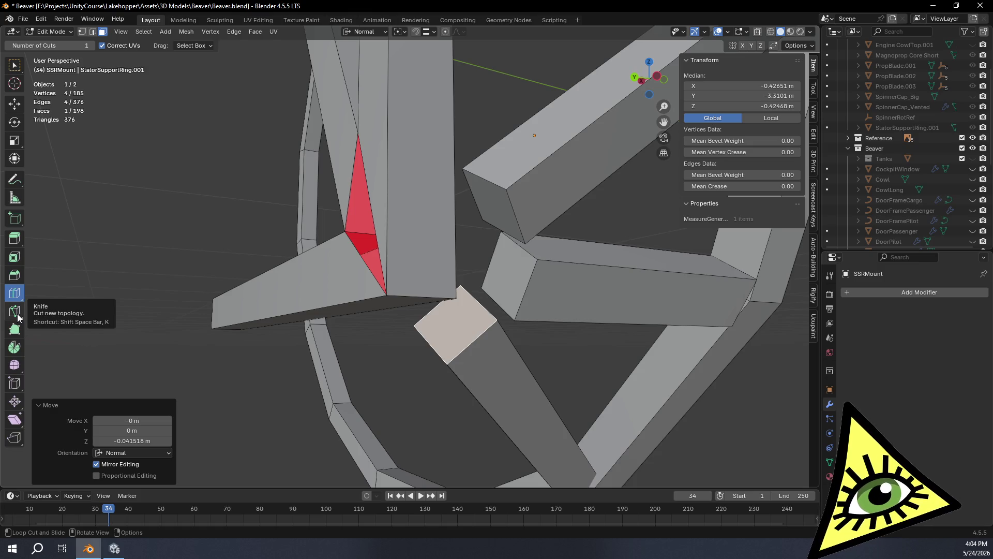
scroll(272, 71, "down", 5)
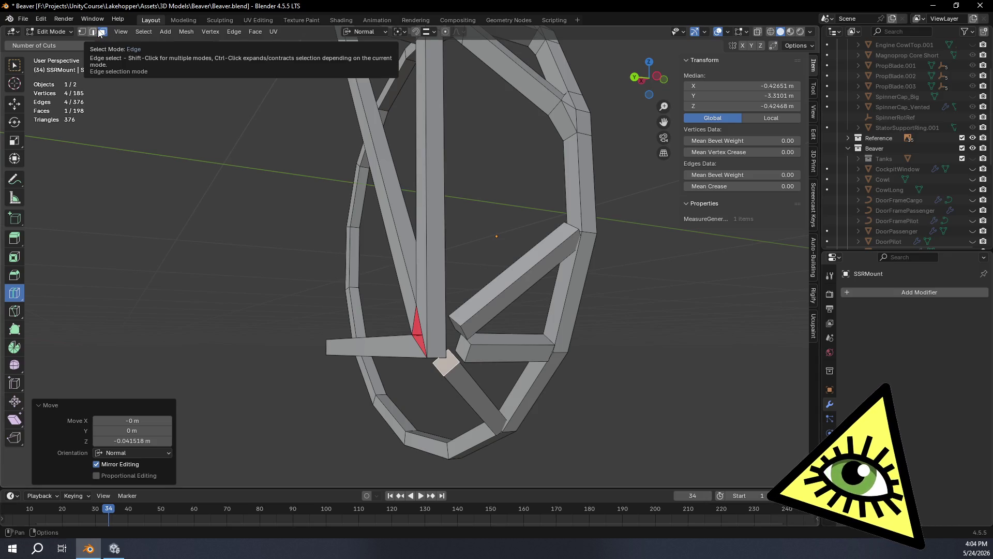
scroll(288, 150, "up", 4)
mouse_move(288, 151)
middle_mouse_down()
mouse_move(444, 244)
mouse_move(467, 223)
mouse_move(422, 173)
mouse_move(440, 177)
middle_mouse_up()
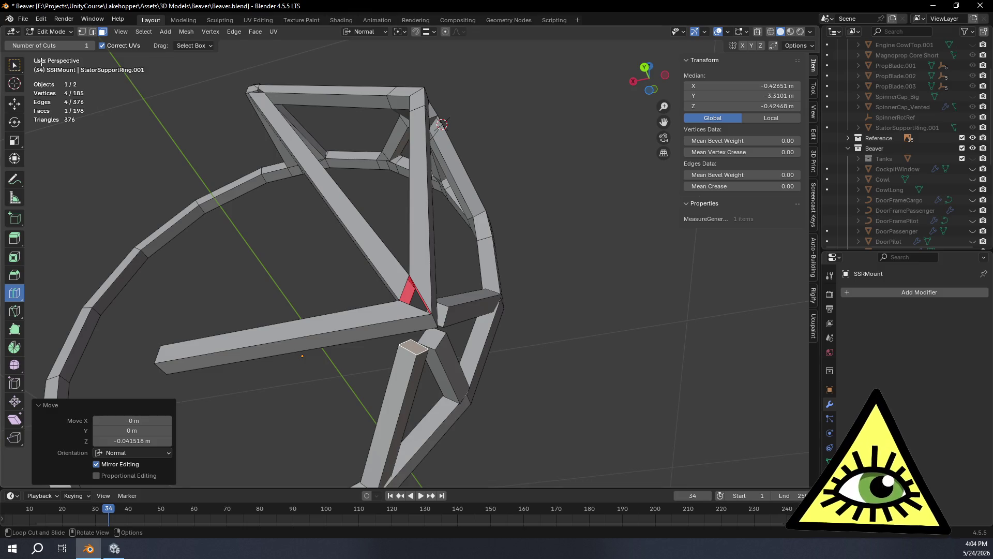
mouse_move(190, 156)
middle_mouse_down()
mouse_move(302, 238)
mouse_move(288, 232)
middle_mouse_up()
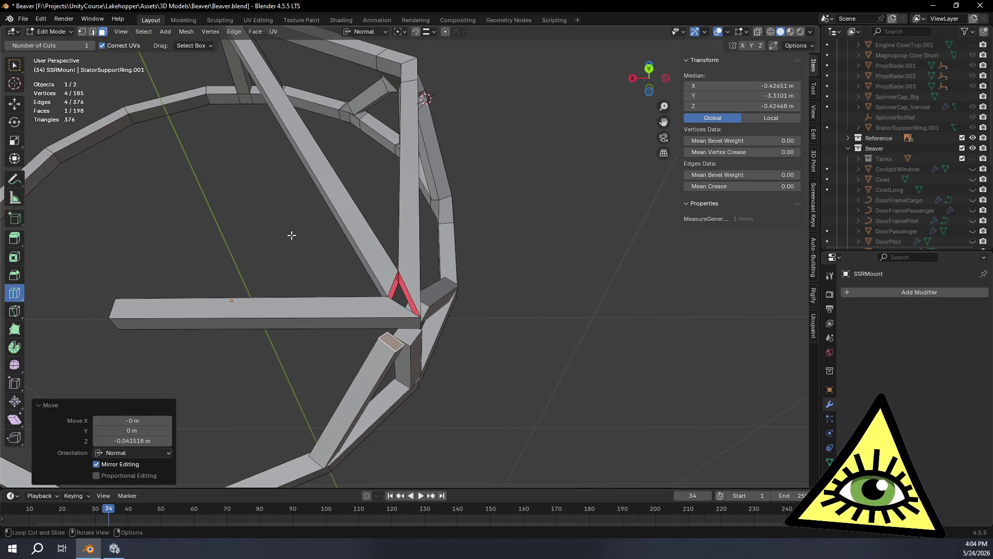
mouse_move(340, 263)
middle_mouse_down()
mouse_move(299, 264)
mouse_move(333, 272)
mouse_move(232, 123)
middle_mouse_up()
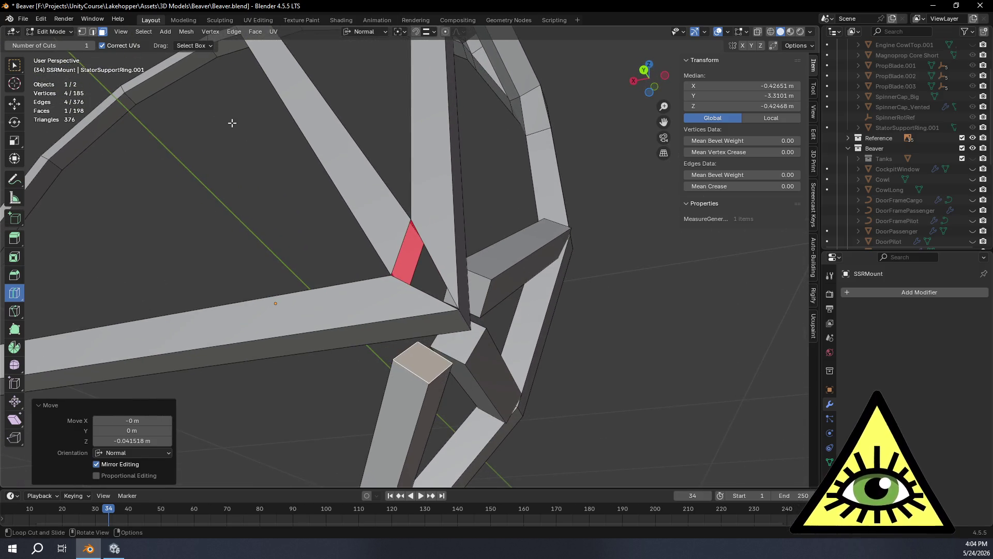
left_click(93, 32)
mouse_move(90, 129)
middle_mouse_down()
mouse_move(259, 171)
mouse_move(237, 208)
mouse_move(280, 211)
mouse_move(288, 195)
mouse_move(321, 215)
mouse_move(218, 155)
mouse_move(144, 95)
middle_mouse_up()
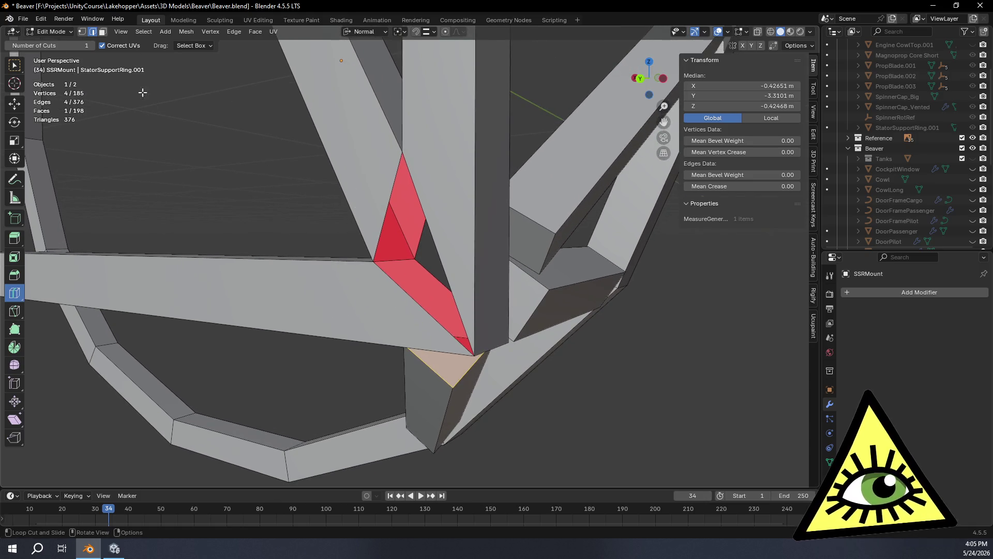
left_click(13, 313)
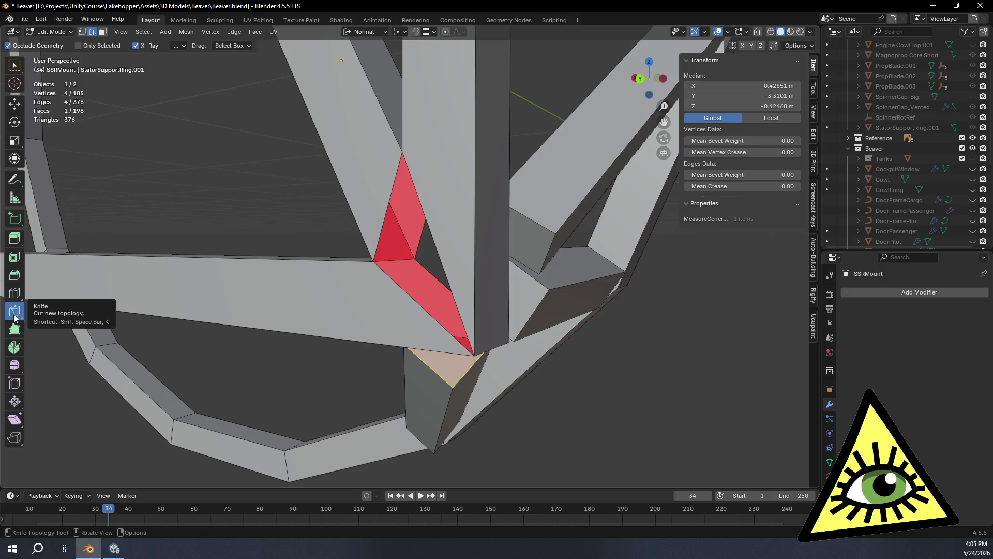
Try knife cuts at the beam corner vertex, cancel them, and return to the Select tool.
left_click(375, 261)
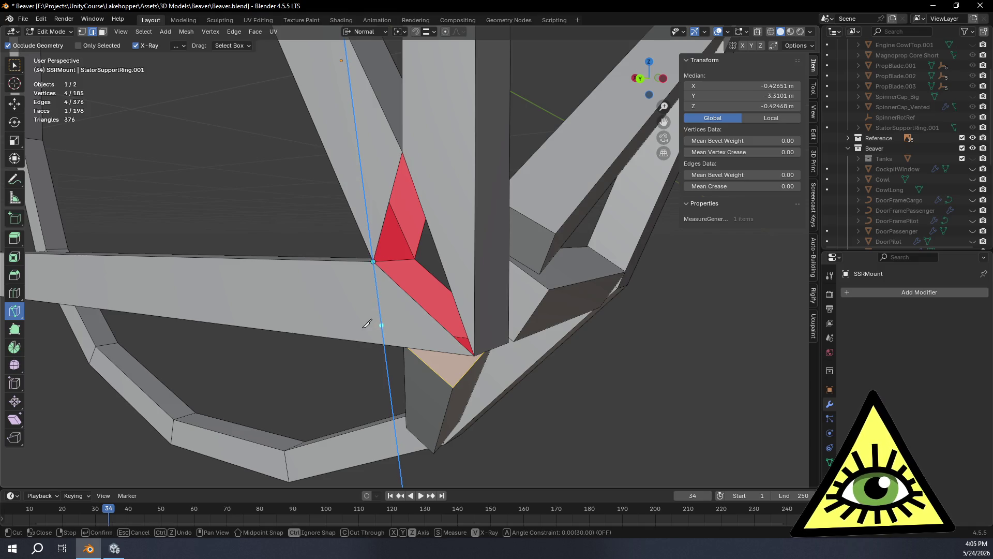
key("Escape")
middle_click_drag(377, 315, 380, 267)
left_click(373, 261)
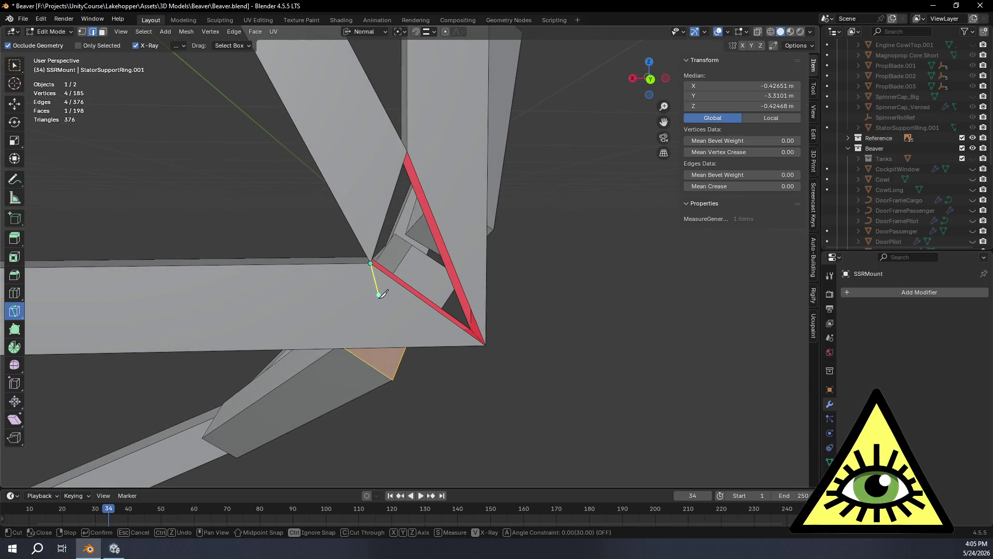
key("x")
mouse_move(390, 328)
middle_mouse_down()
mouse_move(477, 348)
mouse_move(543, 339)
mouse_move(517, 364)
middle_mouse_up()
key("Escape")
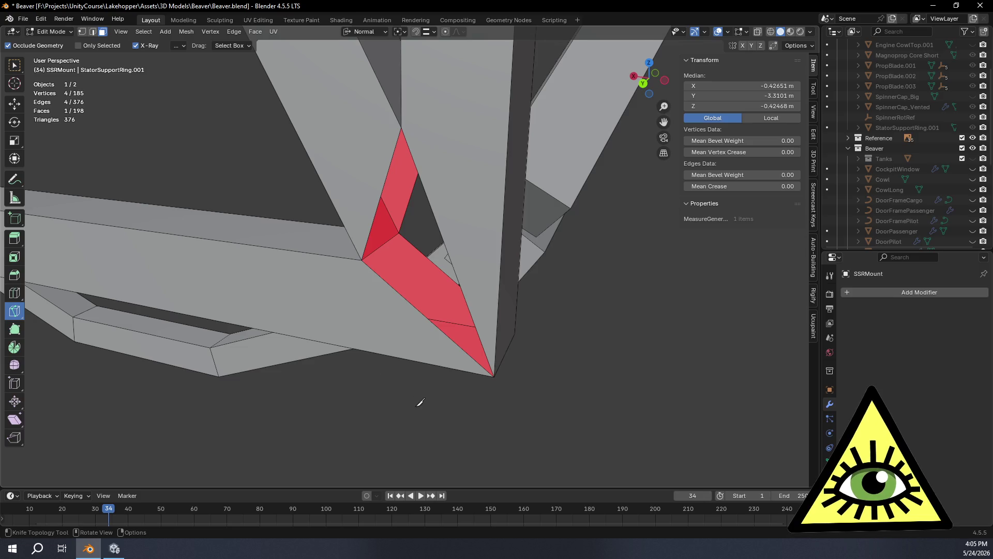
left_click(14, 65)
In Vertex select mode, extrude the beam's corner vertex straight down along Z.
middle_click_drag(46, 104, 78, 67)
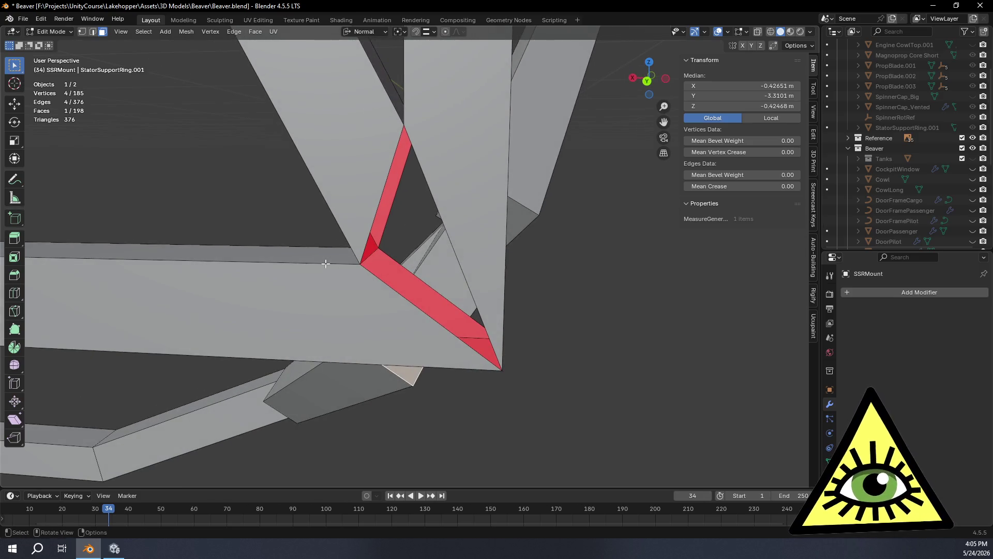
left_click(83, 33)
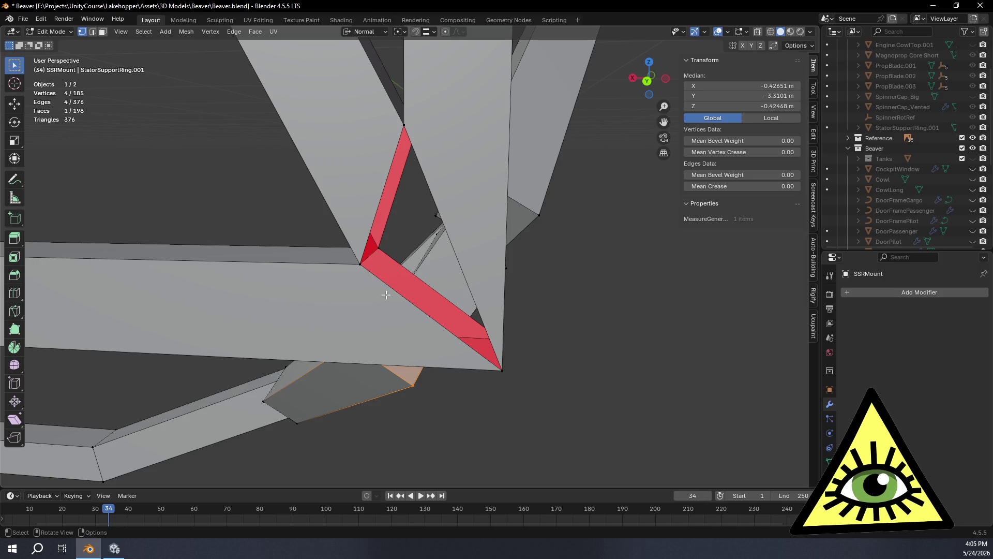
left_click(361, 263)
middle_click_drag(397, 289, 395, 288)
key("e")
key("y")
key("z")
left_click(374, 367)
mouse_move(375, 366)
middle_mouse_down()
mouse_move(211, 355)
mouse_move(183, 365)
mouse_move(210, 353)
middle_mouse_up()
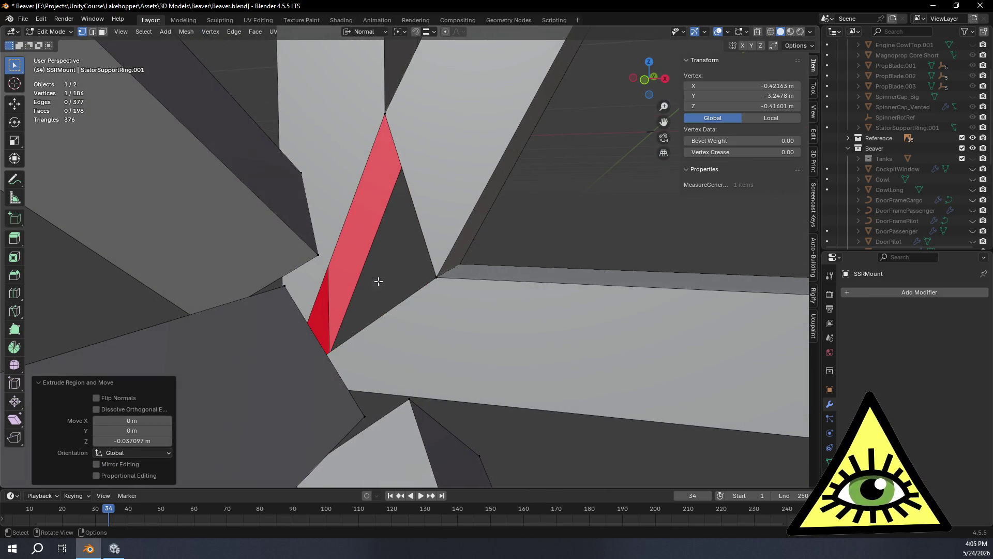
Extrude the second joint vertex down along Z by about 0.037 m.
left_click(433, 279)
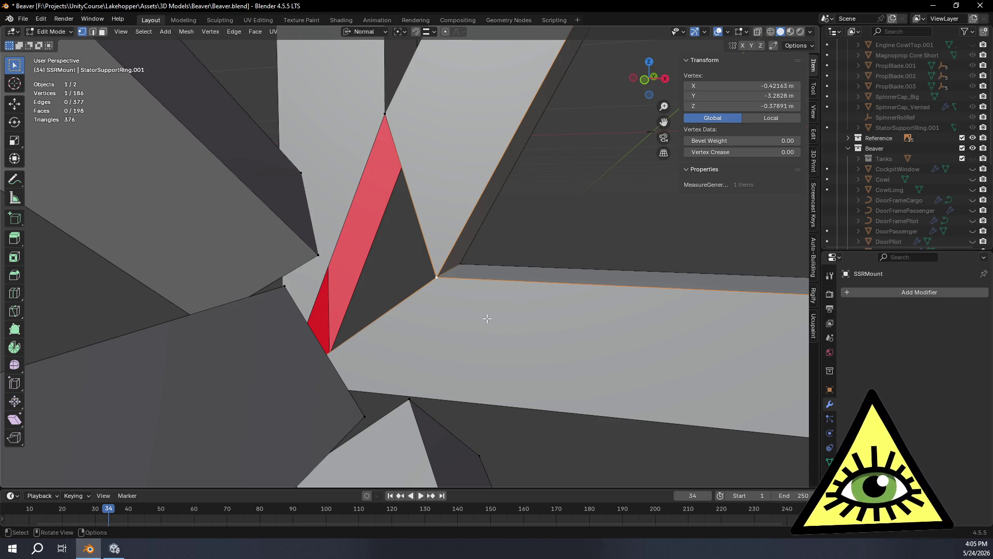
key("e")
key("z")
left_click(453, 402)
mouse_move(453, 403)
middle_mouse_down()
mouse_move(762, 414)
mouse_move(629, 398)
mouse_move(649, 405)
middle_mouse_up()
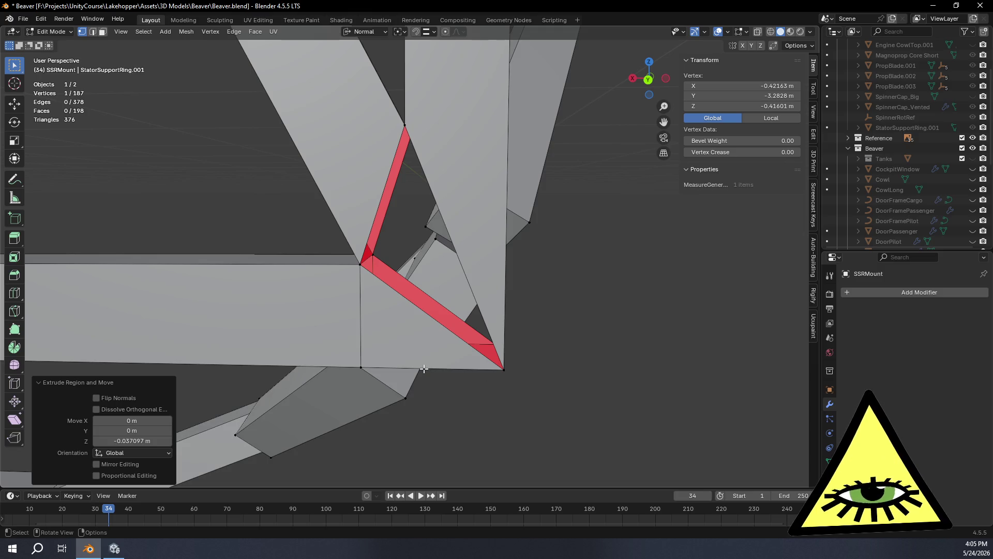
scroll(414, 362, "down", 3)
mouse_move(410, 359)
middle_mouse_down()
mouse_move(405, 348)
mouse_move(441, 288)
middle_mouse_up()
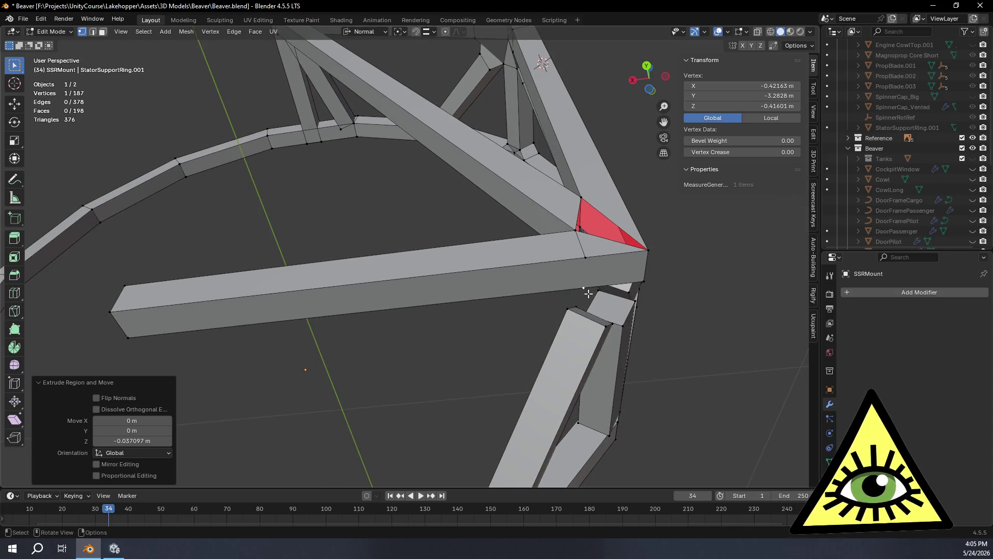
left_click(584, 257, "shift")
Join the two vertices with an edge and subdivide the beam's two long front edges.
key("j")
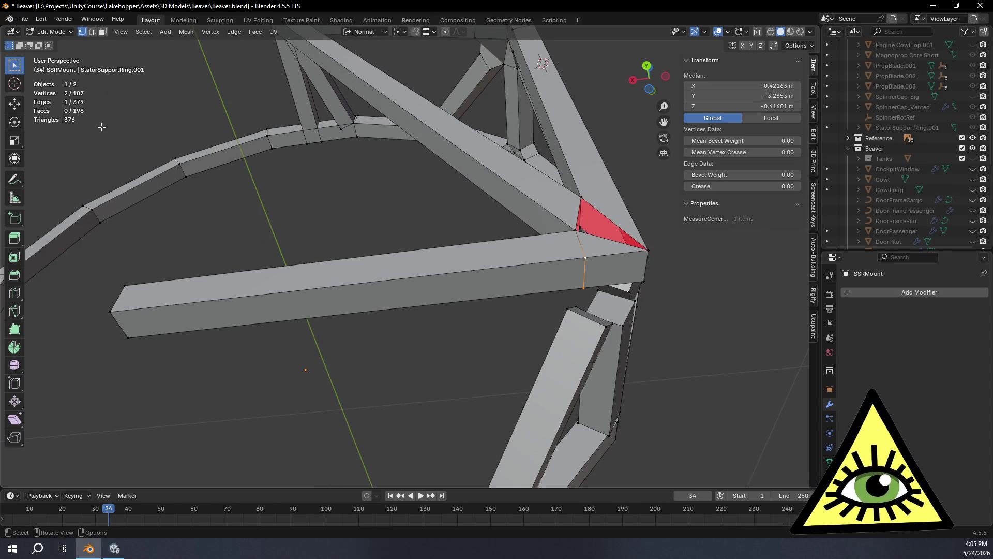
left_click(93, 33)
left_click(434, 274)
left_click(458, 302, "shift")
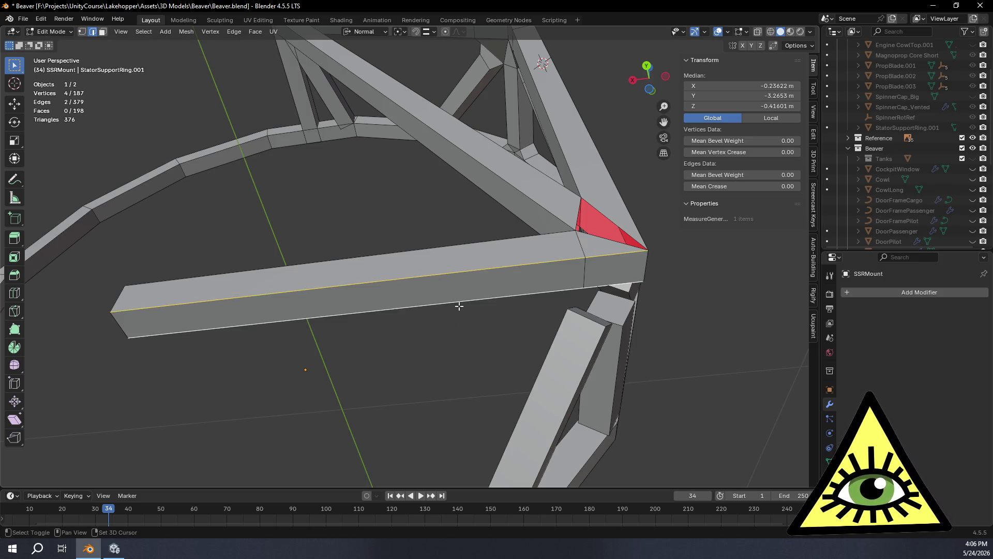
right_click(395, 258)
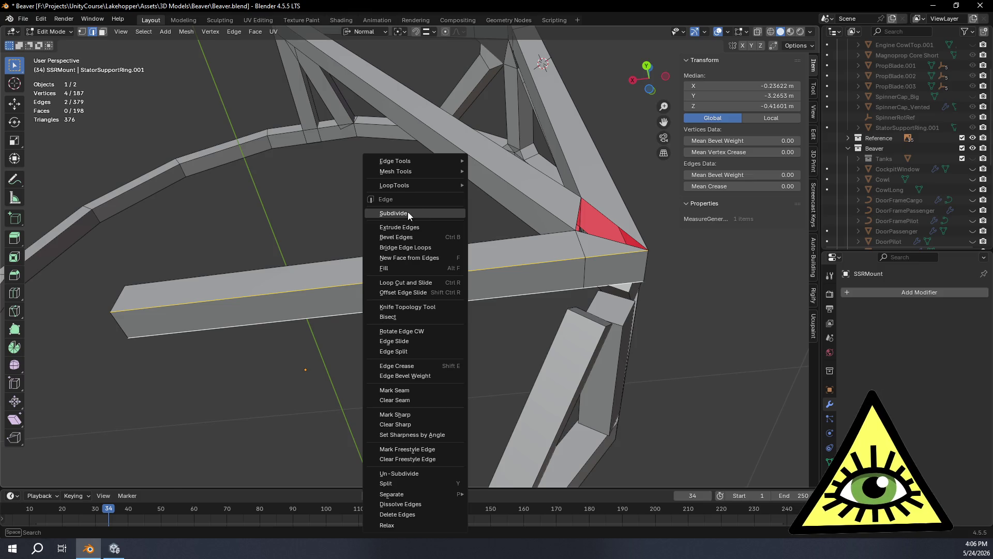
left_click(408, 213)
Move the new vertical beam edge along X to sit near the joint.
left_click(82, 32)
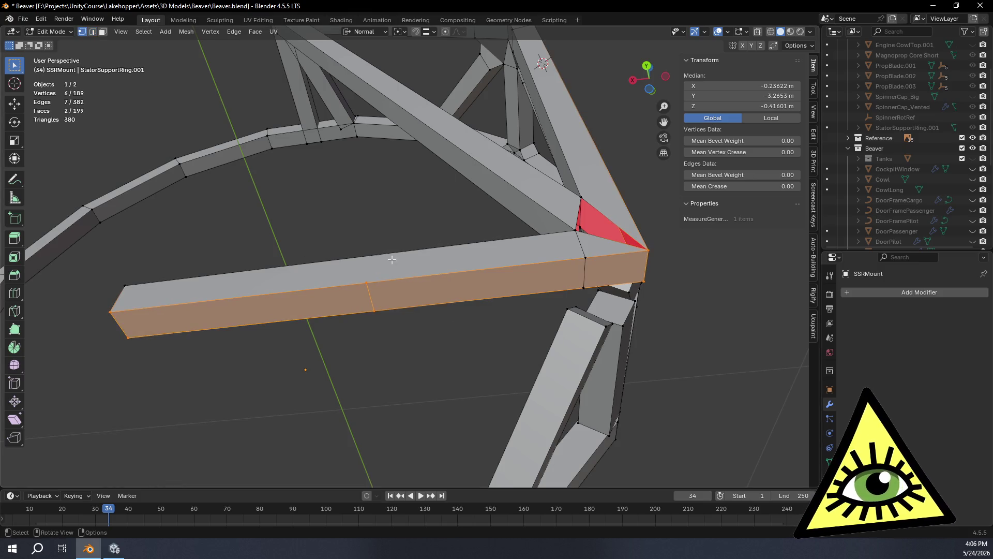
left_click(93, 32)
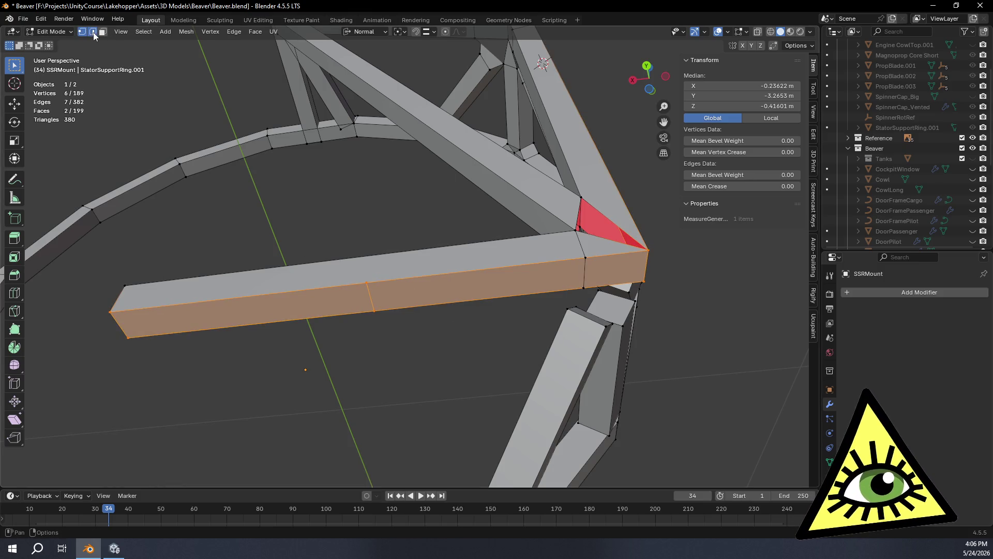
left_click(374, 293)
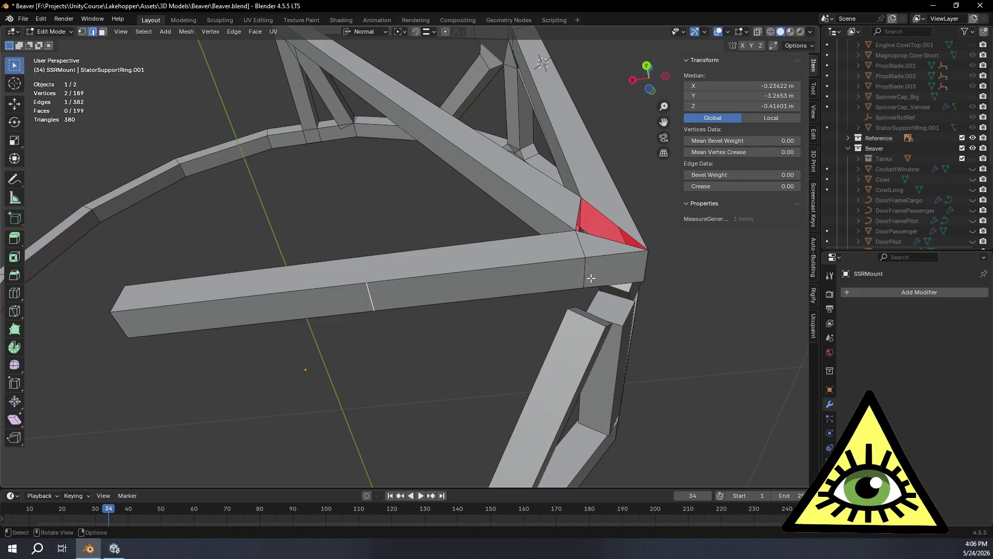
key("g")
key("x")
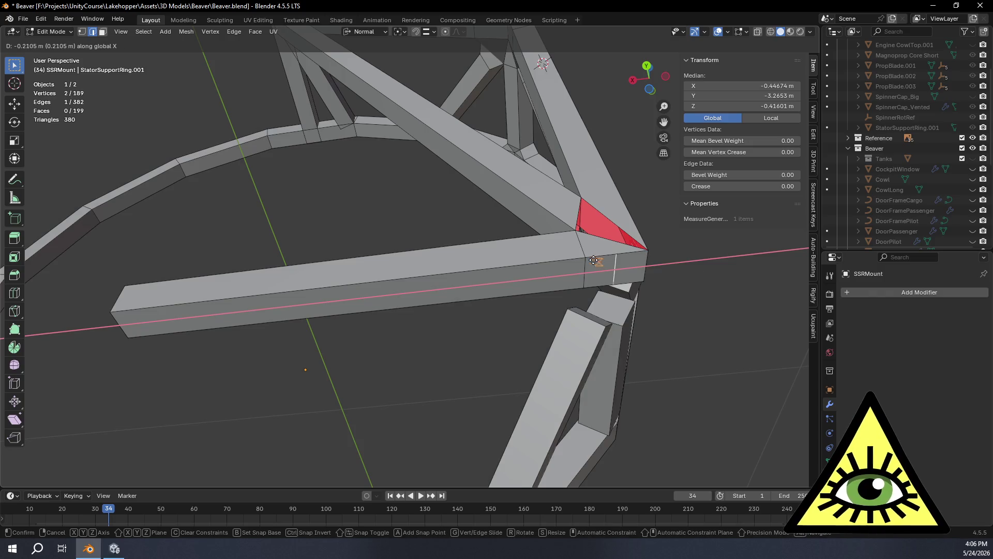
left_click(583, 266)
mouse_move(583, 267)
middle_mouse_down()
mouse_move(607, 308)
mouse_move(603, 333)
mouse_move(598, 325)
middle_mouse_up()
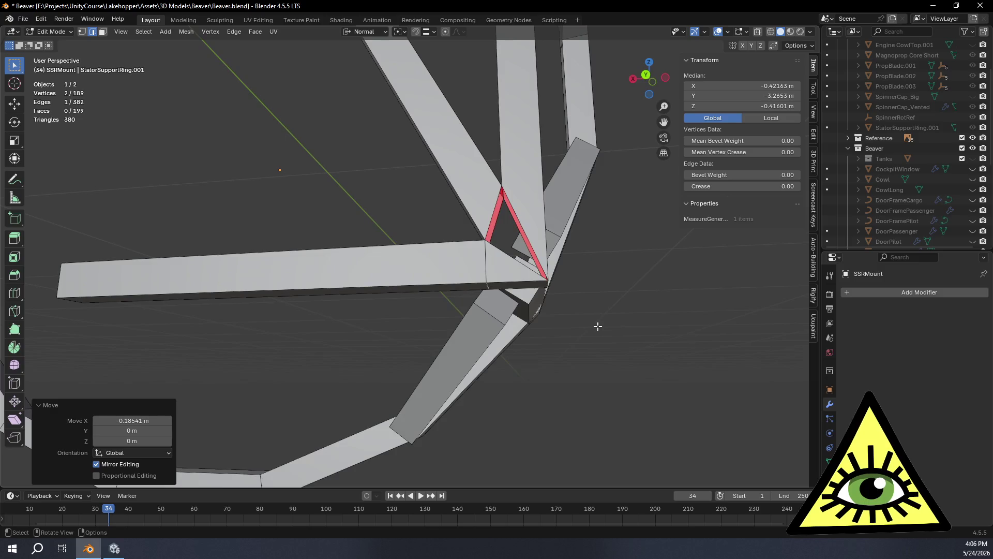
left_click(362, 288)
mouse_move(362, 288)
middle_mouse_down()
mouse_move(509, 297)
mouse_move(514, 330)
mouse_move(514, 312)
middle_mouse_up()
With X-ray on, merge the overlapping joint vertices by distance at 0.001 m.
key("alt+z")
left_click_drag(421, 175, 544, 317)
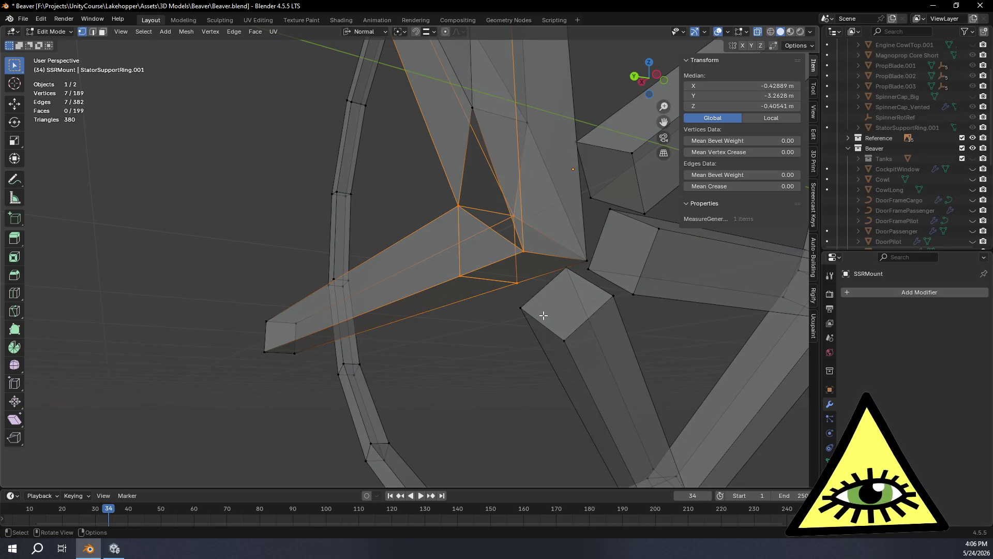
key("m")
left_click(523, 350)
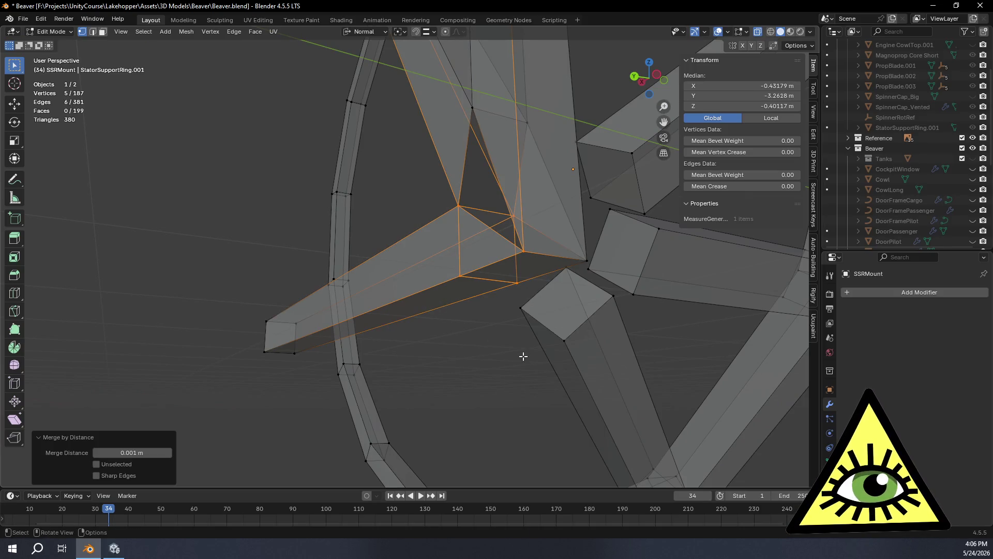
mouse_move(440, 352)
middle_mouse_down()
mouse_move(495, 355)
mouse_move(443, 366)
mouse_move(474, 295)
mouse_move(484, 346)
mouse_move(475, 357)
middle_mouse_up()
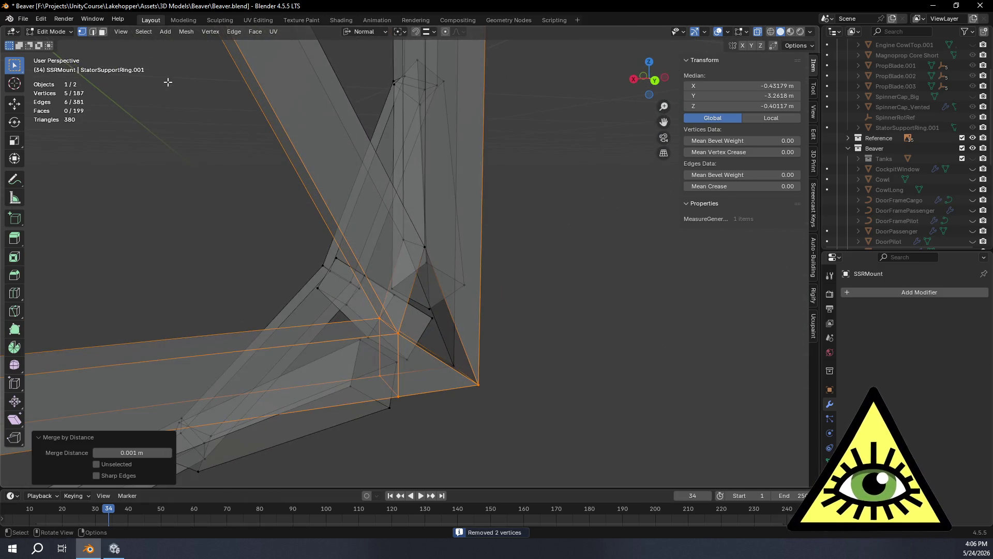
Try extruding a single strut edge along X, then undo it.
left_click(92, 32)
left_click(446, 239)
mouse_move(445, 239)
middle_mouse_down()
mouse_move(573, 276)
mouse_move(600, 308)
mouse_move(579, 302)
middle_mouse_up()
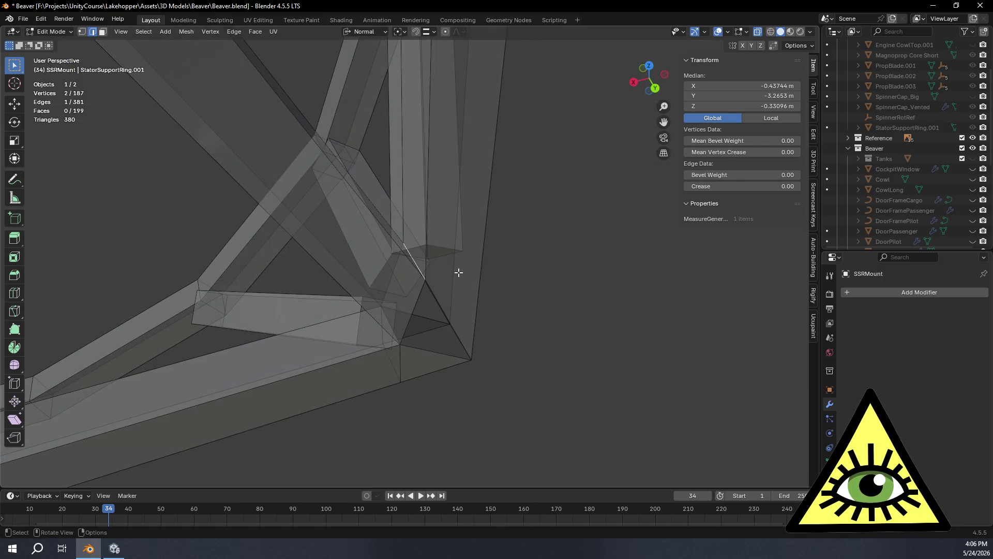
key("e")
key("x")
key("x")
mouse_move(483, 270)
middle_mouse_down()
mouse_move(528, 270)
mouse_move(547, 199)
mouse_move(579, 300)
mouse_move(548, 279)
middle_mouse_up()
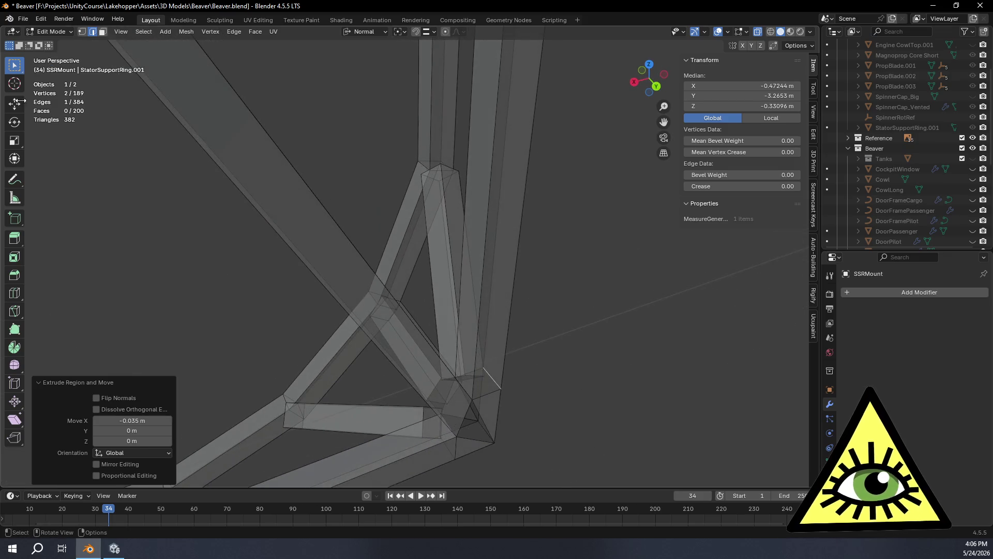
key("ctrl+z")
key("ctrl+z")
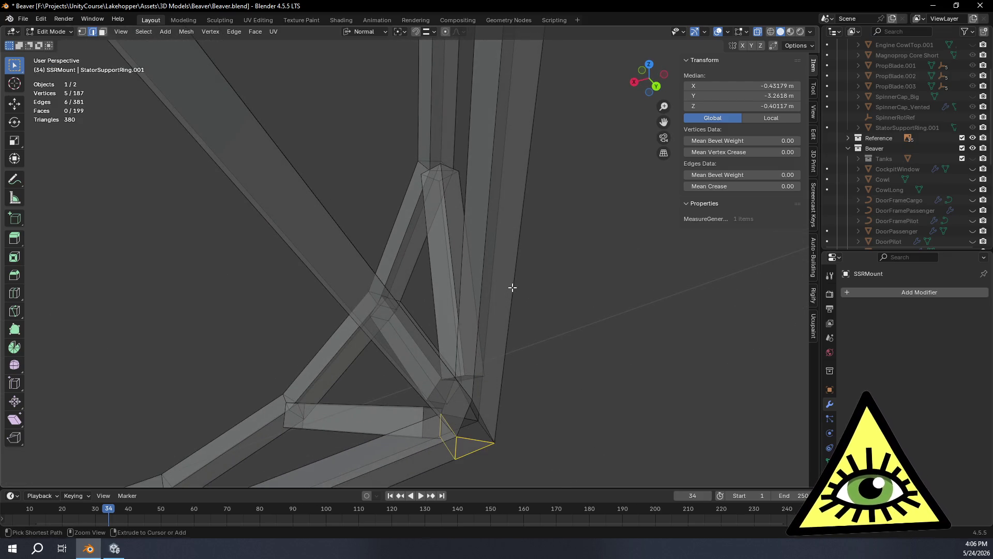
Subdivide the long edge strip on the right strut to add a cut edge.
left_click(521, 159)
right_click(520, 161)
left_click(497, 155)
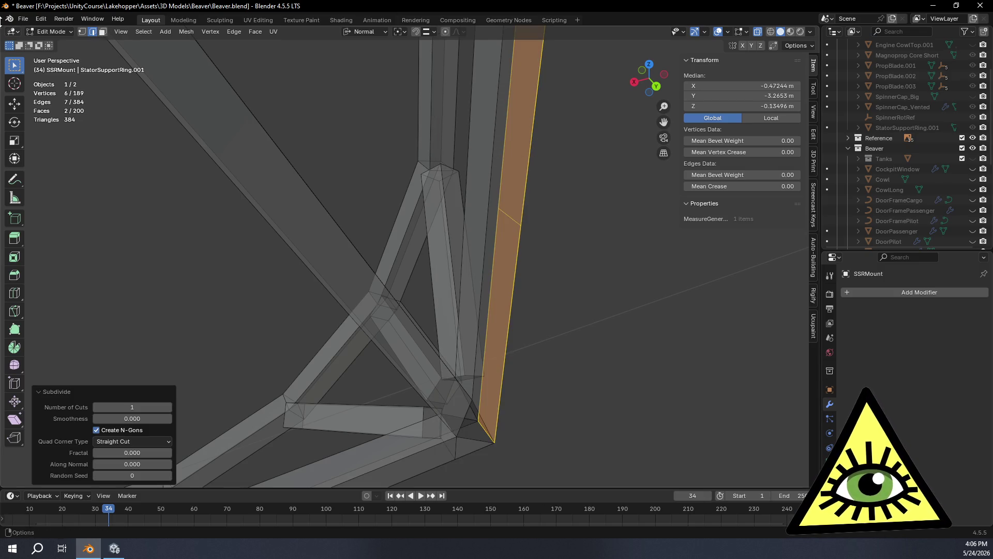
left_click(519, 218)
mouse_move(537, 229)
middle_mouse_down()
mouse_move(593, 271)
mouse_move(584, 257)
mouse_move(579, 264)
middle_mouse_up()
Vertex-slide the new cut edge into place, unclamped and snapping to vertices.
key("shift+v")
key("c")
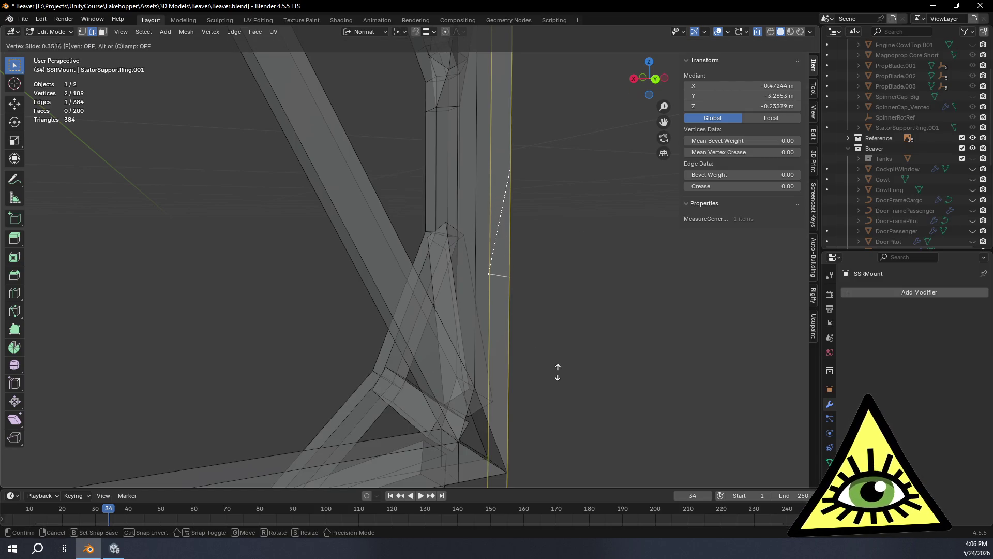
key("ctrl")
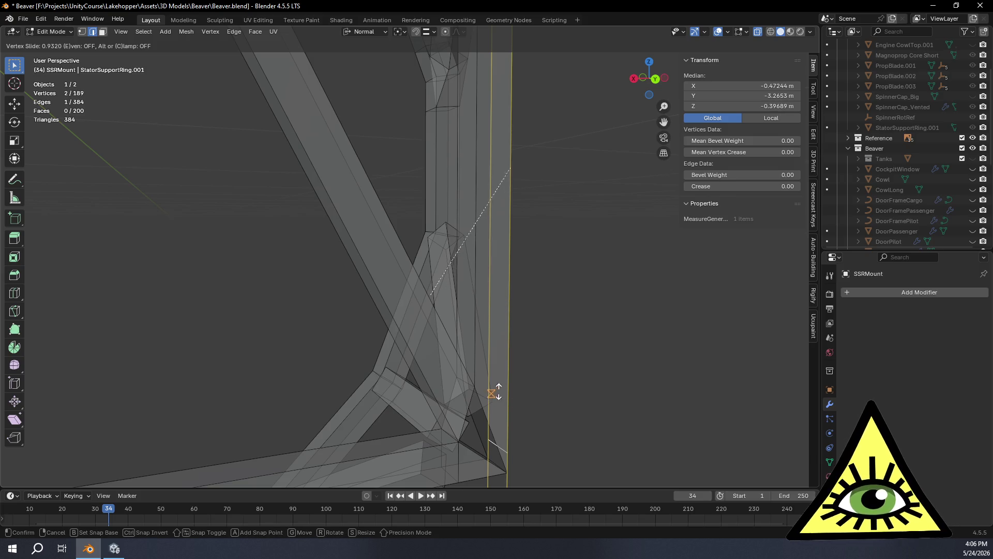
left_click(481, 359)
left_click(433, 32)
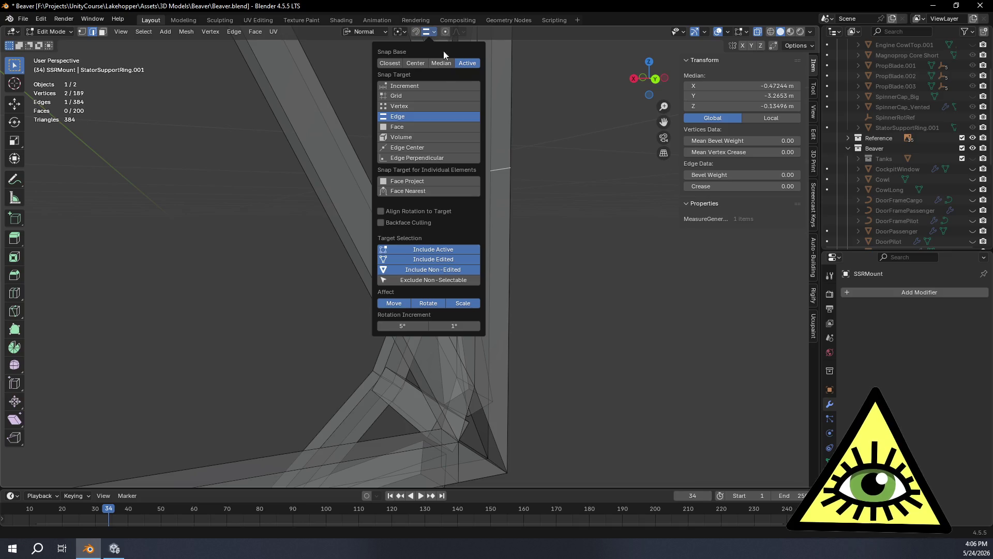
left_click(421, 107)
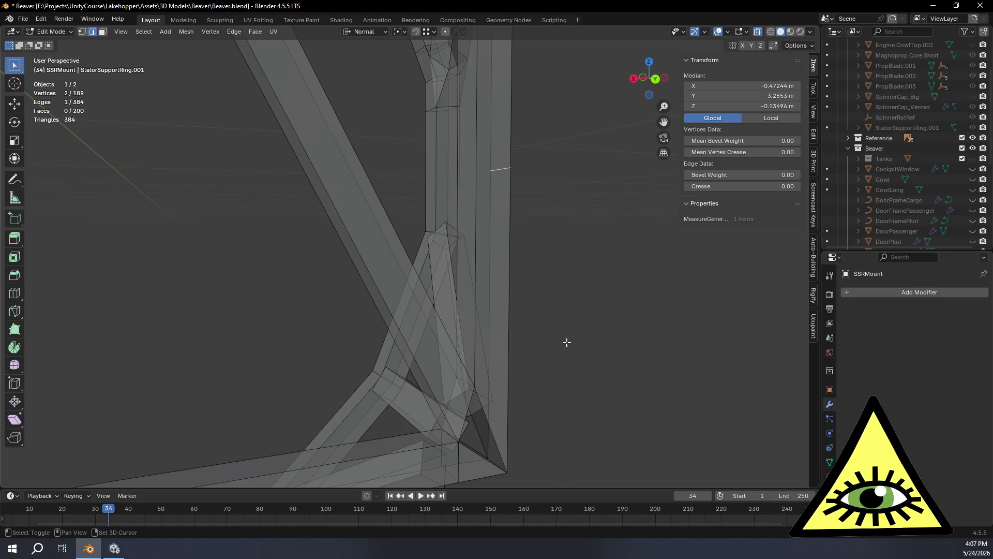
key("shift+v")
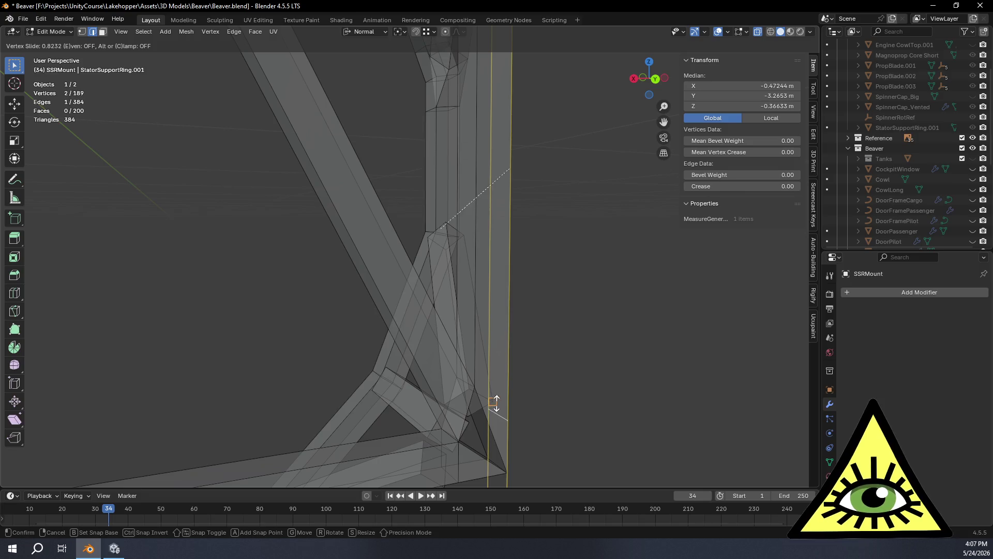
left_click(469, 395)
mouse_move(576, 421)
middle_mouse_down()
mouse_move(572, 402)
mouse_move(583, 399)
mouse_move(486, 398)
mouse_move(539, 393)
mouse_move(505, 233)
mouse_move(535, 280)
mouse_move(496, 284)
mouse_move(550, 291)
middle_mouse_up()
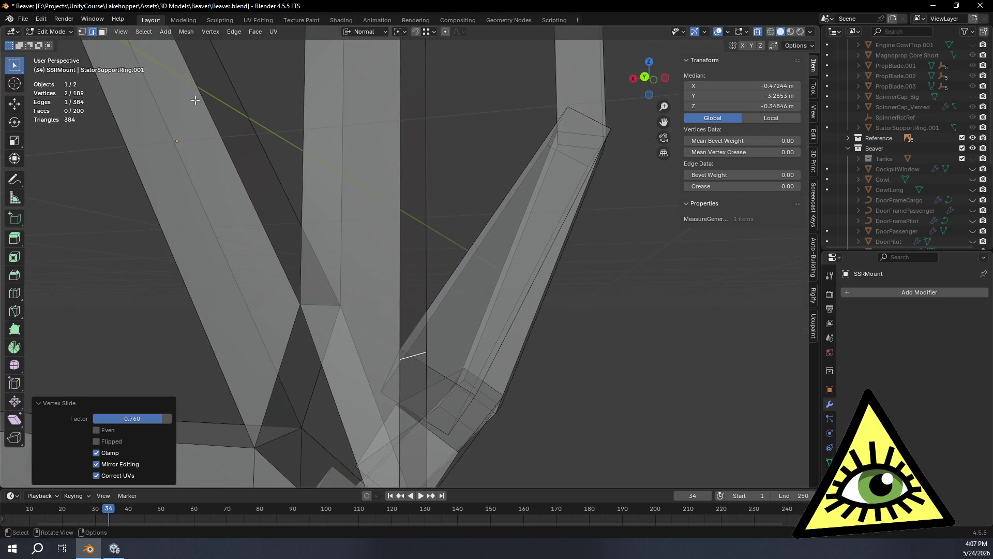
Connect each cut vertex to its matching joint vertex with two new edges.
left_click(83, 33)
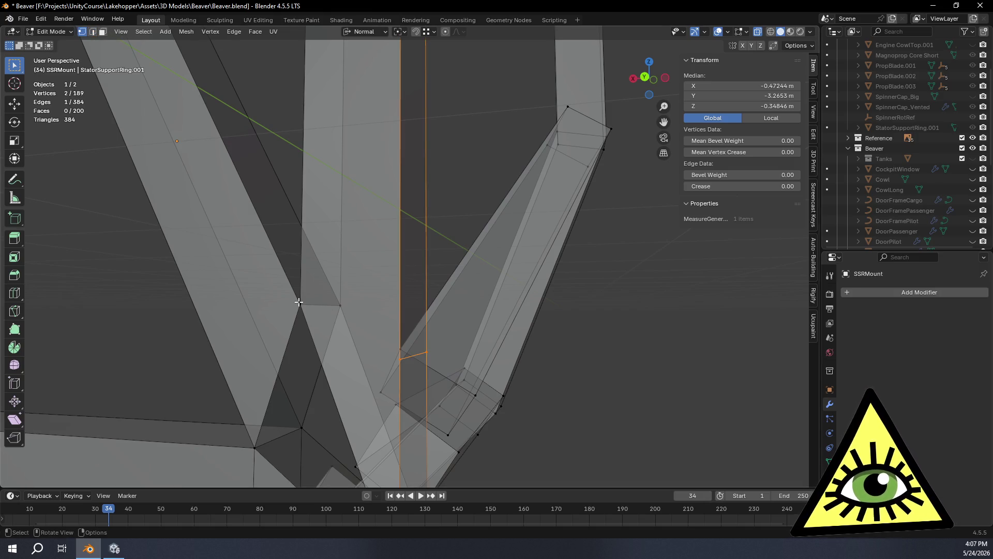
left_click(400, 359, "shift")
middle_click_drag(455, 409, 406, 242)
key("g")
left_click(378, 360)
left_click(282, 304, "shift")
key("j")
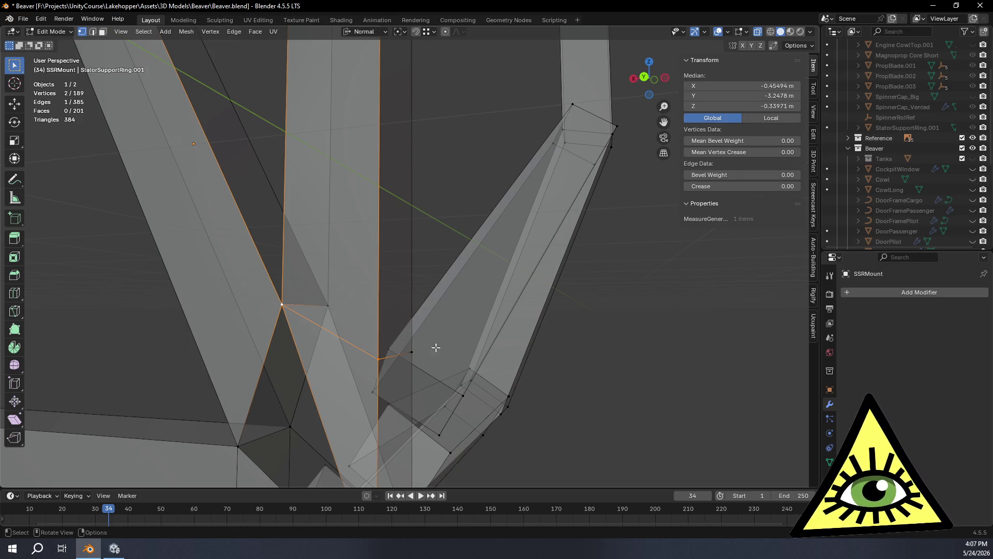
left_click(412, 352)
left_click(327, 305, "shift")
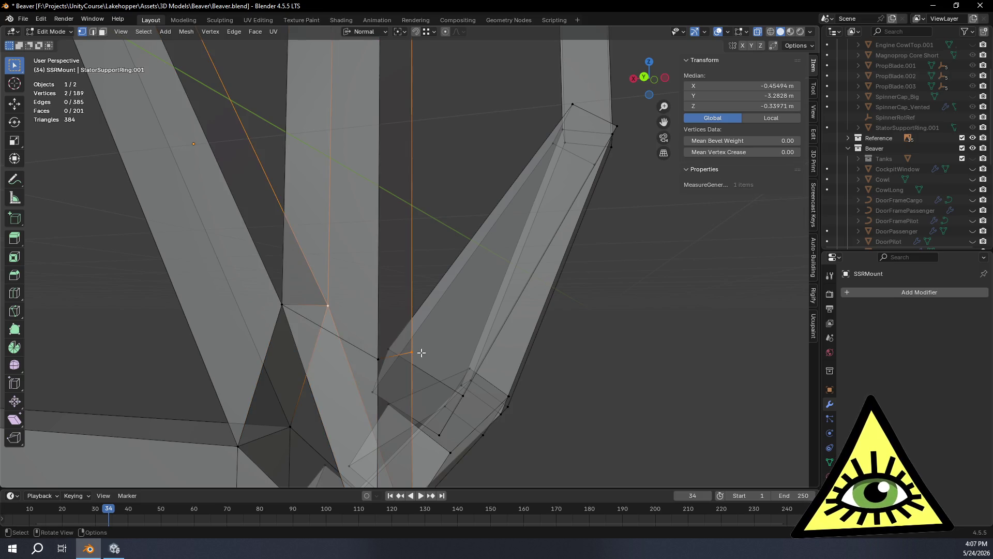
key("j")
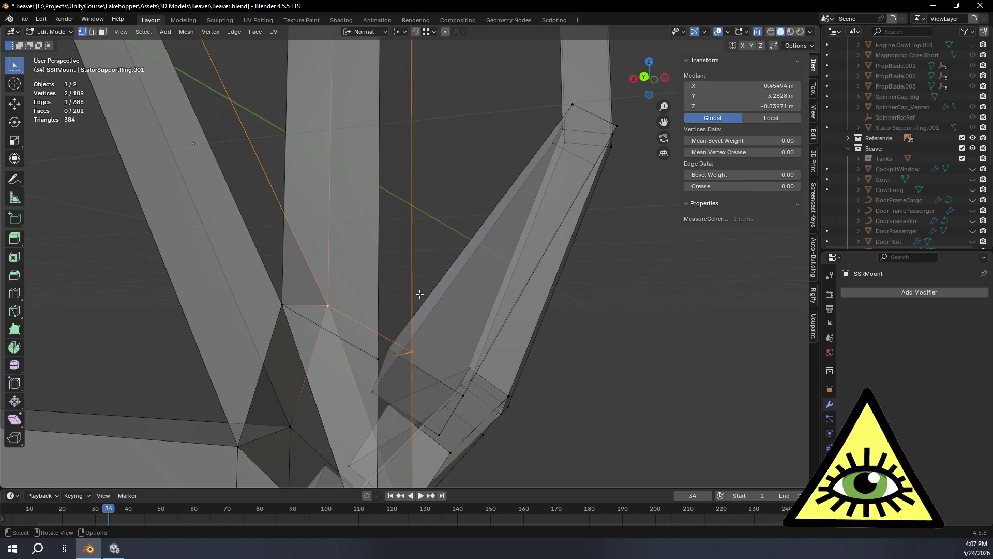
Check the new edges around the joint and select the stray joint vertices.
mouse_move(480, 296)
middle_mouse_down()
mouse_move(523, 288)
mouse_move(496, 304)
middle_mouse_up()
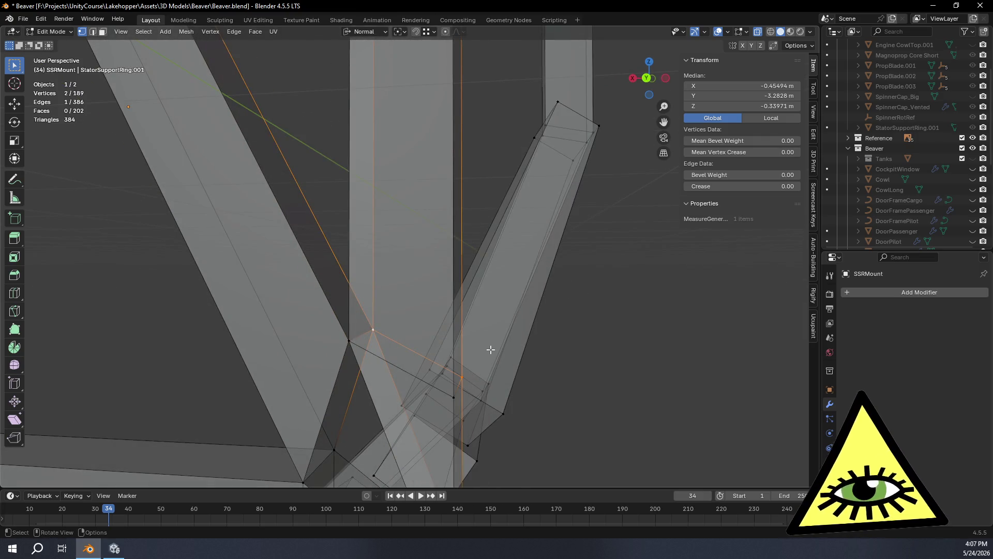
mouse_move(490, 350)
middle_mouse_down()
mouse_move(328, 295)
mouse_move(498, 271)
mouse_move(489, 260)
middle_mouse_up()
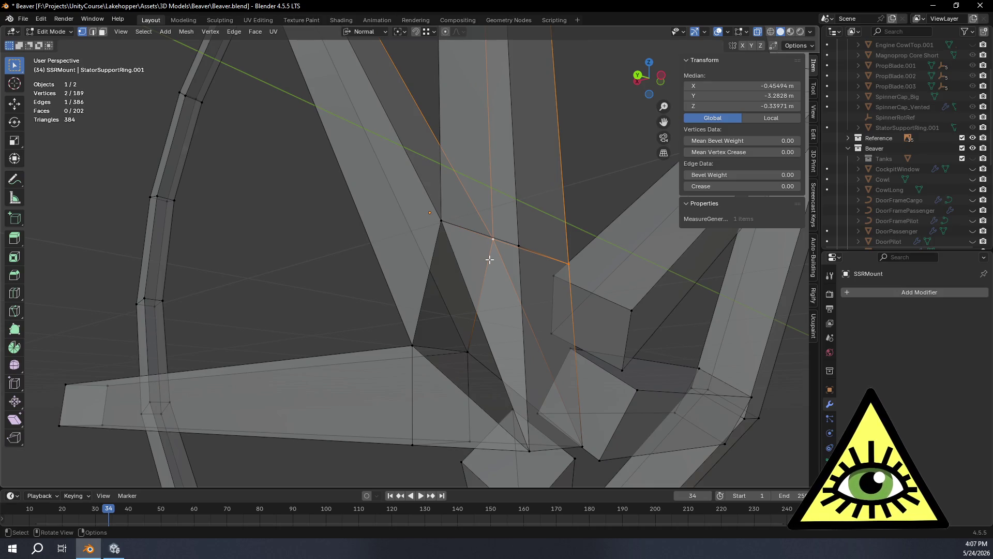
mouse_move(480, 274)
middle_mouse_down()
mouse_move(517, 310)
mouse_move(475, 251)
middle_mouse_up()
middle_click_drag(569, 363, 499, 350)
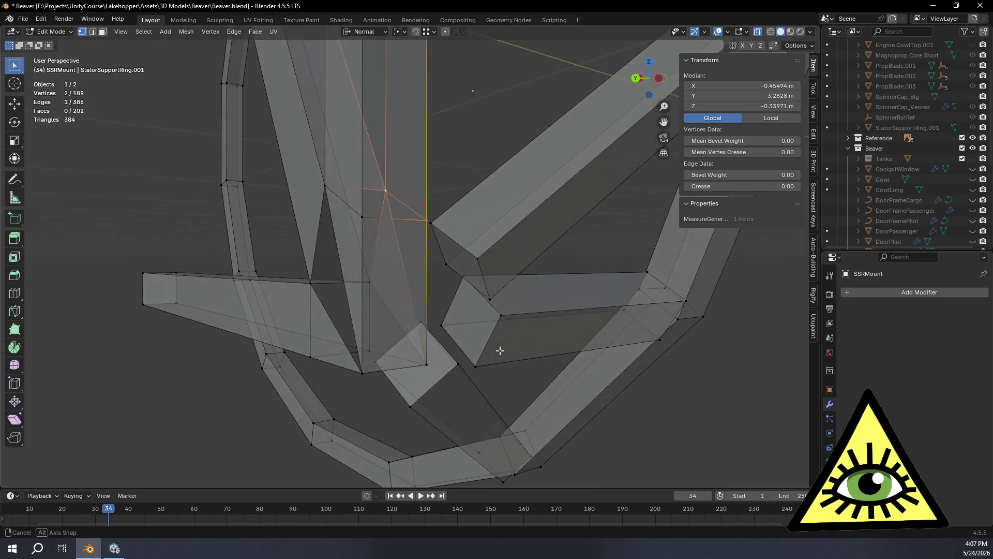
left_click(362, 372)
Delete the two selected joint vertices.
left_click(426, 364, "shift")
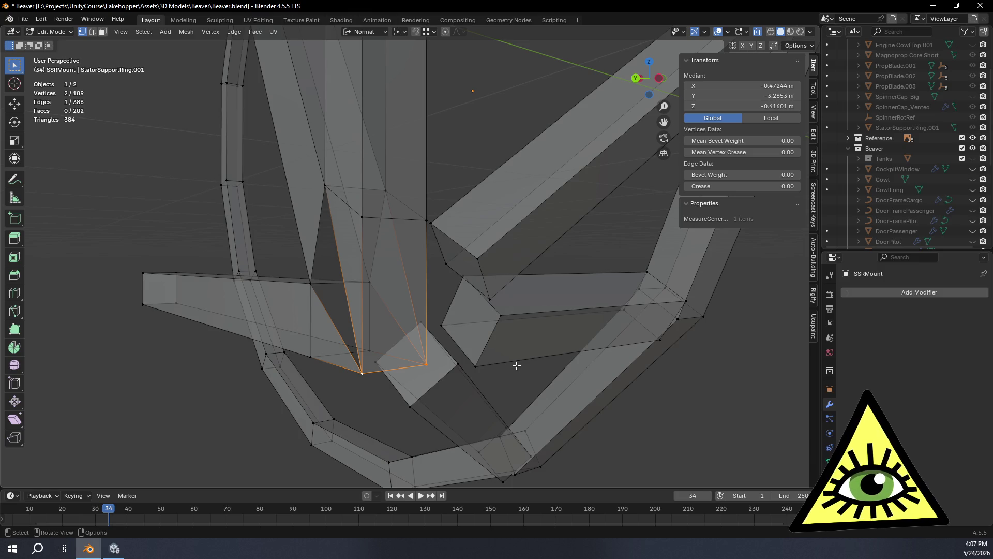
key("x")
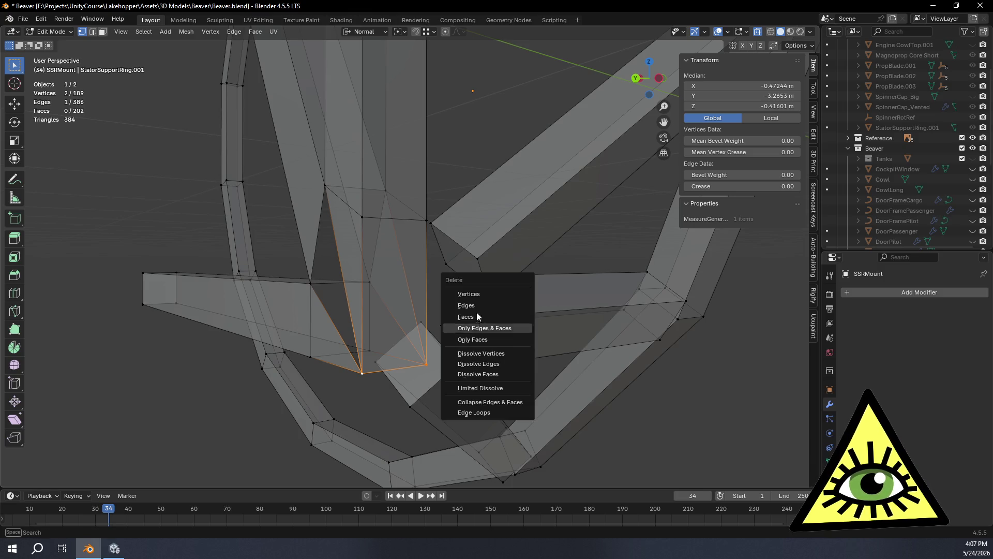
left_click(478, 292)
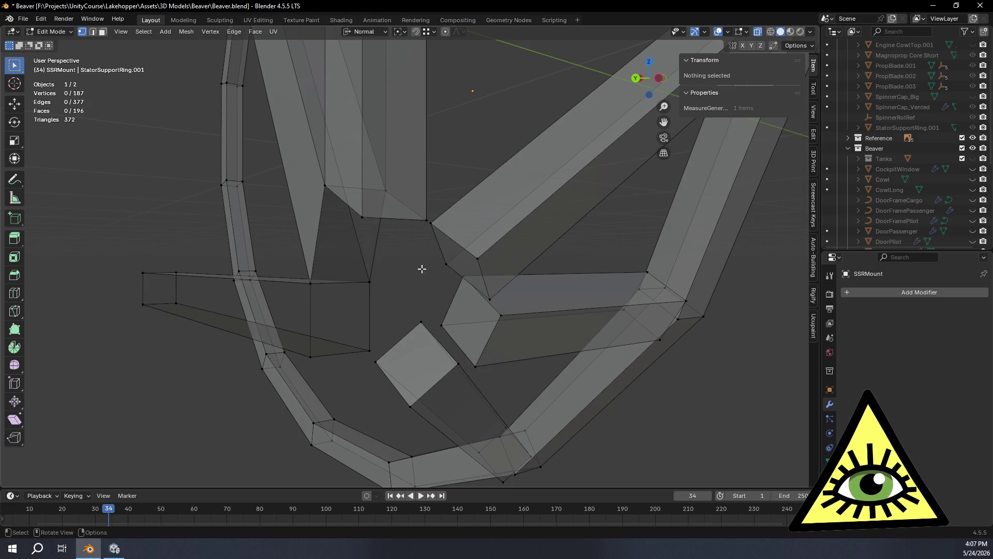
Fill three faces across the gap, each between a pair of facing edges.
left_click(349, 209)
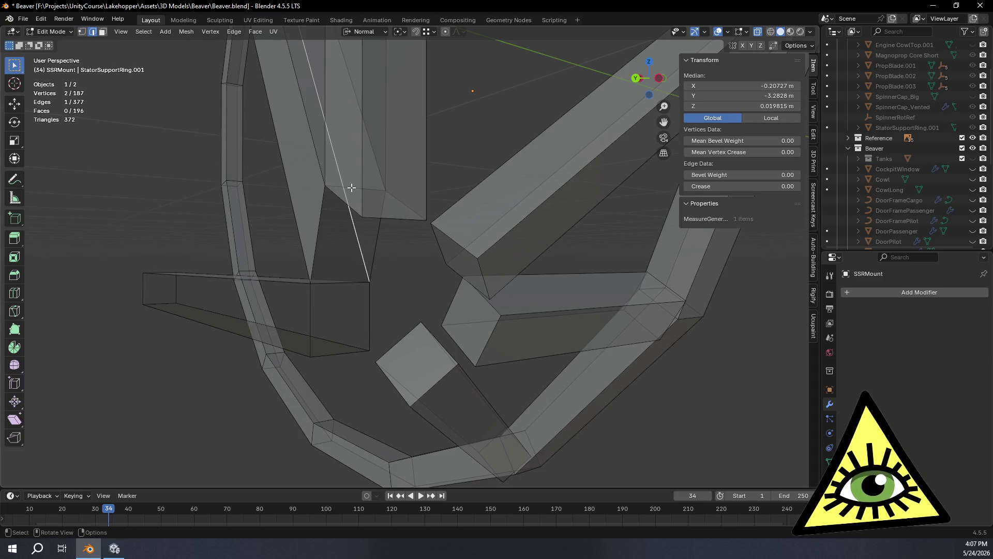
left_click(311, 310, "shift")
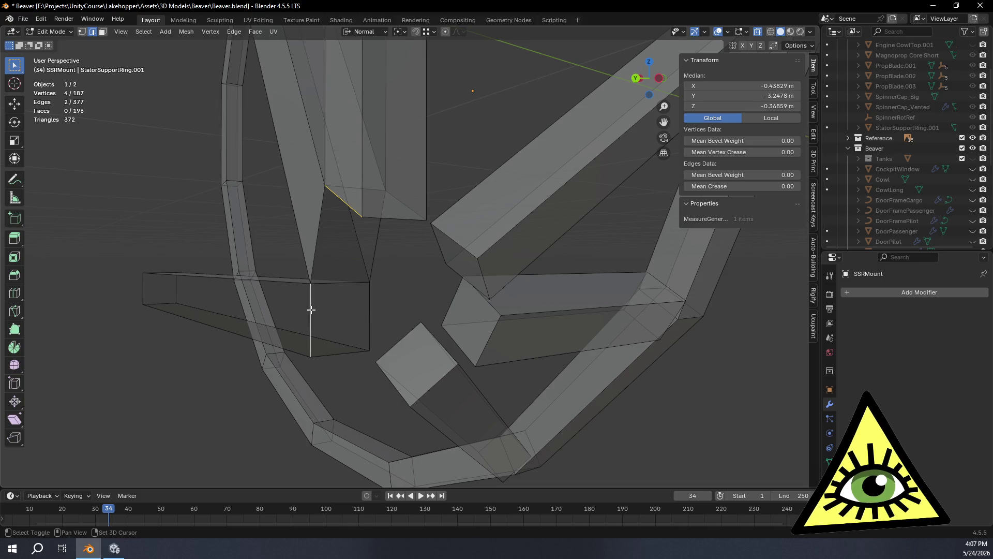
key("f")
left_click(369, 291)
left_click(402, 203, "shift")
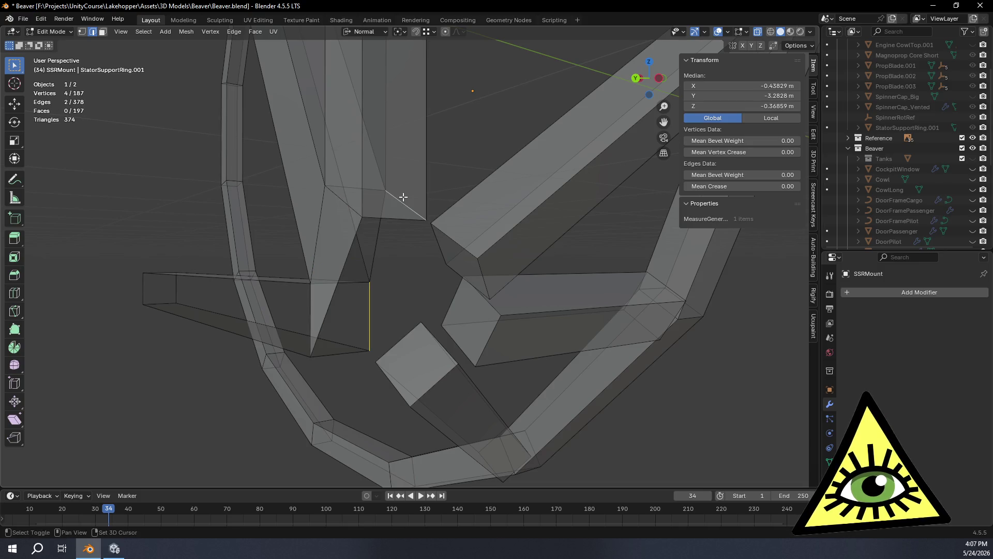
key("f")
left_click(401, 219)
left_click(349, 352, "shift")
mouse_move(349, 352)
middle_mouse_down()
mouse_move(362, 349)
mouse_move(333, 354)
mouse_move(408, 353)
mouse_move(362, 336)
mouse_move(311, 259)
mouse_move(207, 155)
middle_mouse_up()
key("f")
Switch to vertex select and Vertex Slide the first joint vertices along their edges.
key("1")
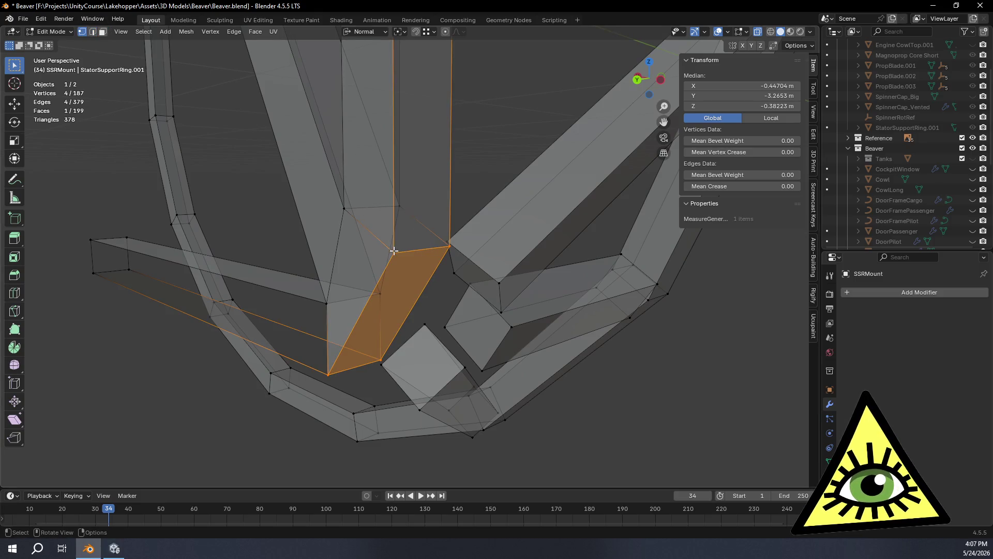
left_click(394, 251)
left_click(448, 245, "shift")
mouse_move(486, 303)
middle_mouse_down()
mouse_move(489, 284)
mouse_move(517, 284)
middle_mouse_up()
key("shift+v")
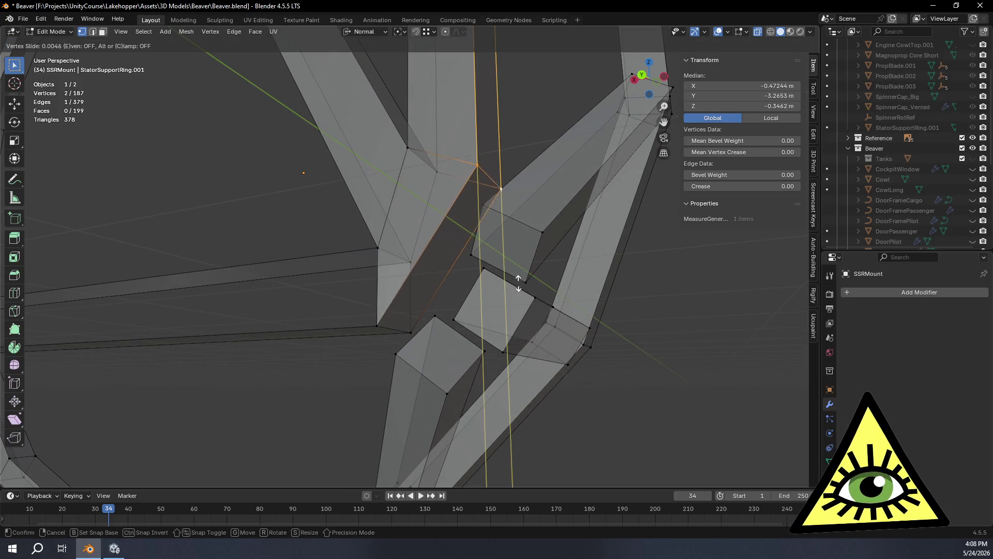
left_click(522, 332)
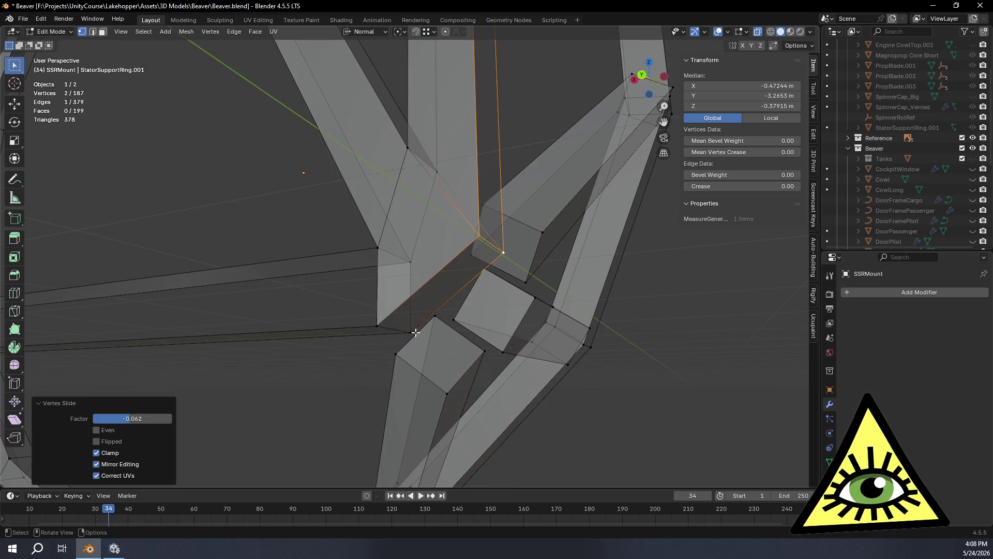
Vertex Slide two more joint vertex pairs, the last by factor -0.019.
left_click(415, 332)
left_click(379, 325, "shift")
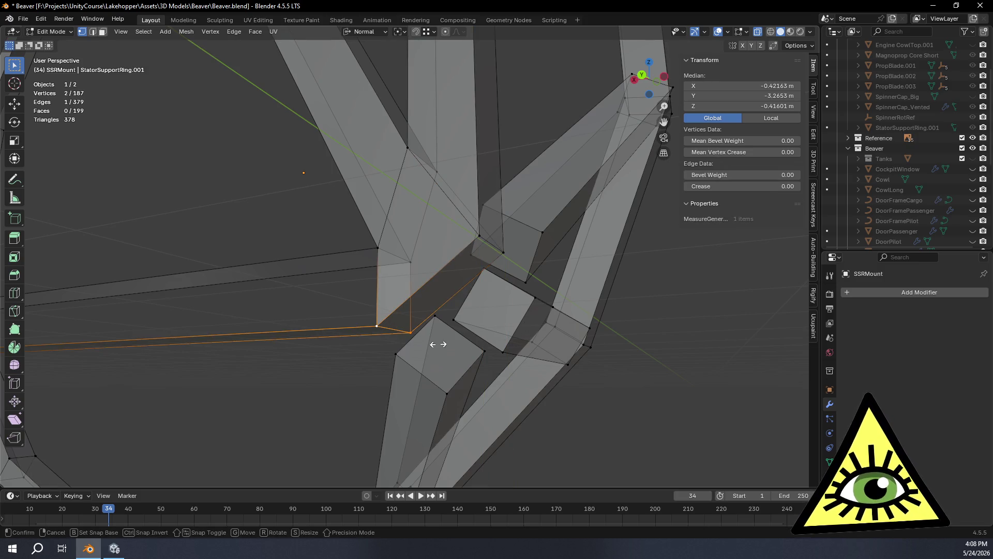
key("shift+v")
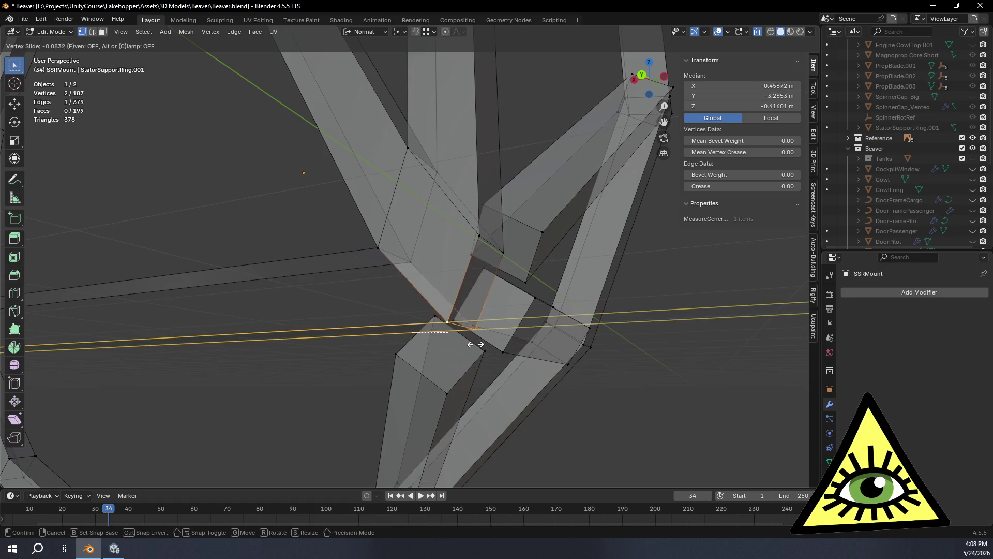
left_click(468, 343)
mouse_move(468, 342)
middle_mouse_down()
mouse_move(523, 361)
mouse_move(486, 282)
middle_mouse_up()
left_click(484, 279)
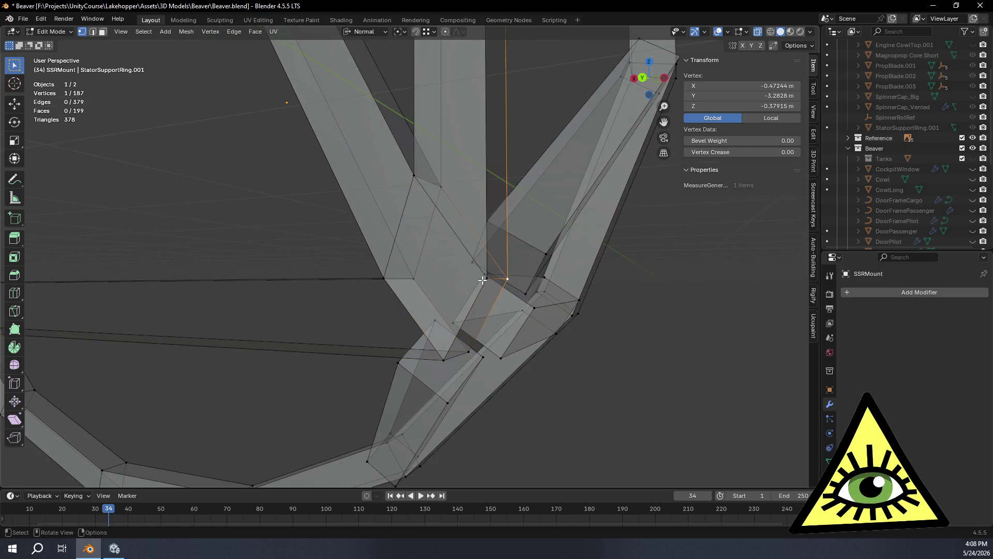
left_click(484, 279, "shift")
key("shift+v")
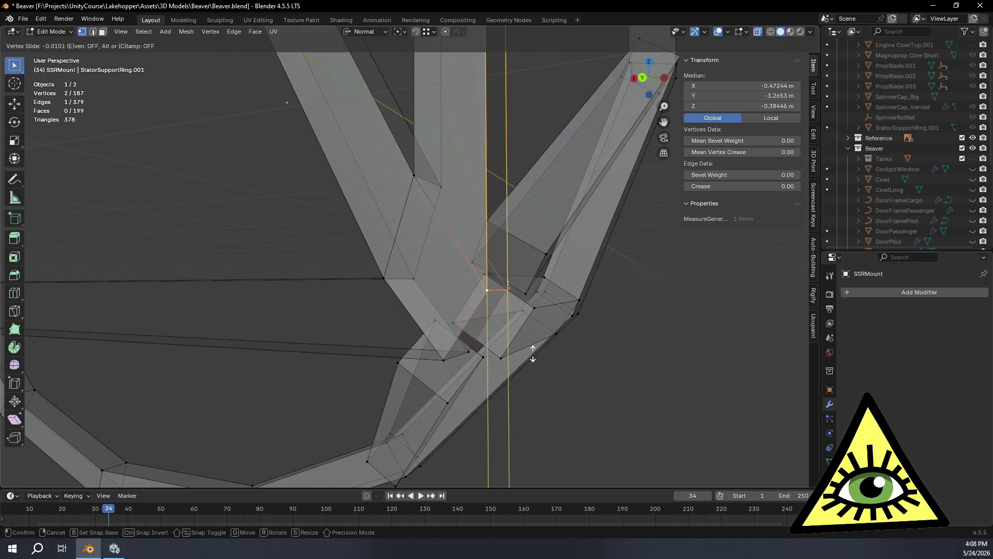
left_click(533, 362)
mouse_move(532, 362)
middle_mouse_down()
mouse_move(549, 343)
mouse_move(526, 326)
mouse_move(455, 335)
mouse_move(532, 331)
mouse_move(572, 355)
mouse_move(544, 367)
mouse_move(579, 359)
mouse_move(575, 340)
mouse_move(564, 343)
mouse_move(558, 377)
mouse_move(550, 351)
mouse_move(568, 350)
mouse_move(569, 366)
mouse_move(552, 370)
mouse_move(520, 350)
mouse_move(475, 348)
mouse_move(526, 362)
mouse_move(432, 374)
mouse_move(179, 331)
middle_mouse_up()
left_click(130, 321)
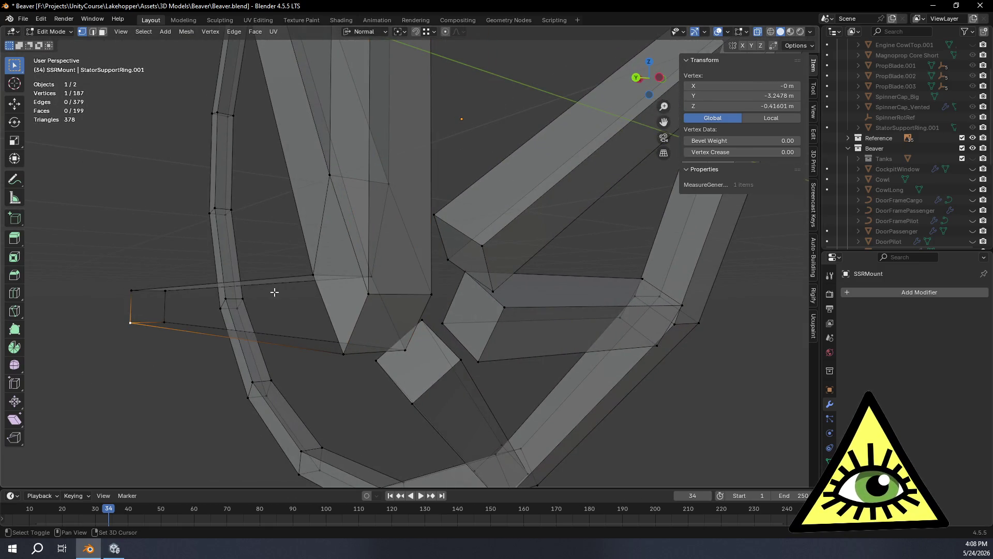
In Edge select mode, fill faces across the first two strut gaps.
left_click(94, 32)
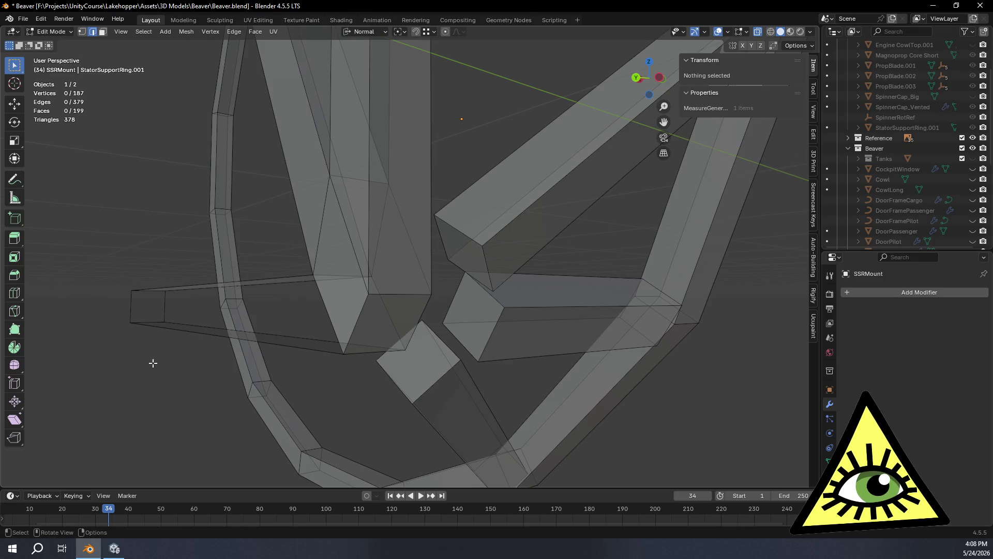
left_click(131, 310)
left_click(329, 316, "shift")
key("f")
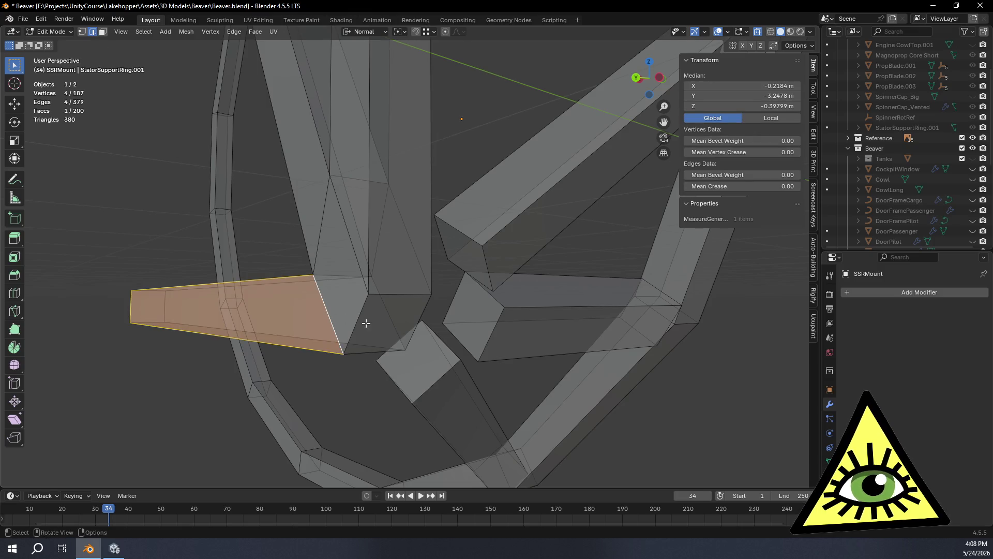
left_click(391, 315)
left_click(165, 305, "shift")
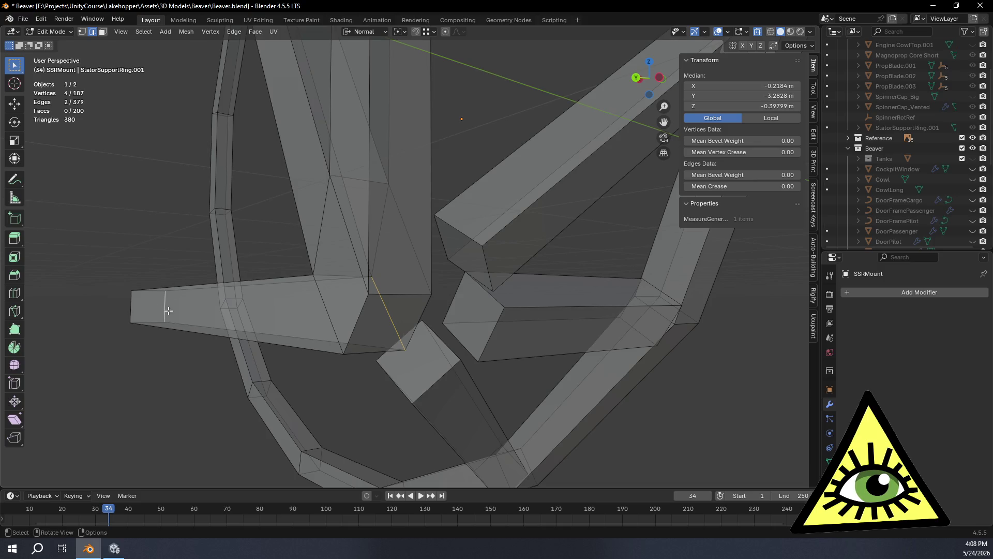
key("f")
Fill two more gaps on the other side of the joint with new faces.
left_click(131, 416)
mouse_move(132, 417)
middle_mouse_down()
mouse_move(257, 399)
mouse_move(216, 382)
middle_mouse_up()
mouse_move(549, 351)
middle_mouse_down()
mouse_move(527, 359)
mouse_move(423, 292)
middle_mouse_up()
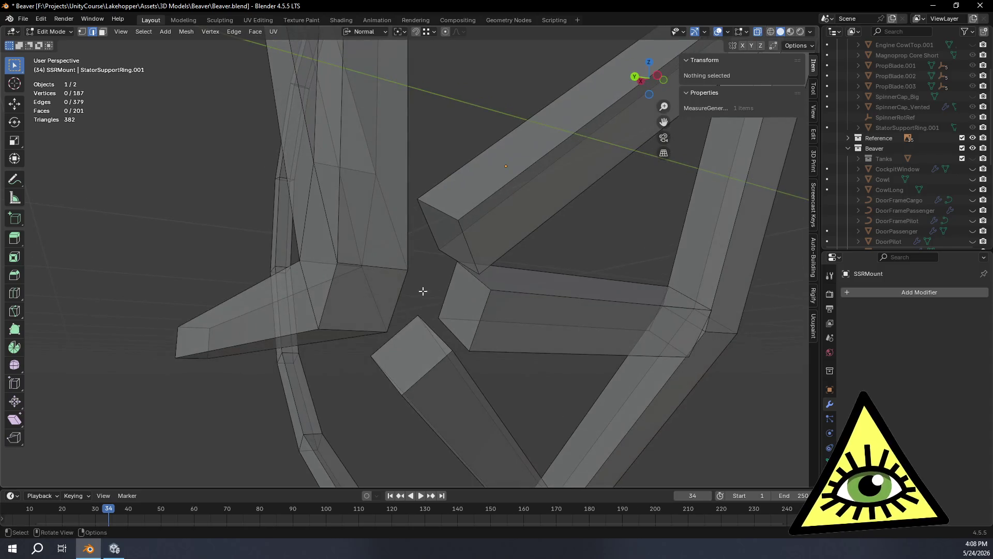
left_click(399, 298)
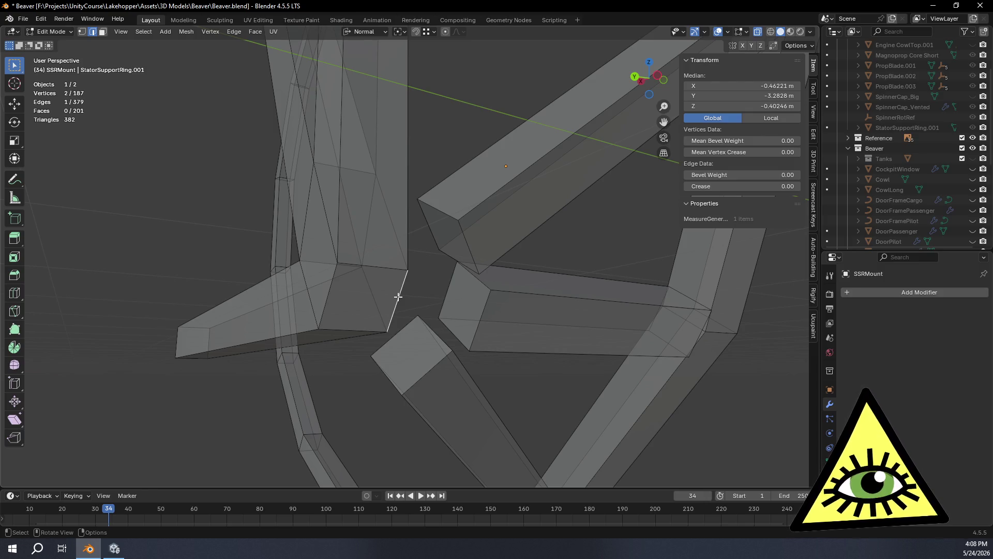
left_click(480, 312, "shift")
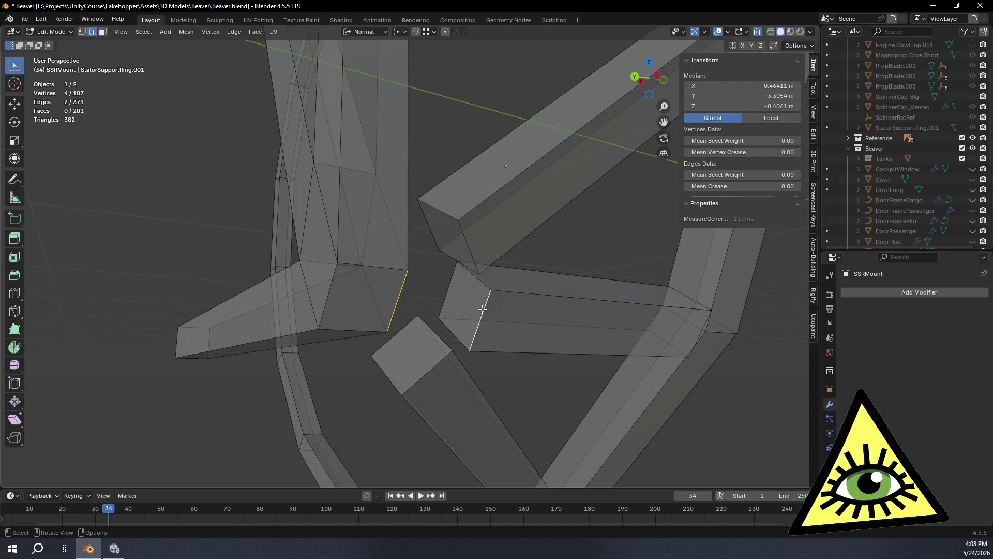
key("f")
middle_click_drag(480, 312, 417, 328)
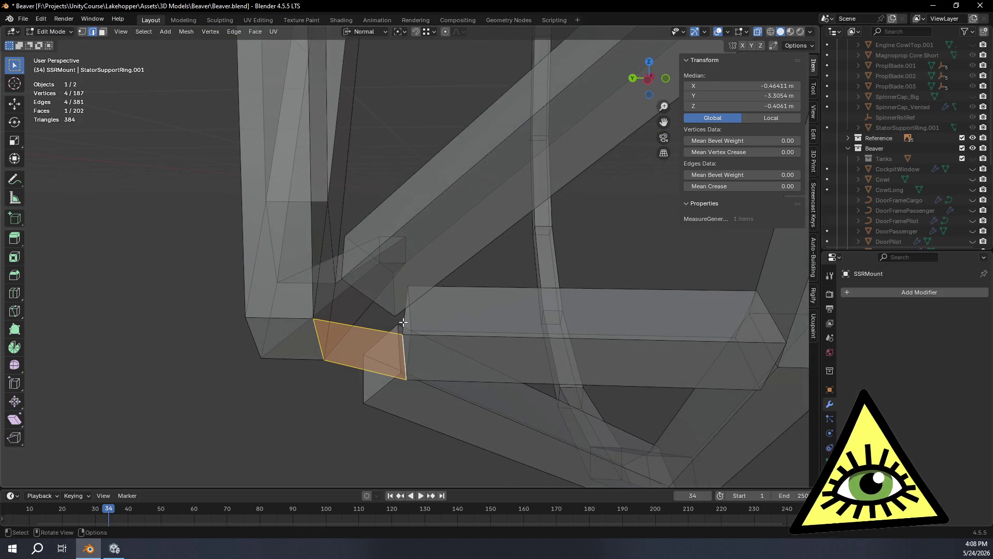
left_click(404, 318)
key("f")
mouse_move(414, 360)
middle_mouse_down()
mouse_move(450, 332)
mouse_move(488, 323)
mouse_move(467, 304)
middle_mouse_up()
Select the edges around the next opening and inspect the whole ring.
left_click(466, 303)
left_click(456, 300, "shift")
mouse_move(521, 342)
middle_mouse_down()
mouse_move(532, 357)
mouse_move(484, 366)
mouse_move(483, 381)
mouse_move(572, 381)
mouse_move(684, 417)
mouse_move(750, 413)
mouse_move(527, 338)
mouse_move(548, 382)
mouse_move(476, 403)
mouse_move(389, 326)
middle_mouse_up()
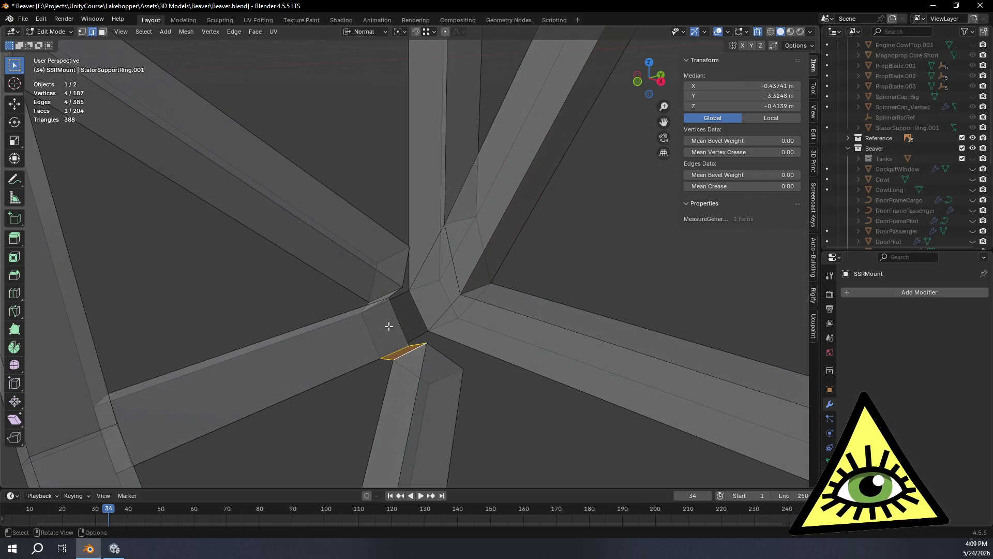
left_click(452, 265, "shift")
mouse_move(493, 290)
middle_mouse_down()
mouse_move(479, 326)
mouse_move(539, 326)
mouse_move(483, 348)
mouse_move(465, 339)
mouse_move(521, 290)
mouse_move(651, 264)
mouse_move(671, 208)
mouse_move(663, 222)
mouse_move(722, 249)
mouse_move(652, 256)
mouse_move(654, 231)
mouse_move(623, 210)
mouse_move(486, 282)
mouse_move(500, 276)
middle_mouse_up()
mouse_move(393, 381)
middle_mouse_down()
mouse_move(336, 381)
mouse_move(382, 326)
mouse_move(322, 300)
mouse_move(488, 295)
mouse_move(405, 259)
mouse_move(388, 285)
mouse_move(435, 237)
mouse_move(434, 339)
mouse_move(401, 328)
mouse_move(416, 324)
middle_mouse_up()
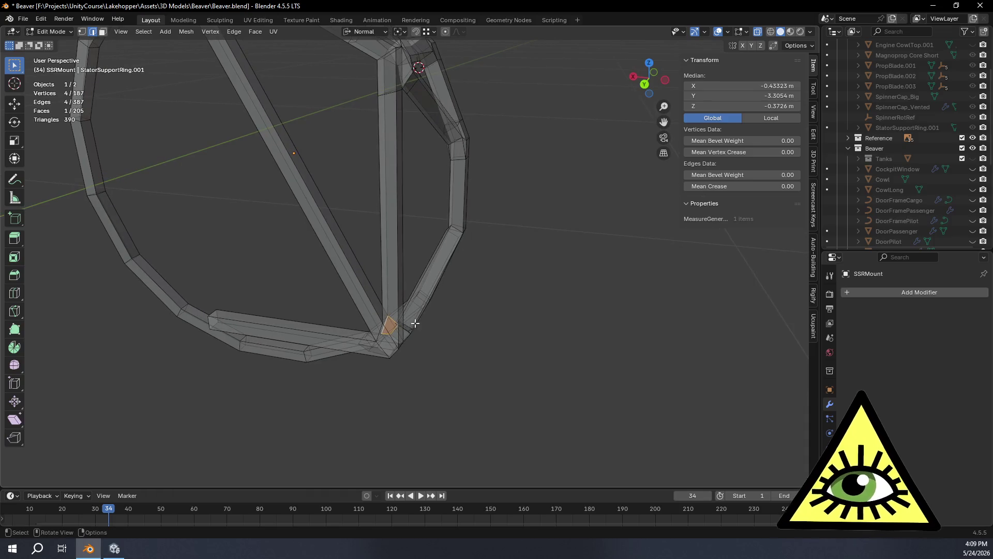
Loop cut the vertical and diagonal struts after undoing a misplaced cut, sliding to 0.731.
left_click(20, 293)
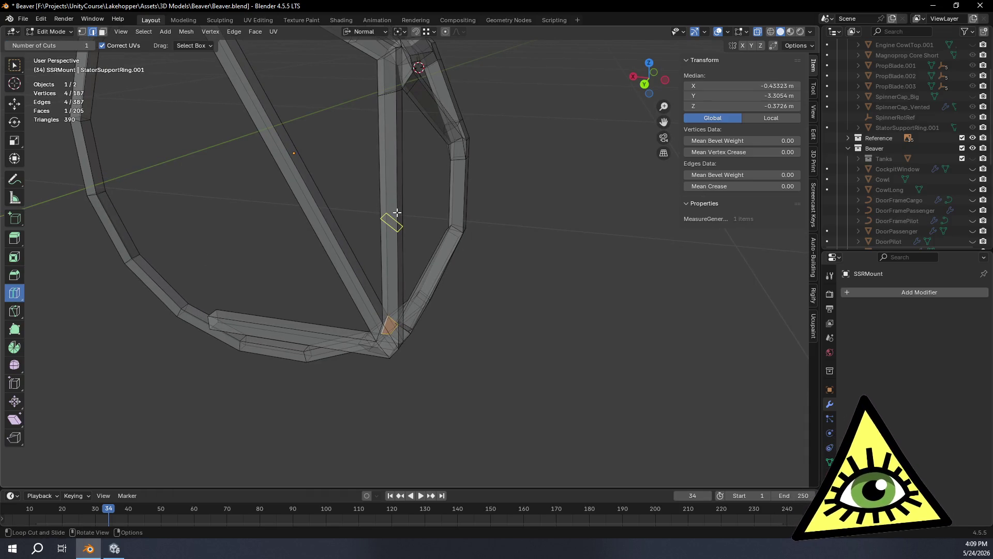
left_click_drag(397, 213, 399, 212)
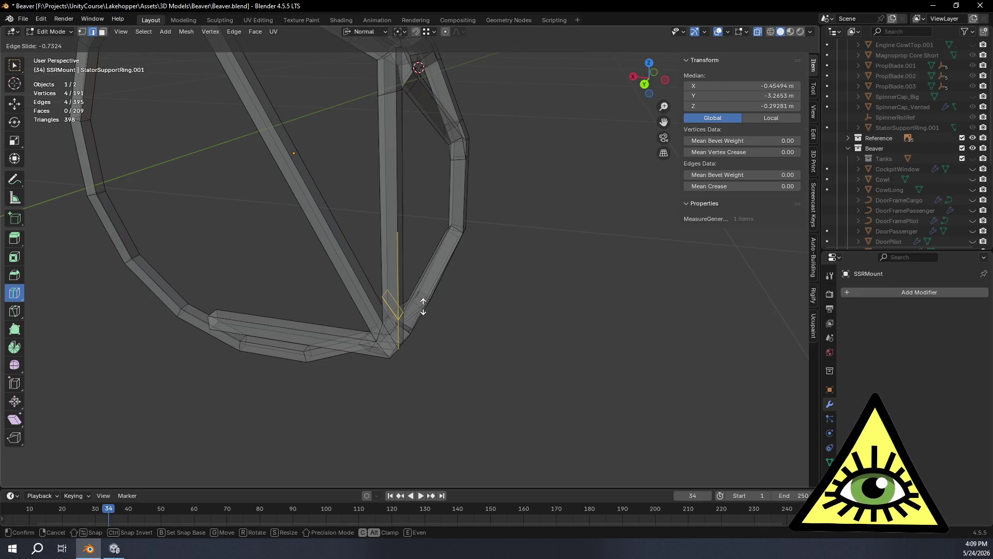
left_click_drag(426, 316, 425, 316)
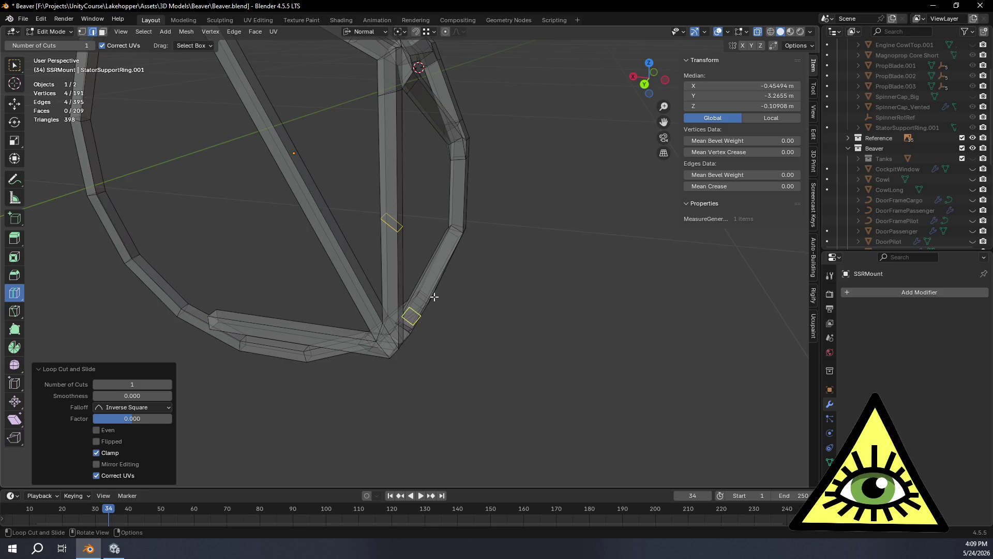
key("ctrl+z")
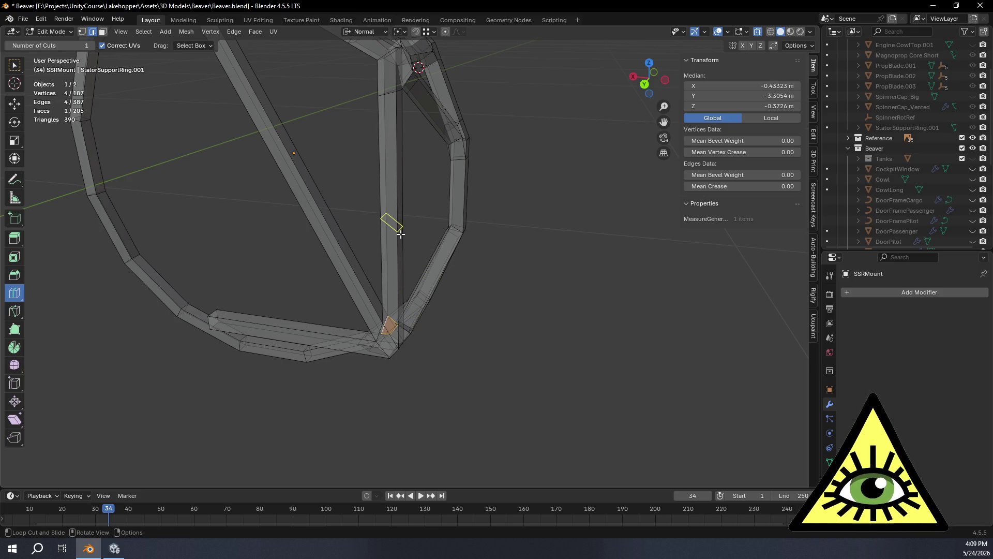
left_click_drag(401, 235, 405, 246)
left_click_drag(422, 335, 422, 336)
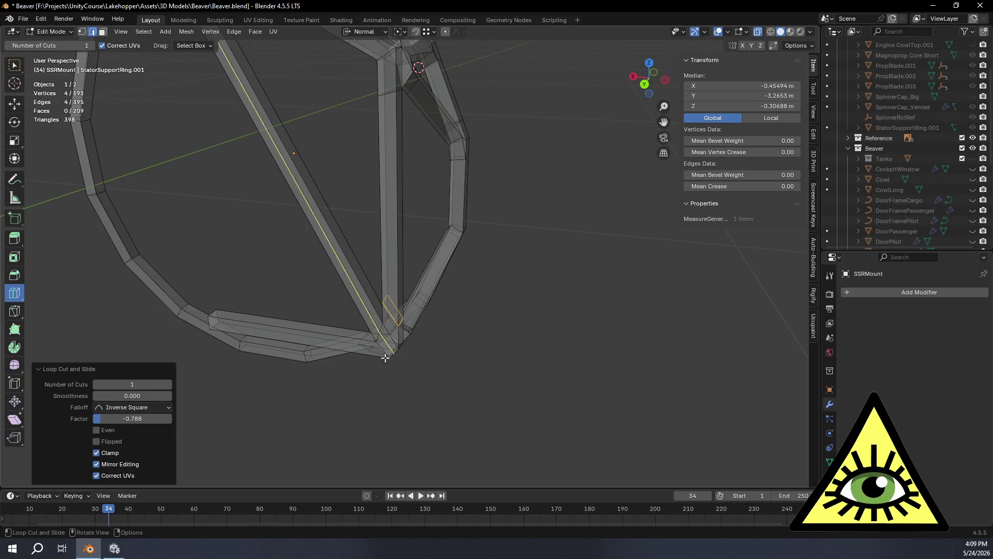
left_click_drag(301, 341, 378, 356)
mouse_move(377, 356)
middle_mouse_down()
mouse_move(434, 328)
mouse_move(15, 101)
middle_mouse_up()
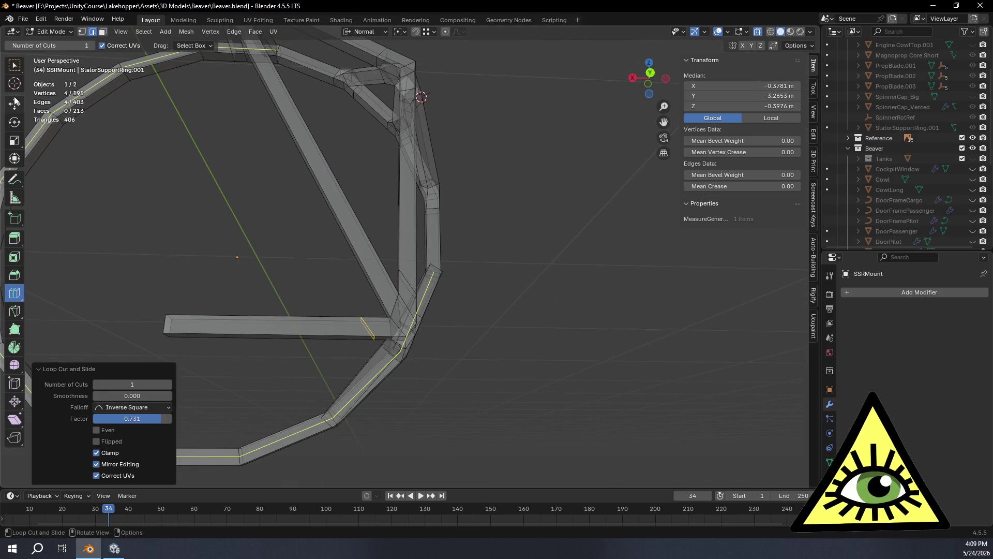
scroll(455, 310, "up", 4)
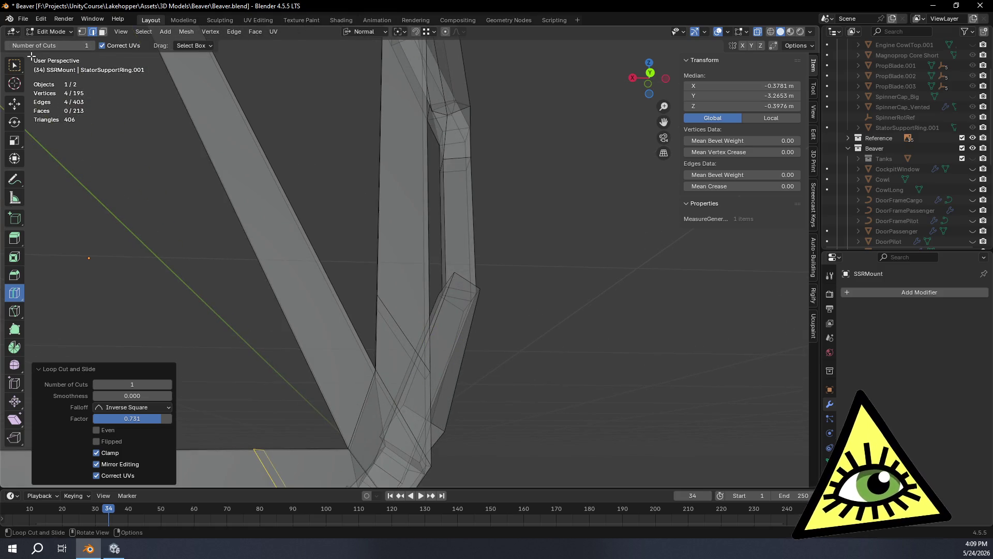
Select the two new cut edges and begin scaling them along Z.
left_click(14, 65)
mouse_move(396, 198)
middle_mouse_down()
mouse_move(405, 239)
mouse_move(359, 250)
mouse_move(402, 257)
mouse_move(423, 232)
mouse_move(428, 268)
mouse_move(387, 270)
middle_mouse_up()
left_click(379, 263)
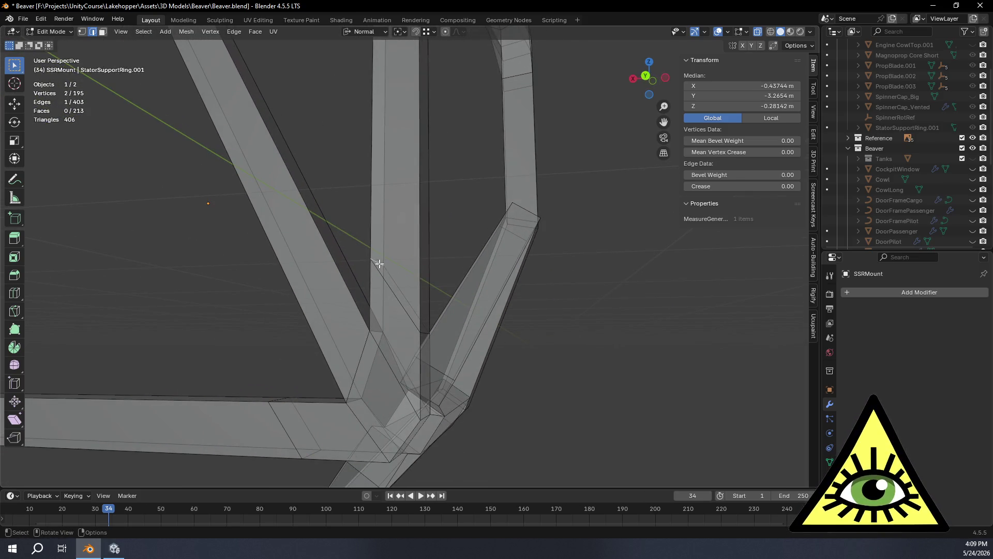
left_click(424, 333, "shift")
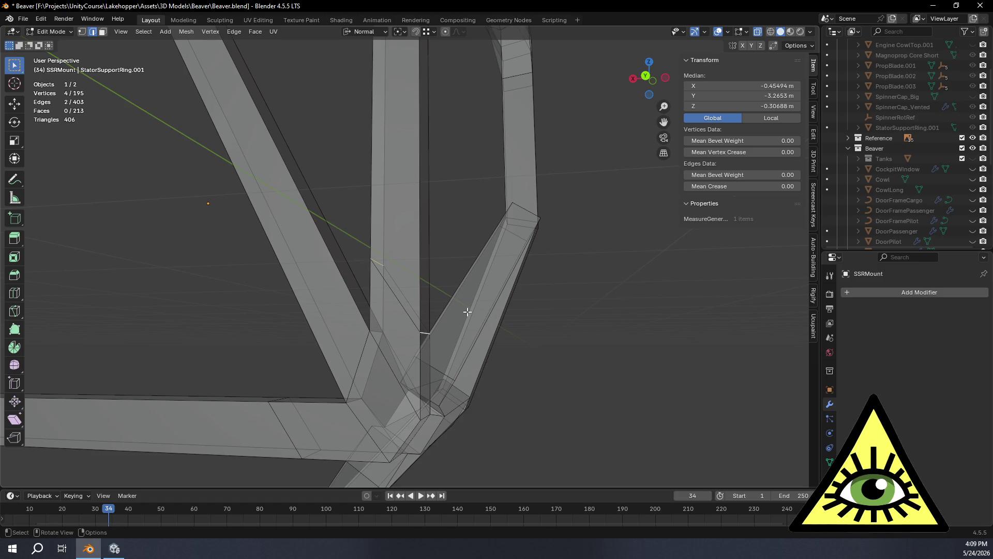
key("s")
key("z")
key("z")
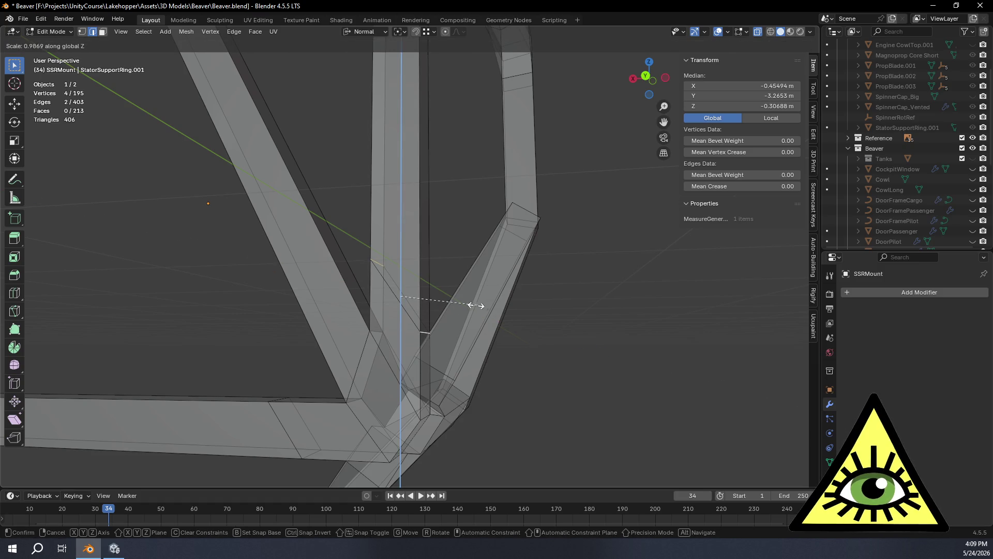